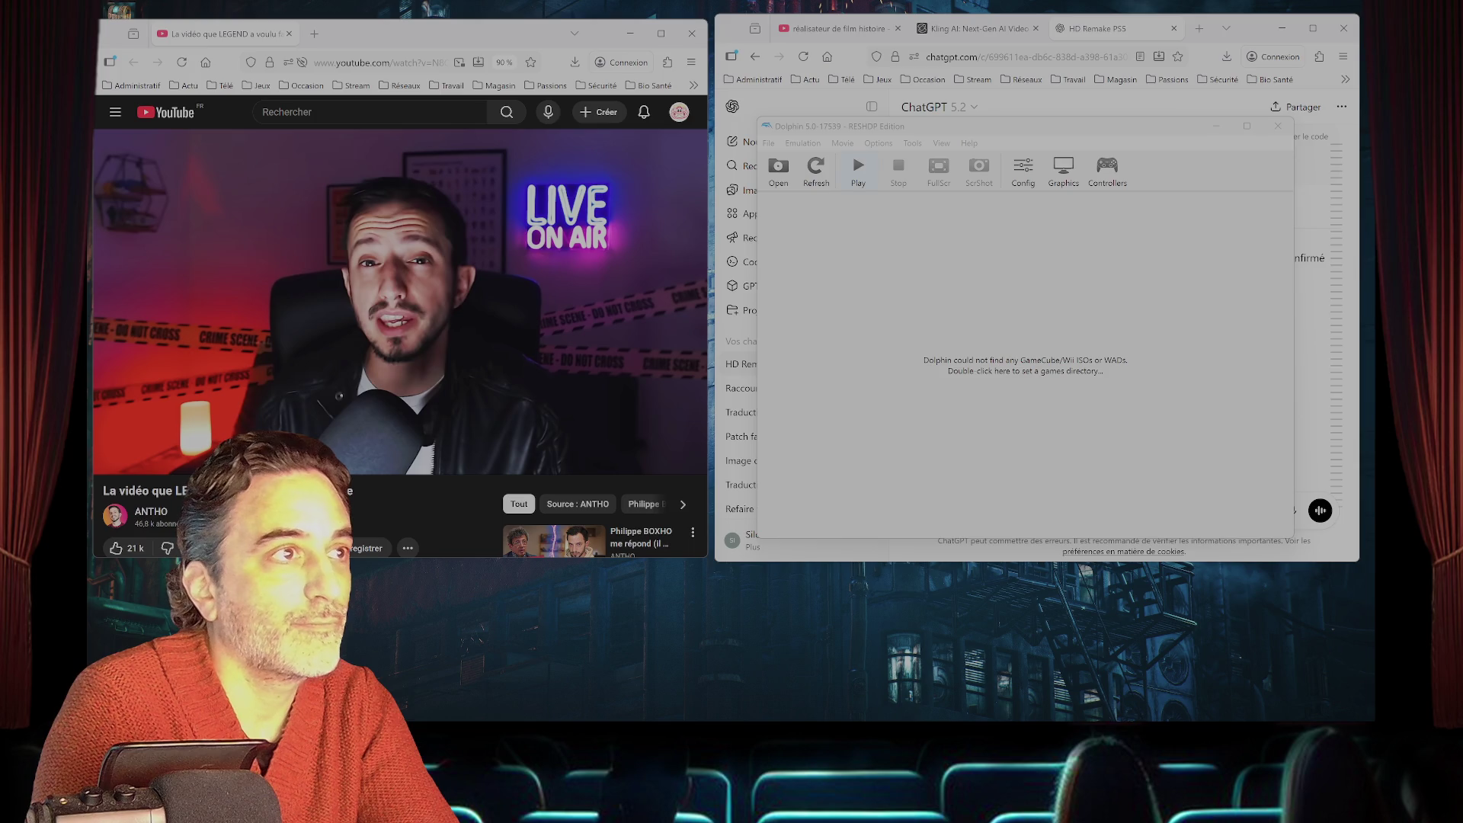
- Boot Resident Evil 3: Nemesis from the Dolphin game list
double_click(918, 368)
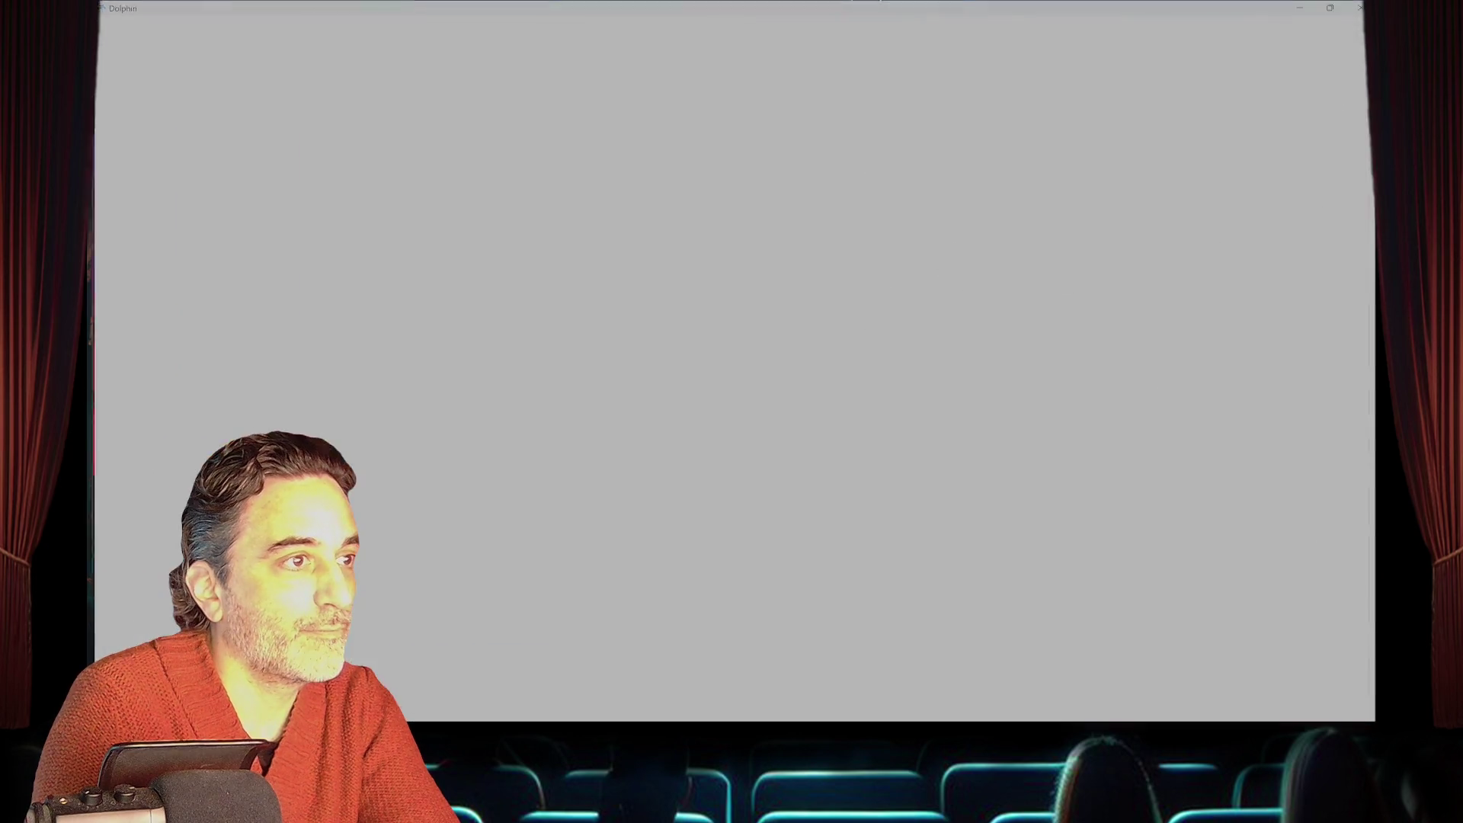
mouse_move(792, 709)
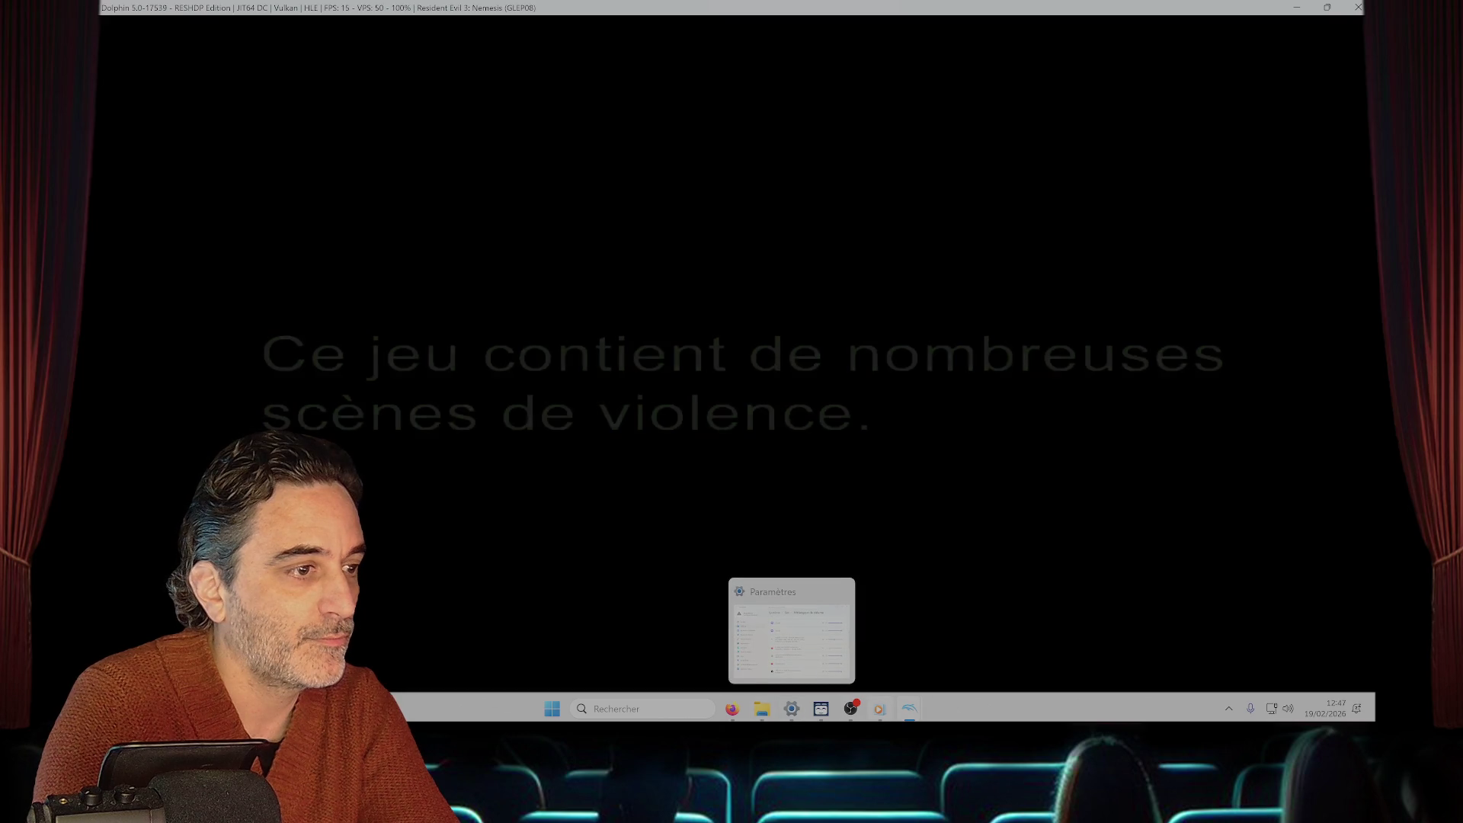
mouse_move(909, 709)
- Keep the emulation running and restore the game to a smaller window beside the browser
key(Escape)
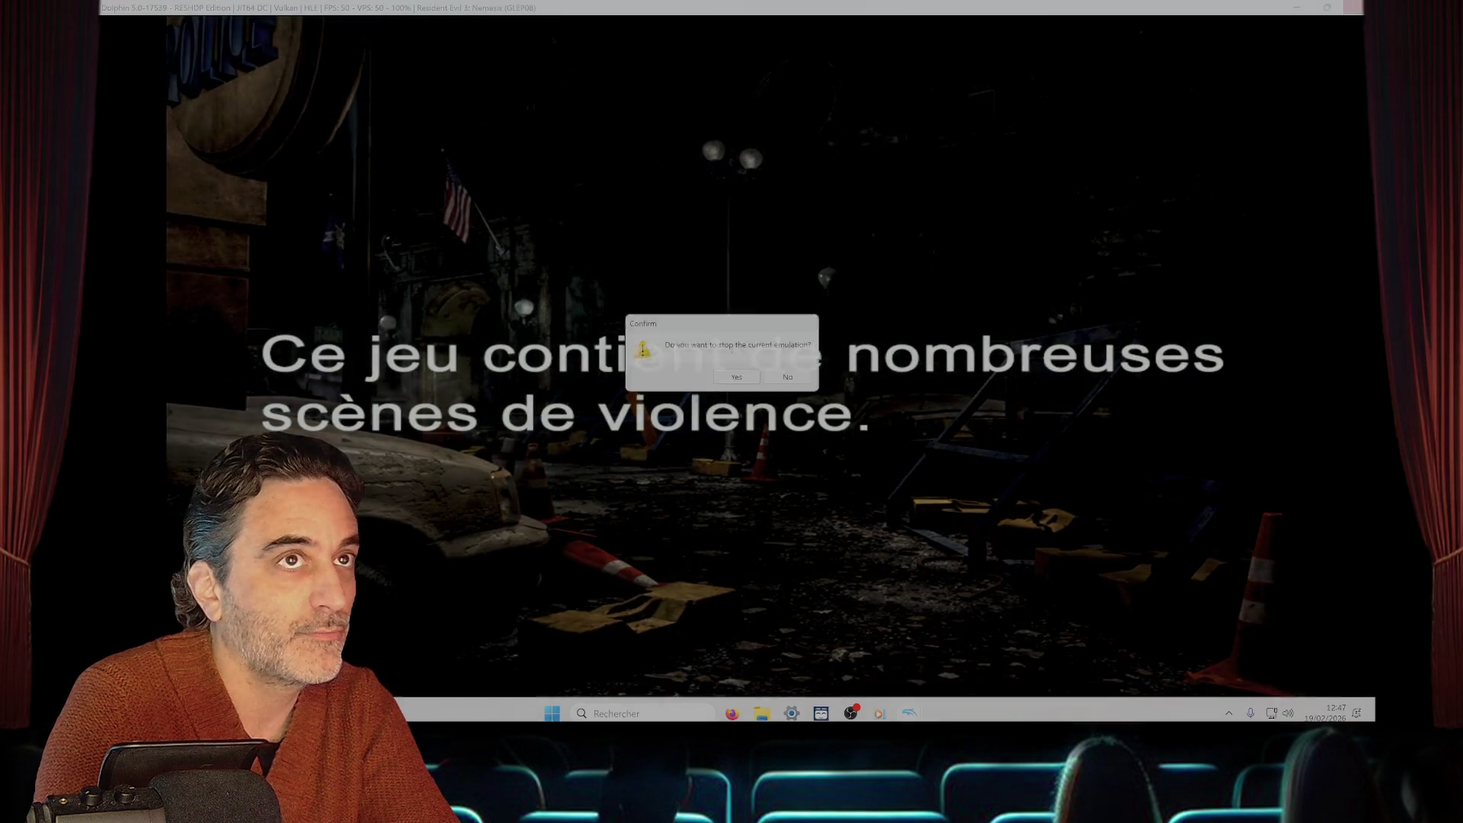
key(Escape)
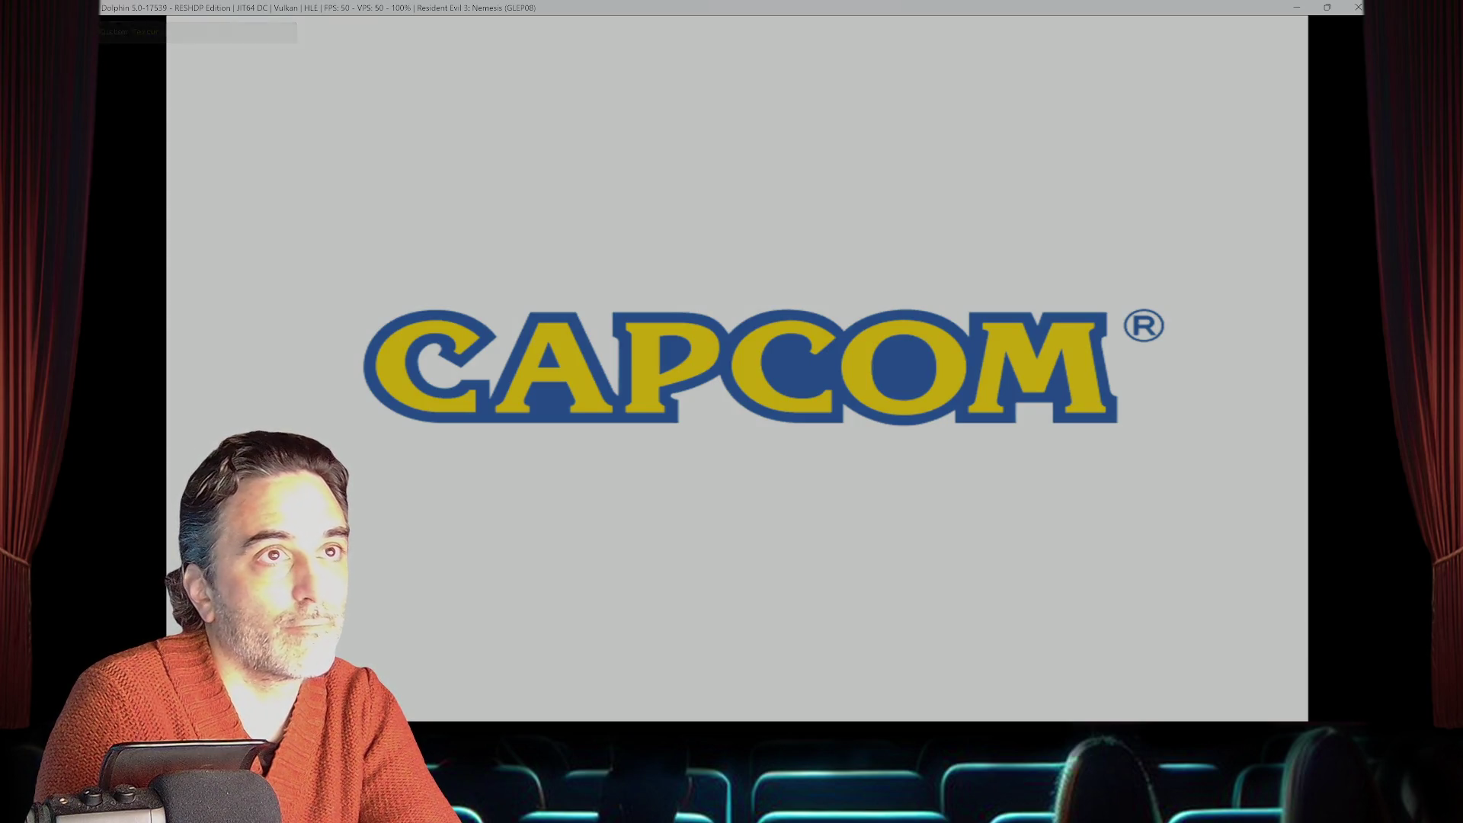
key(super+Down)
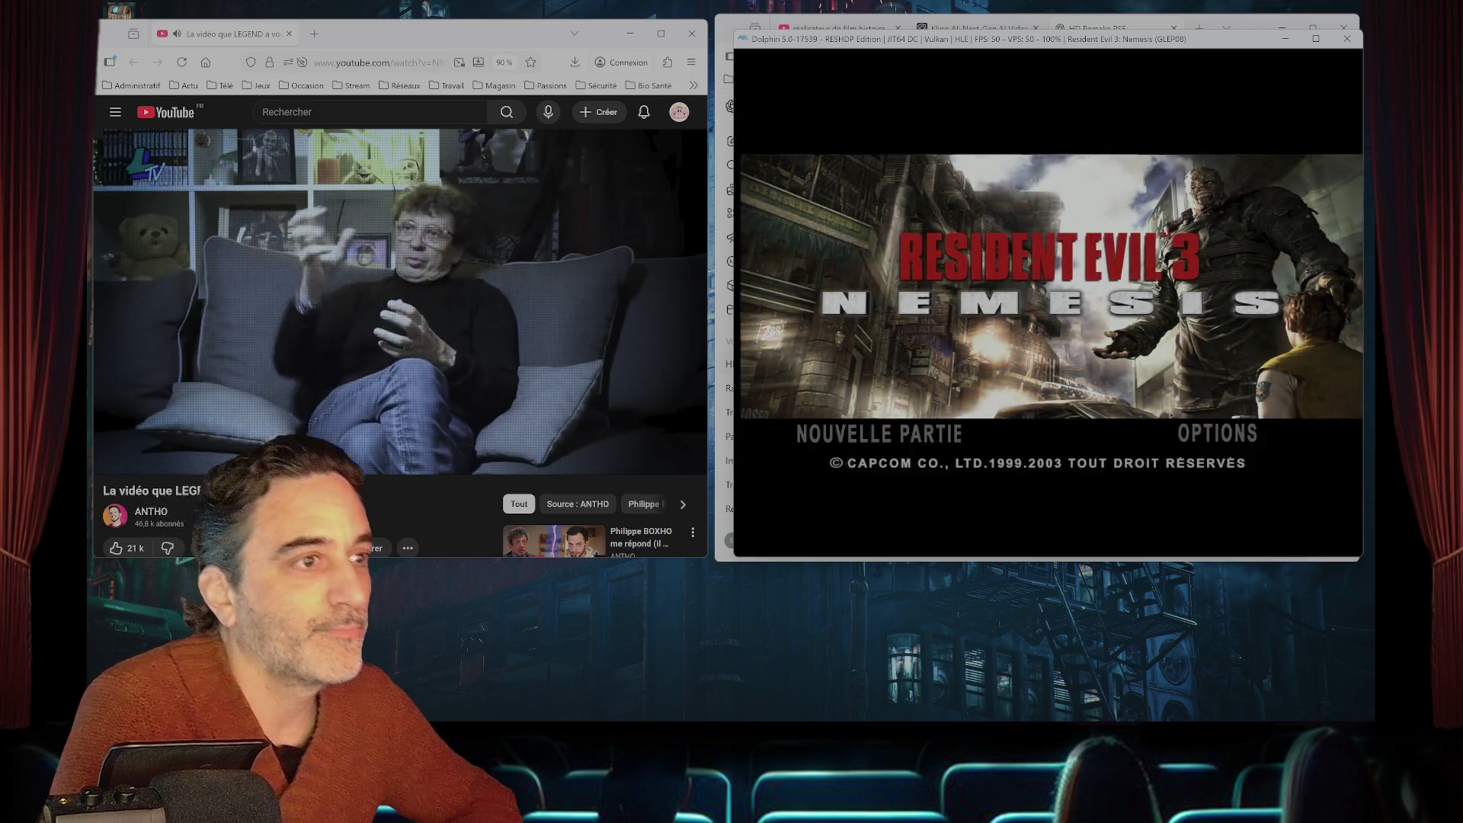
- Start a Nouvelle Partie on Niveau Facile, then enlarge the game window to fill the screen
key(Return)
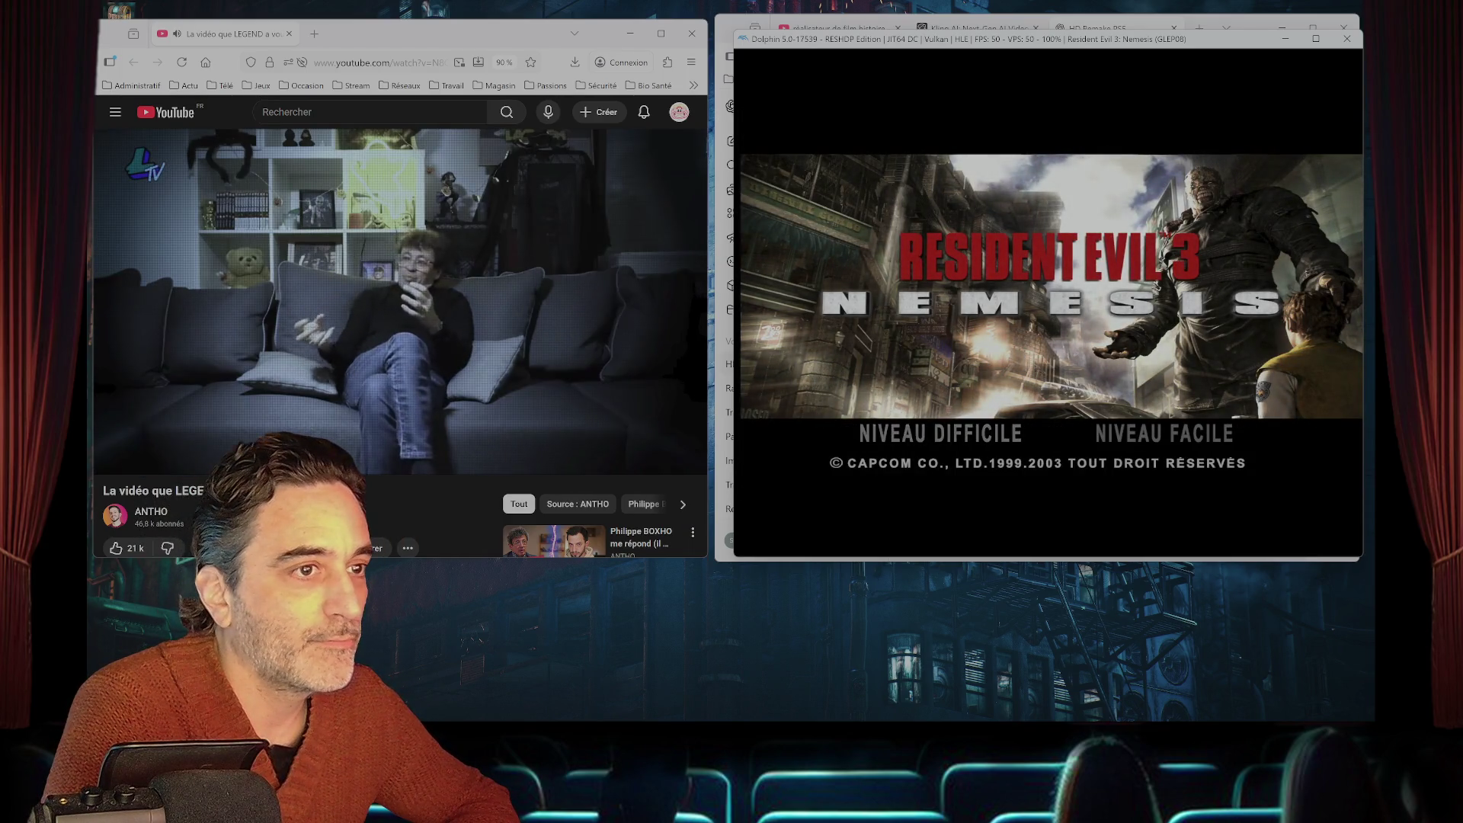
key(Return)
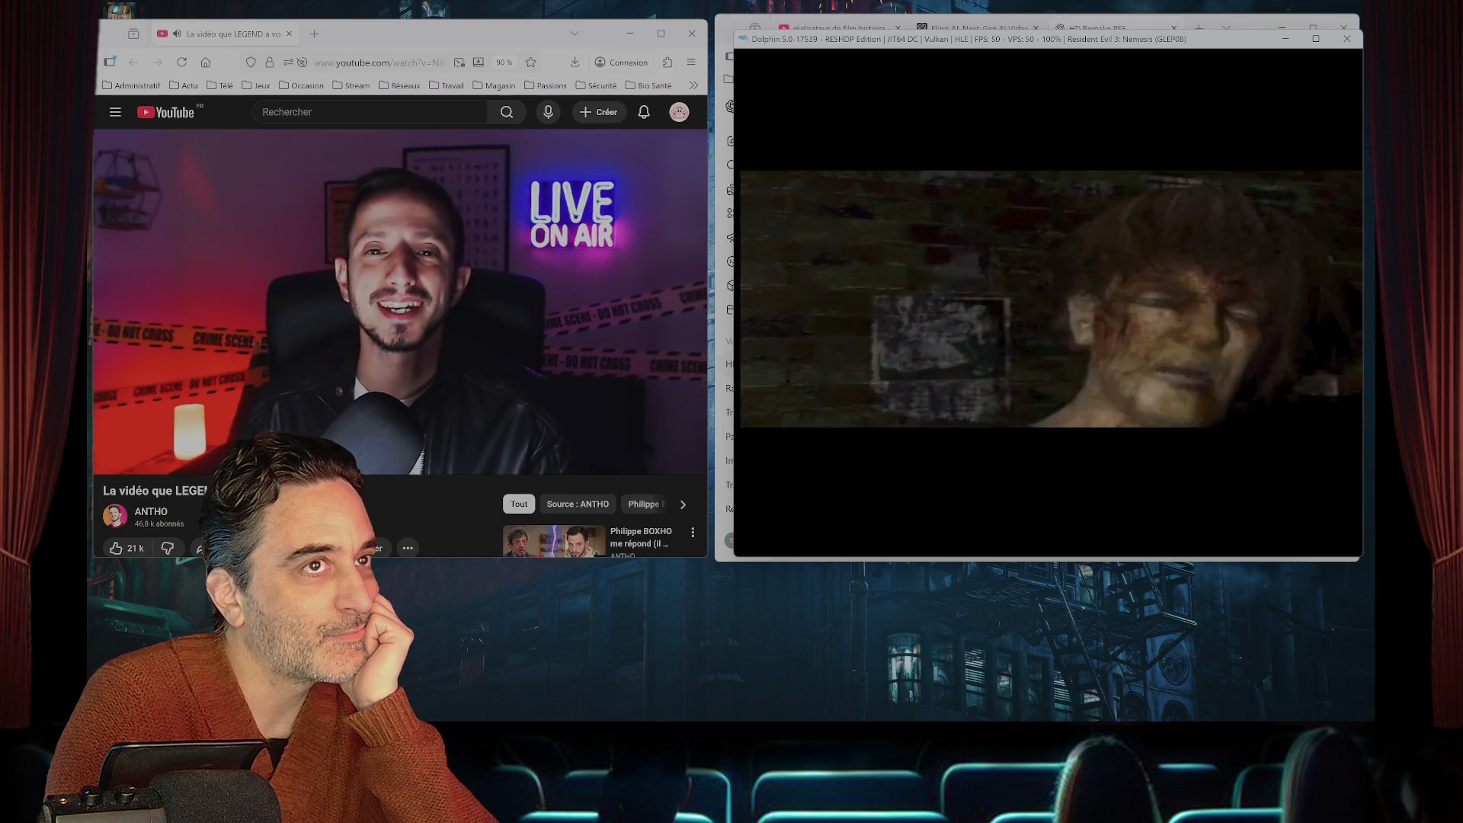
key(super+Up)
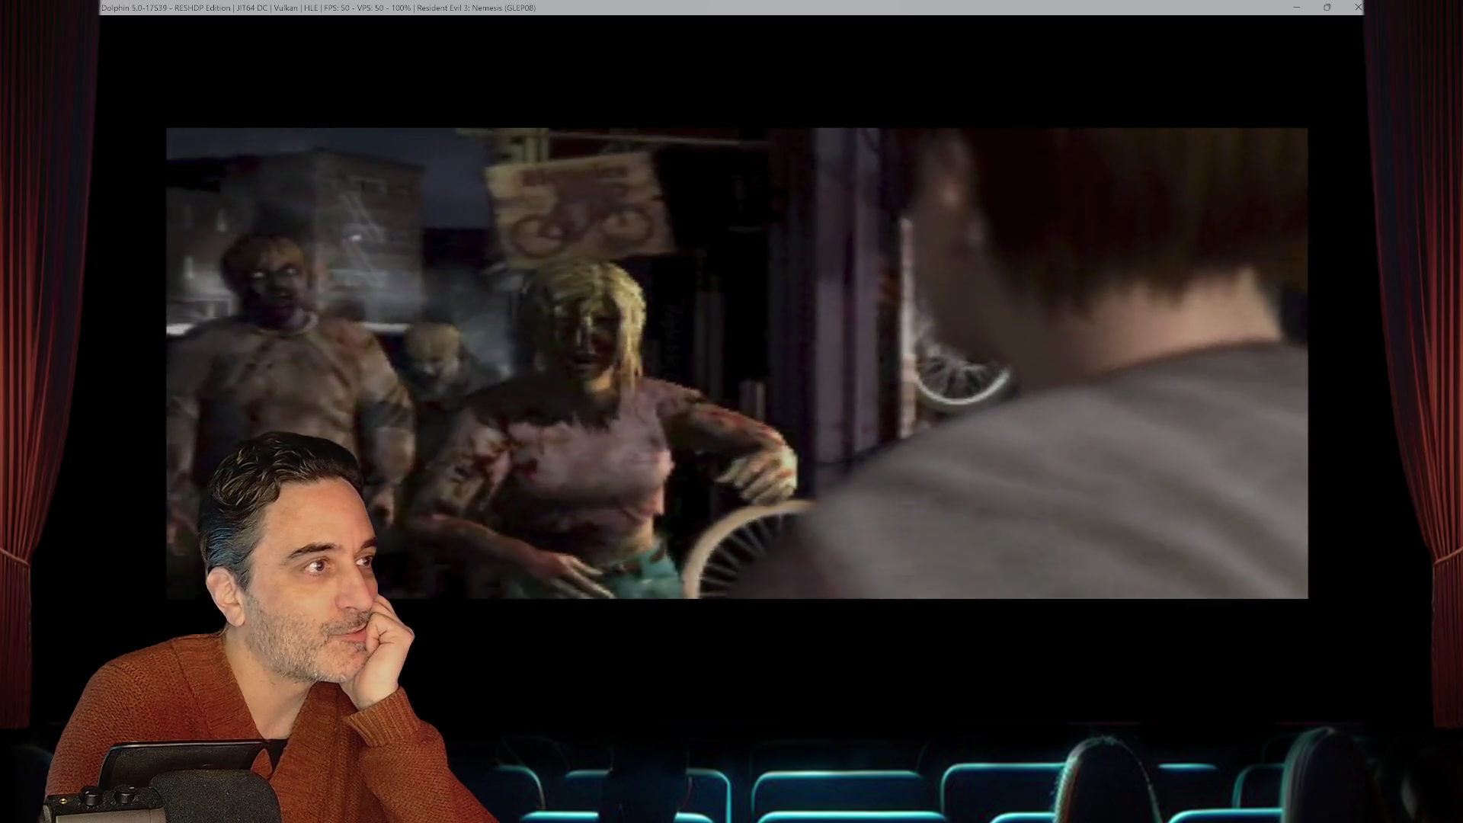
- Snap the Dolphin game window into the right half of the screen with Snap Layouts
key(super+z)
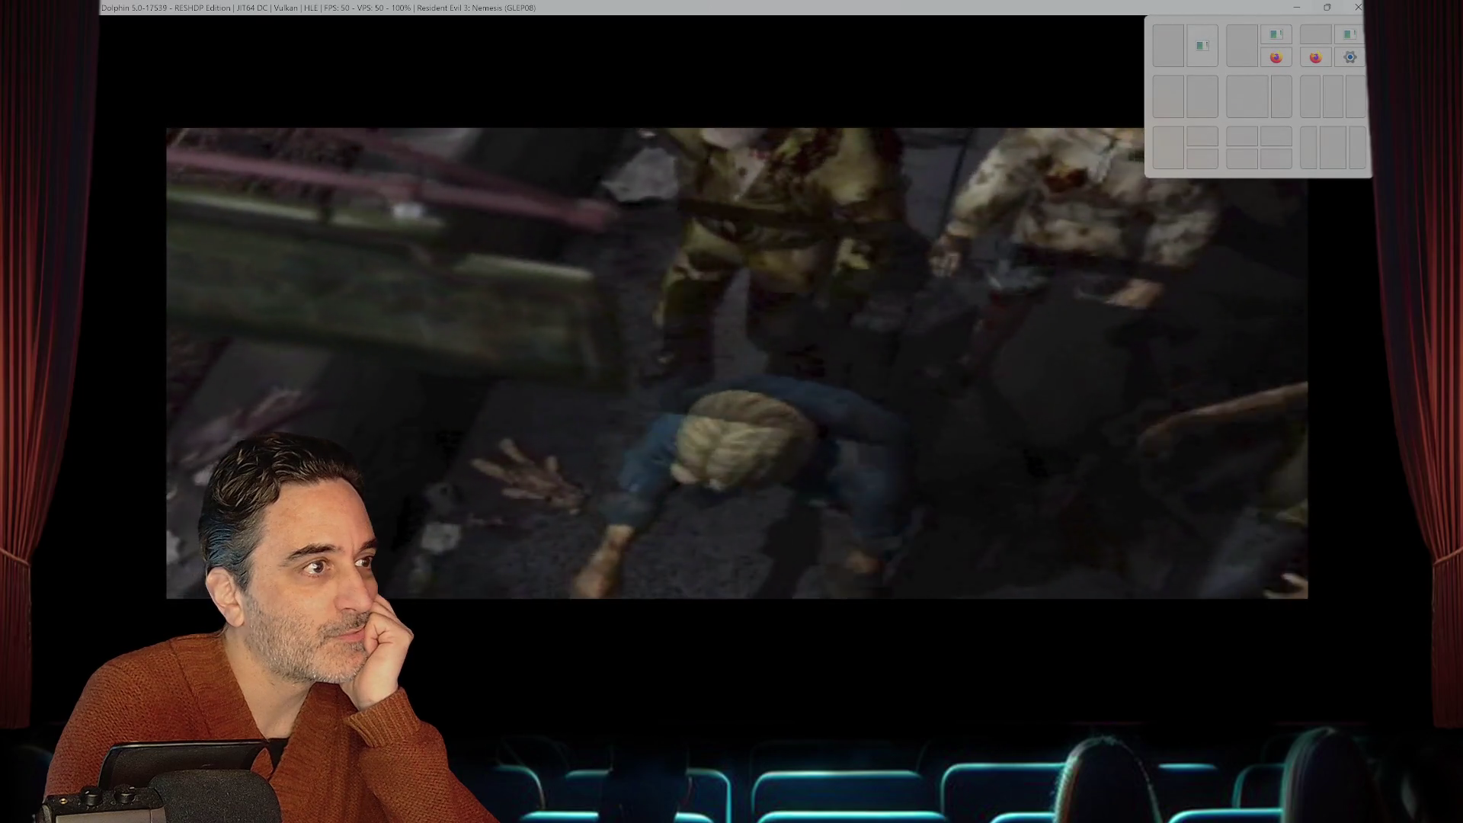
key(1)
key(2)
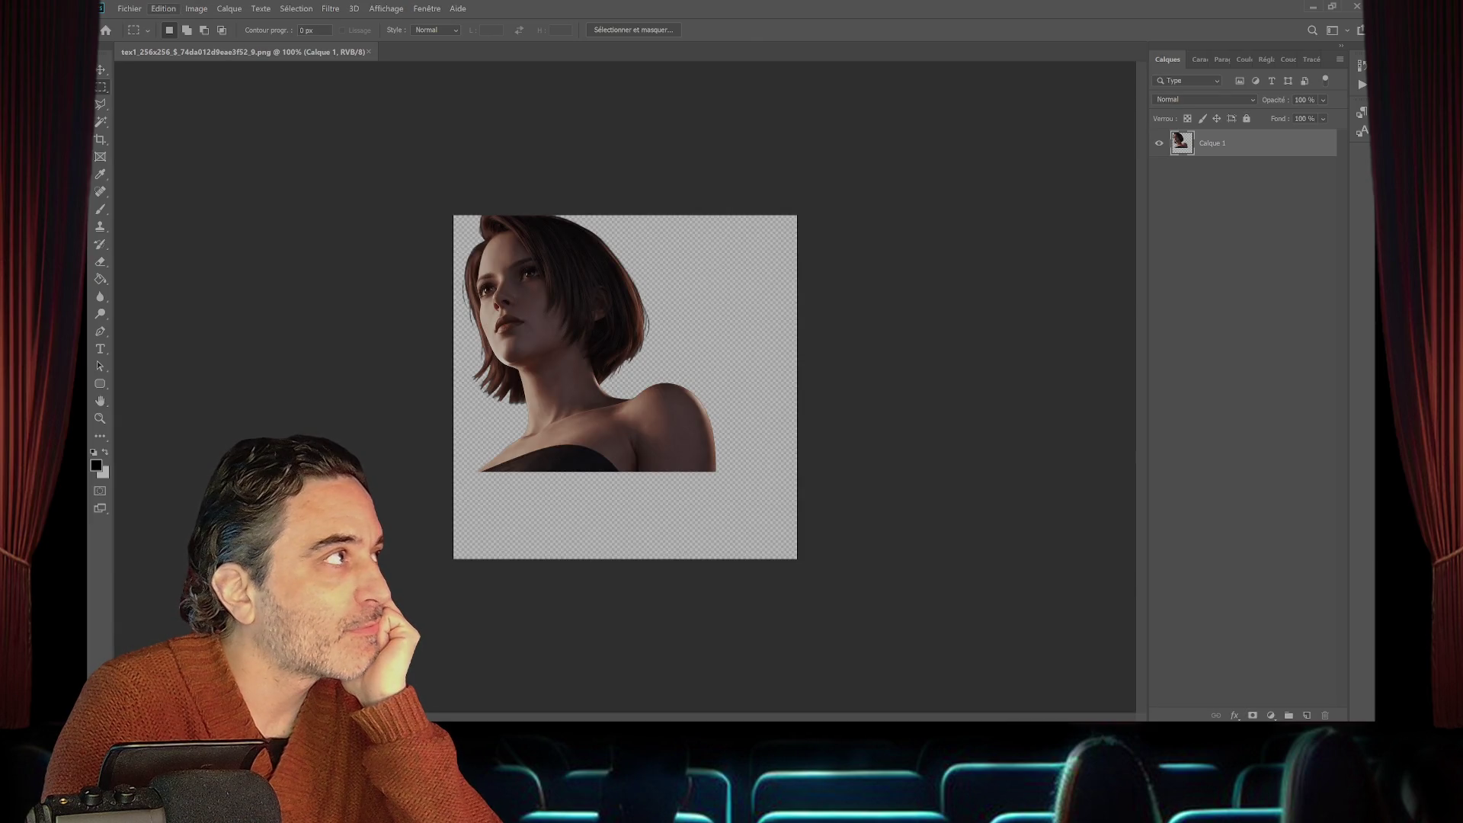
- Stretch the portrait layer to about 100.78% height with Homothétie and save the texture
click(163, 8)
mouse_move(229, 295)
click(381, 311)
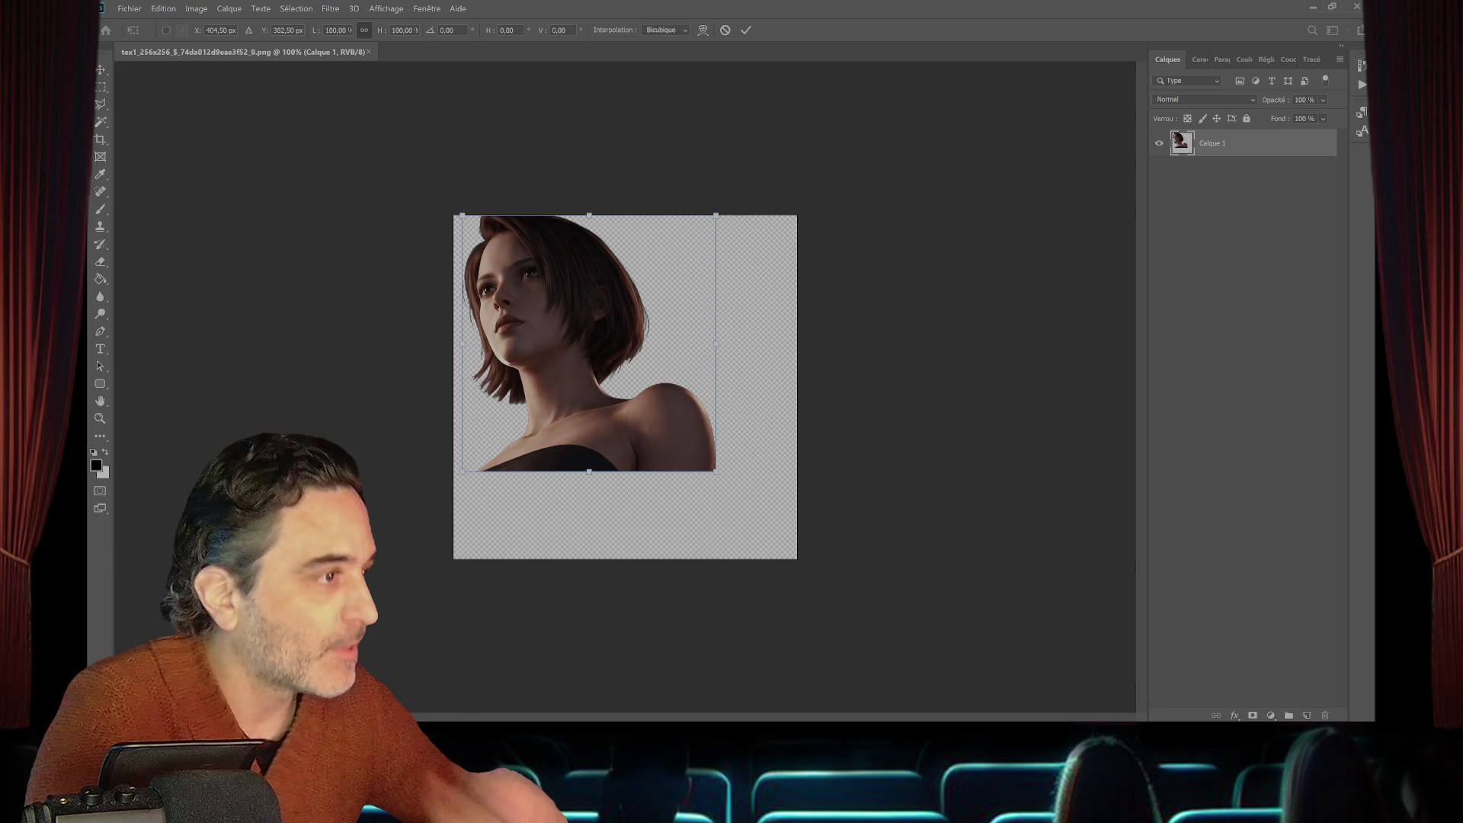
drag(589, 471, 590, 473)
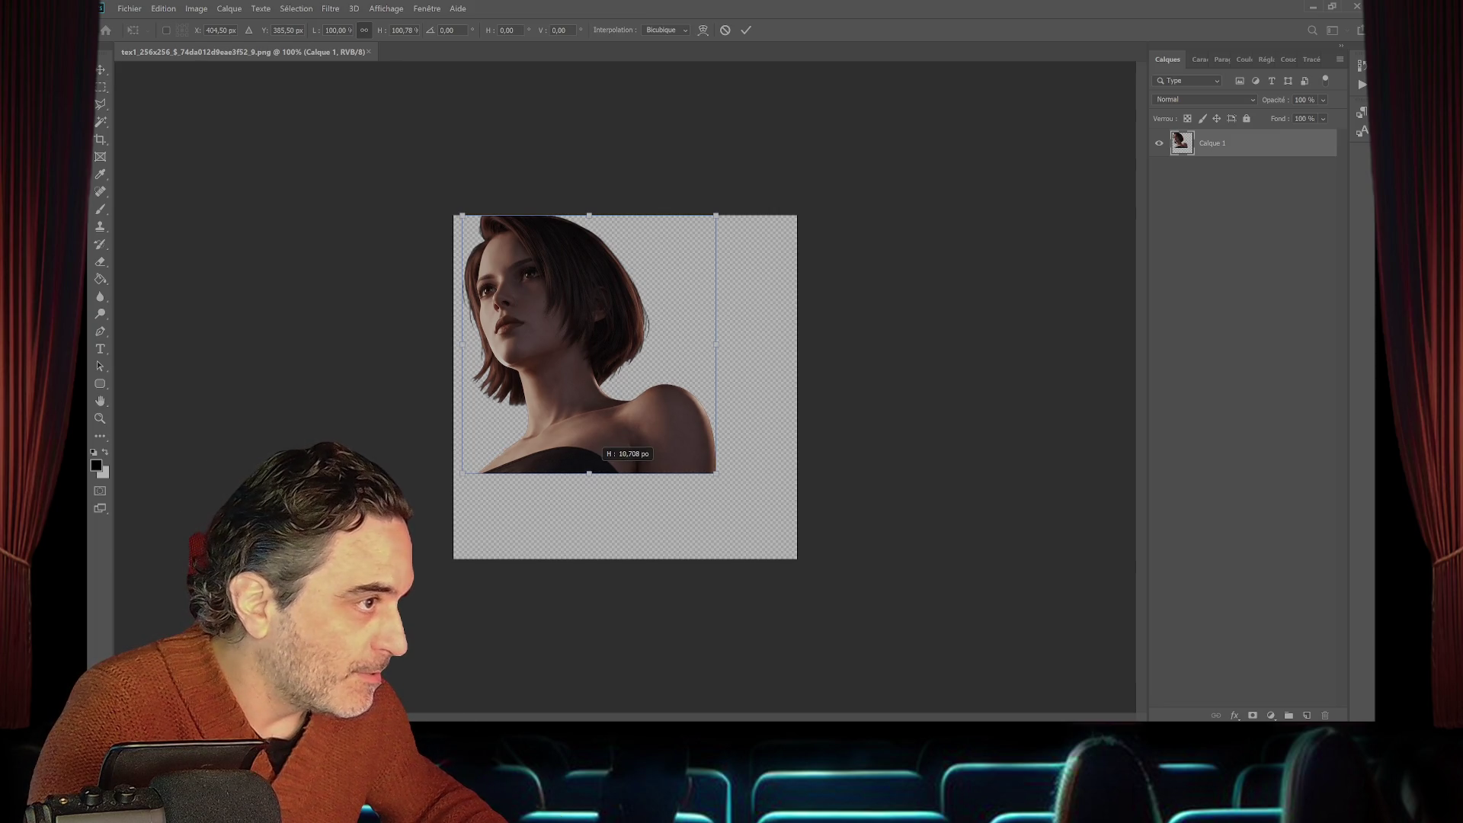
key(Return)
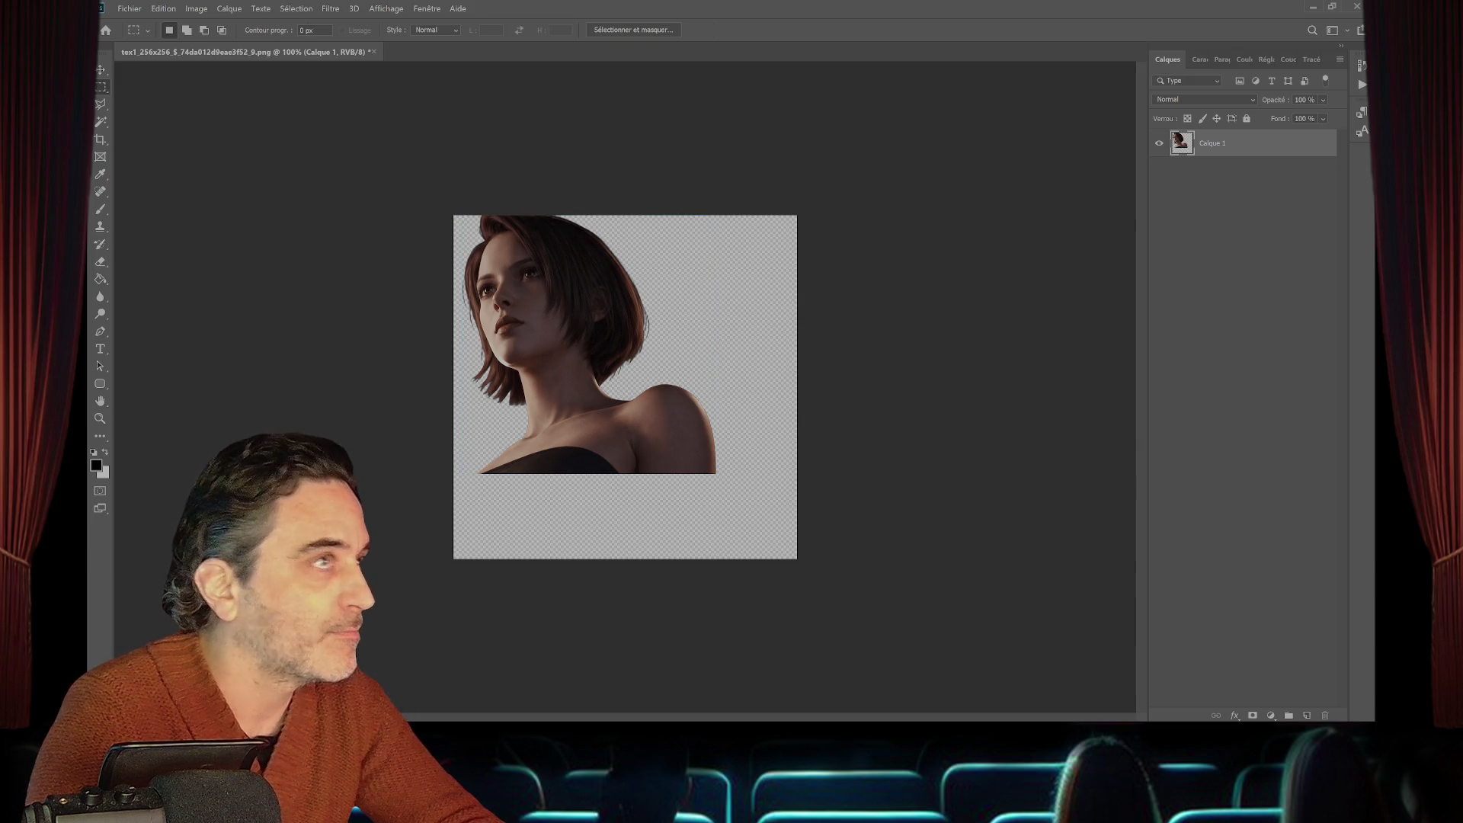
click(130, 8)
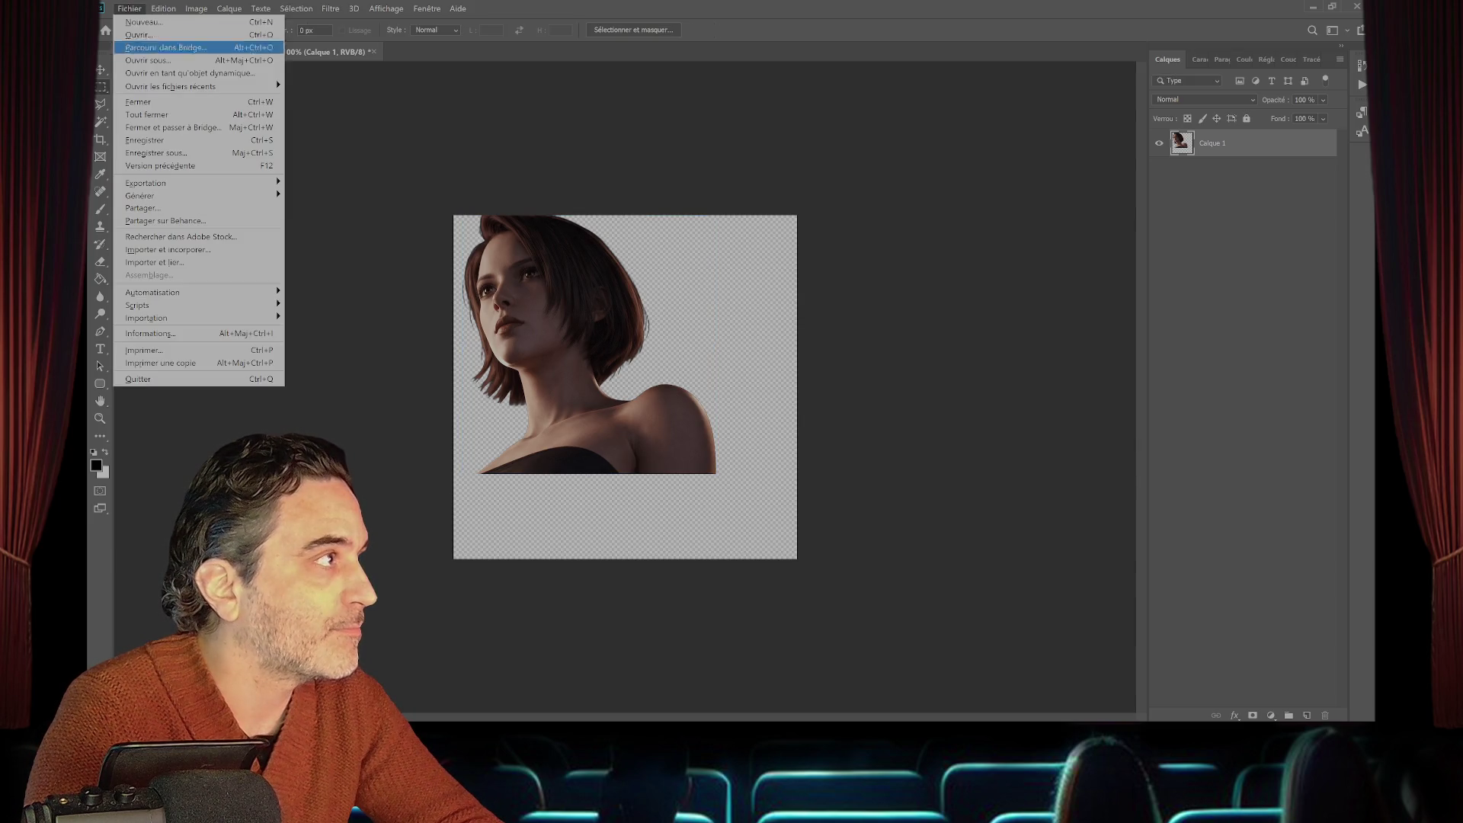
click(152, 141)
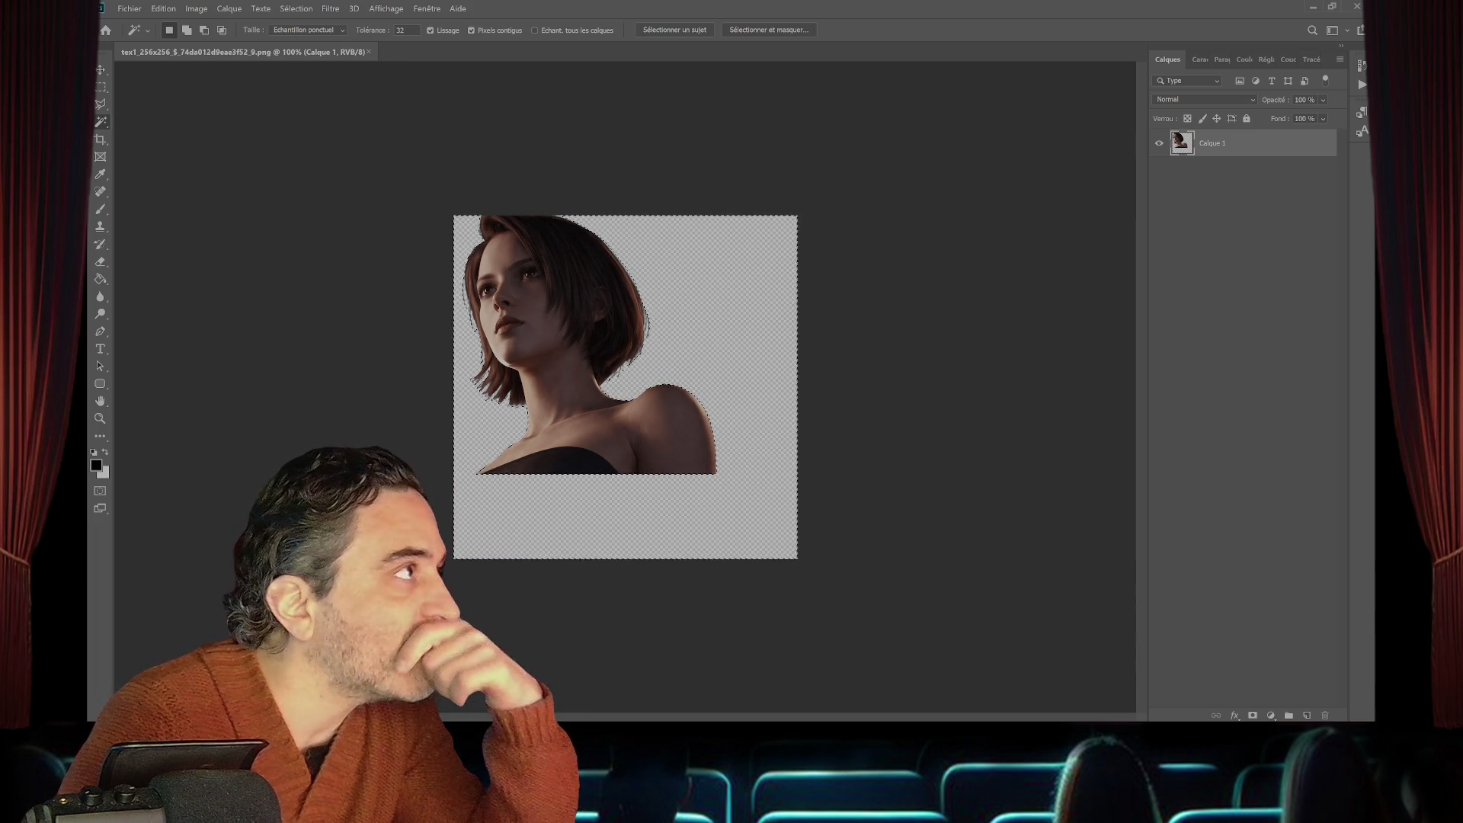
- Grow the background selection twice with Généraliser and delete the leftover fringe pixels
click(296, 9)
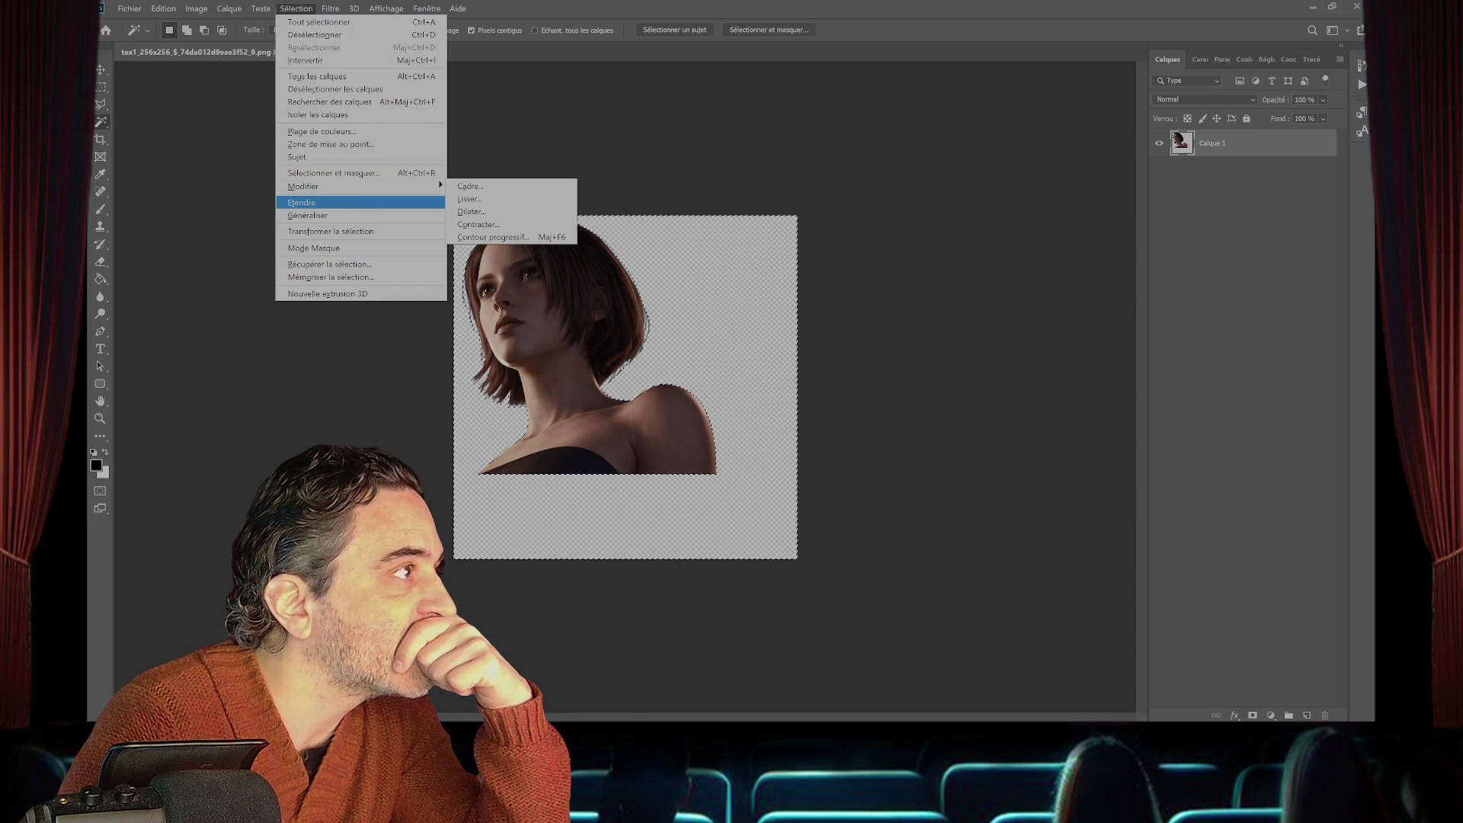
key(Return)
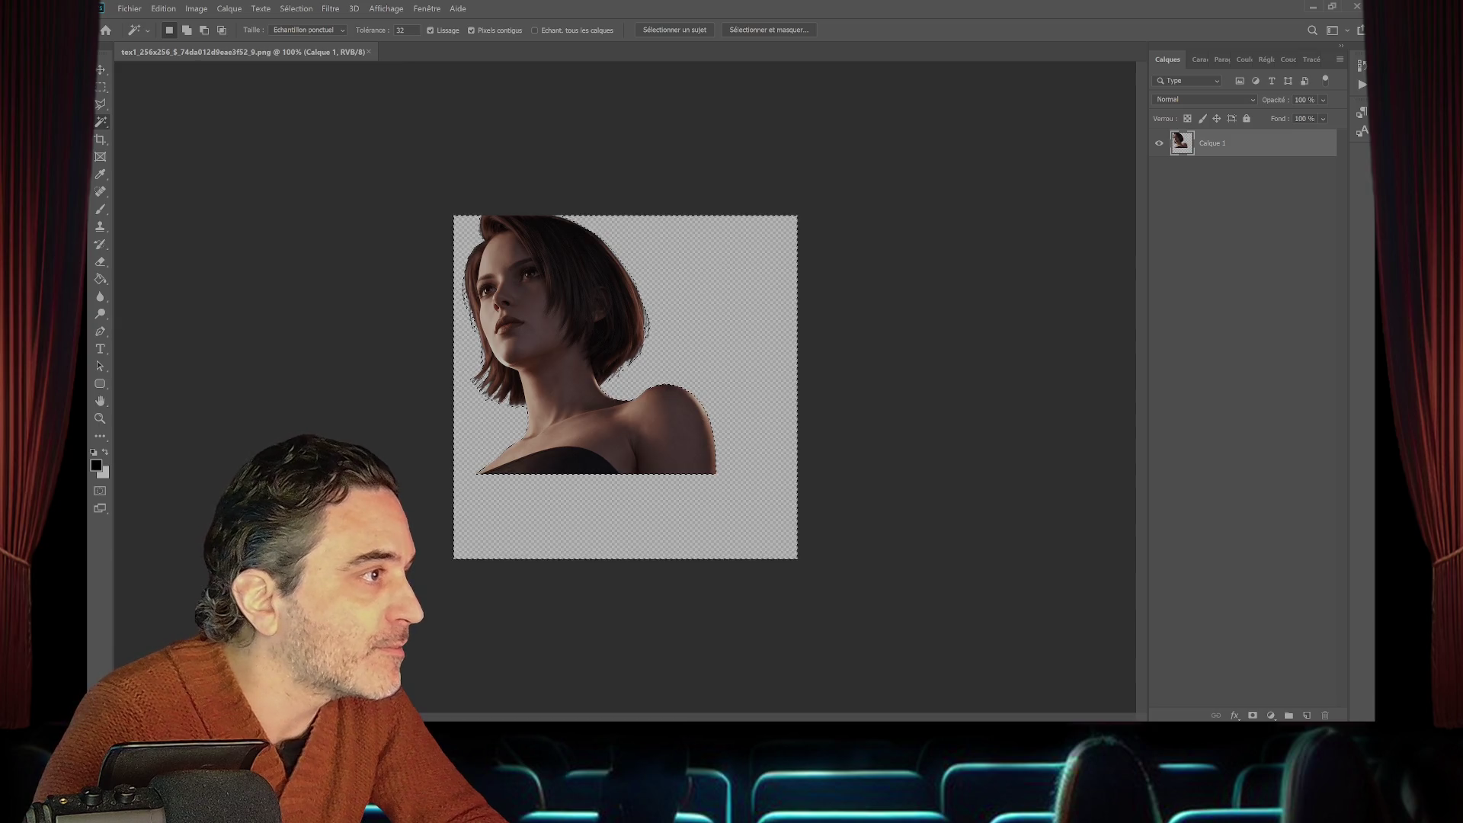
click(296, 9)
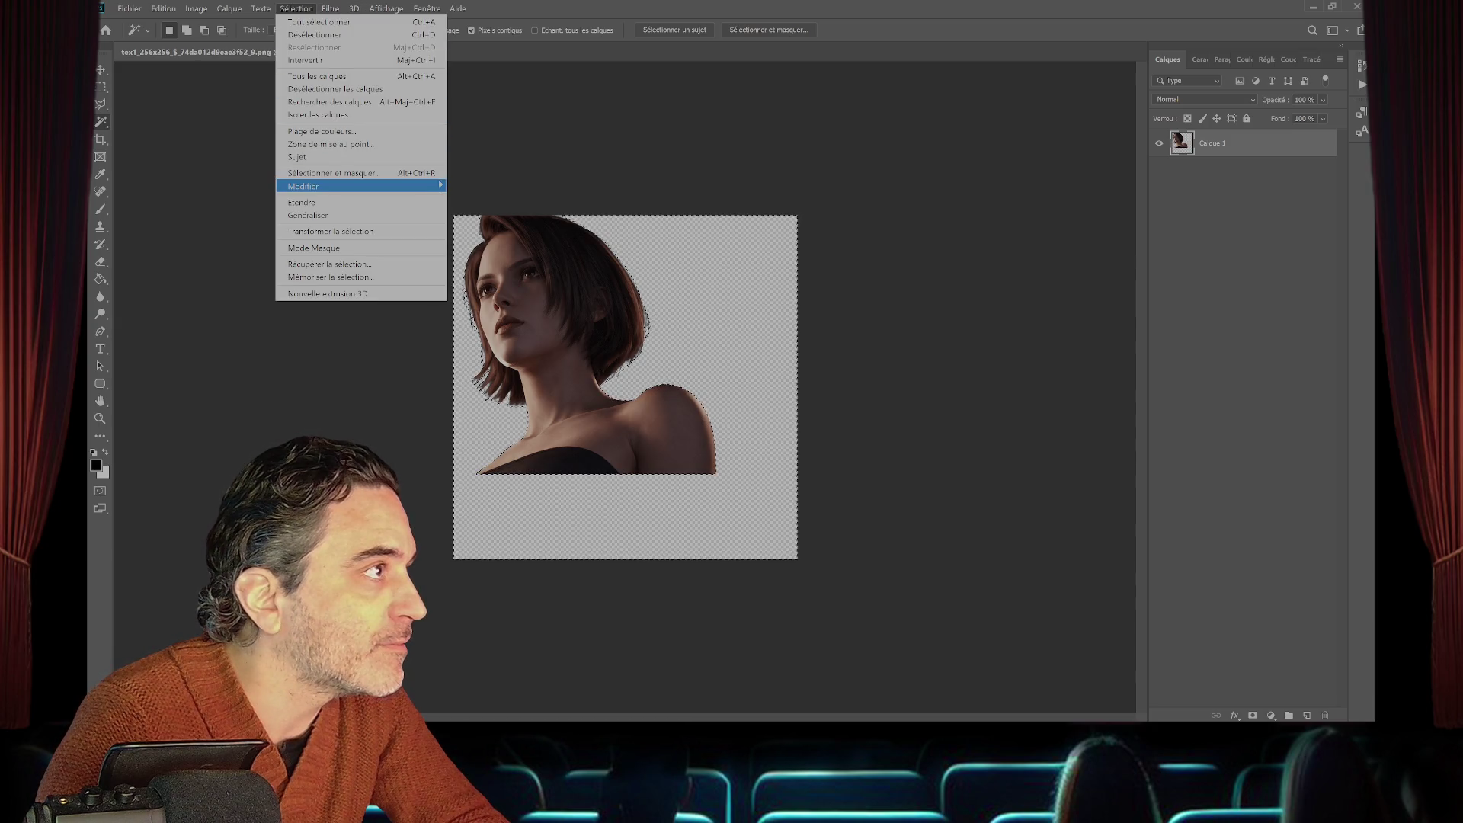
mouse_move(358, 186)
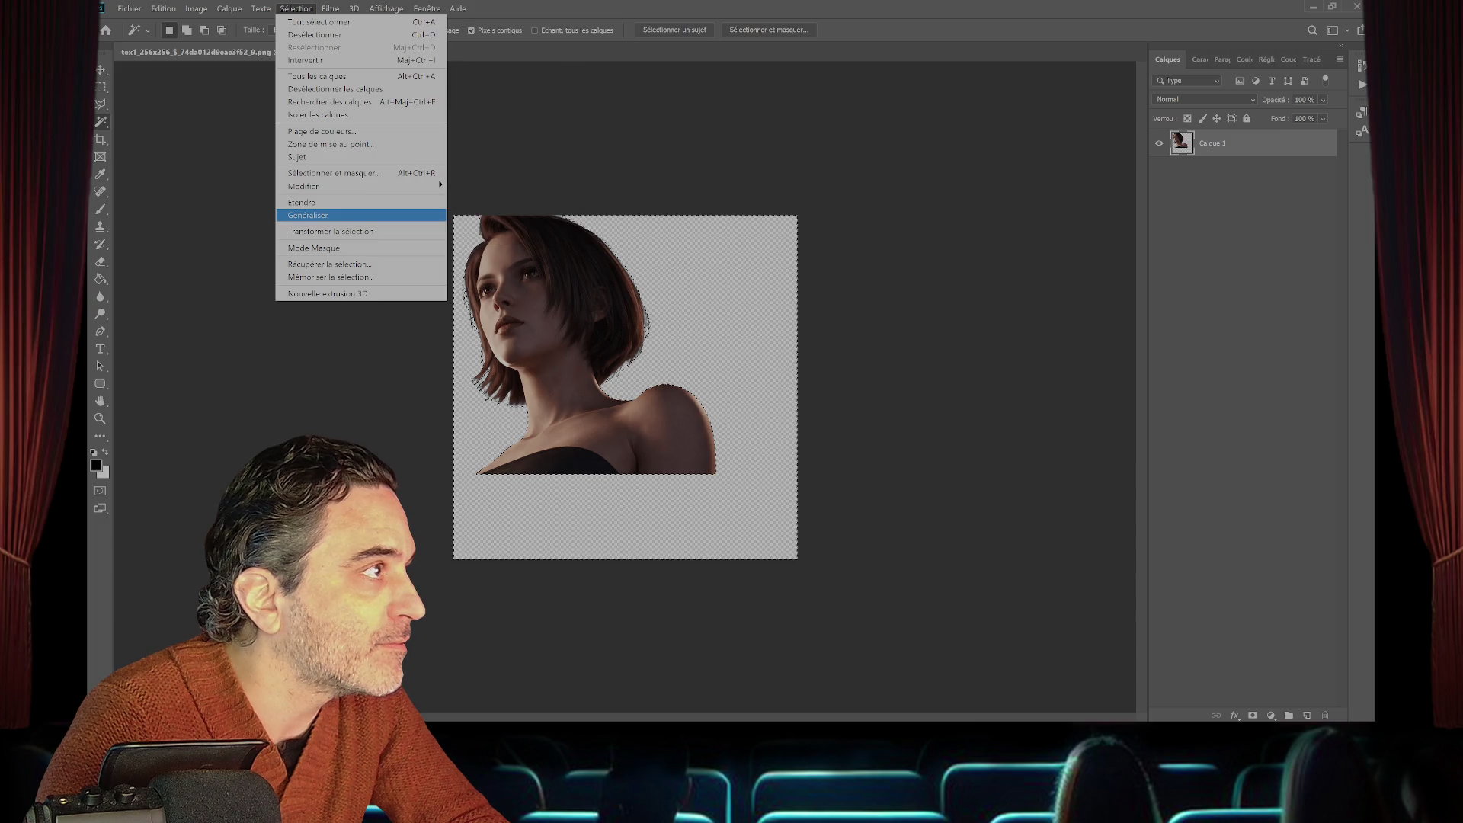
click(313, 215)
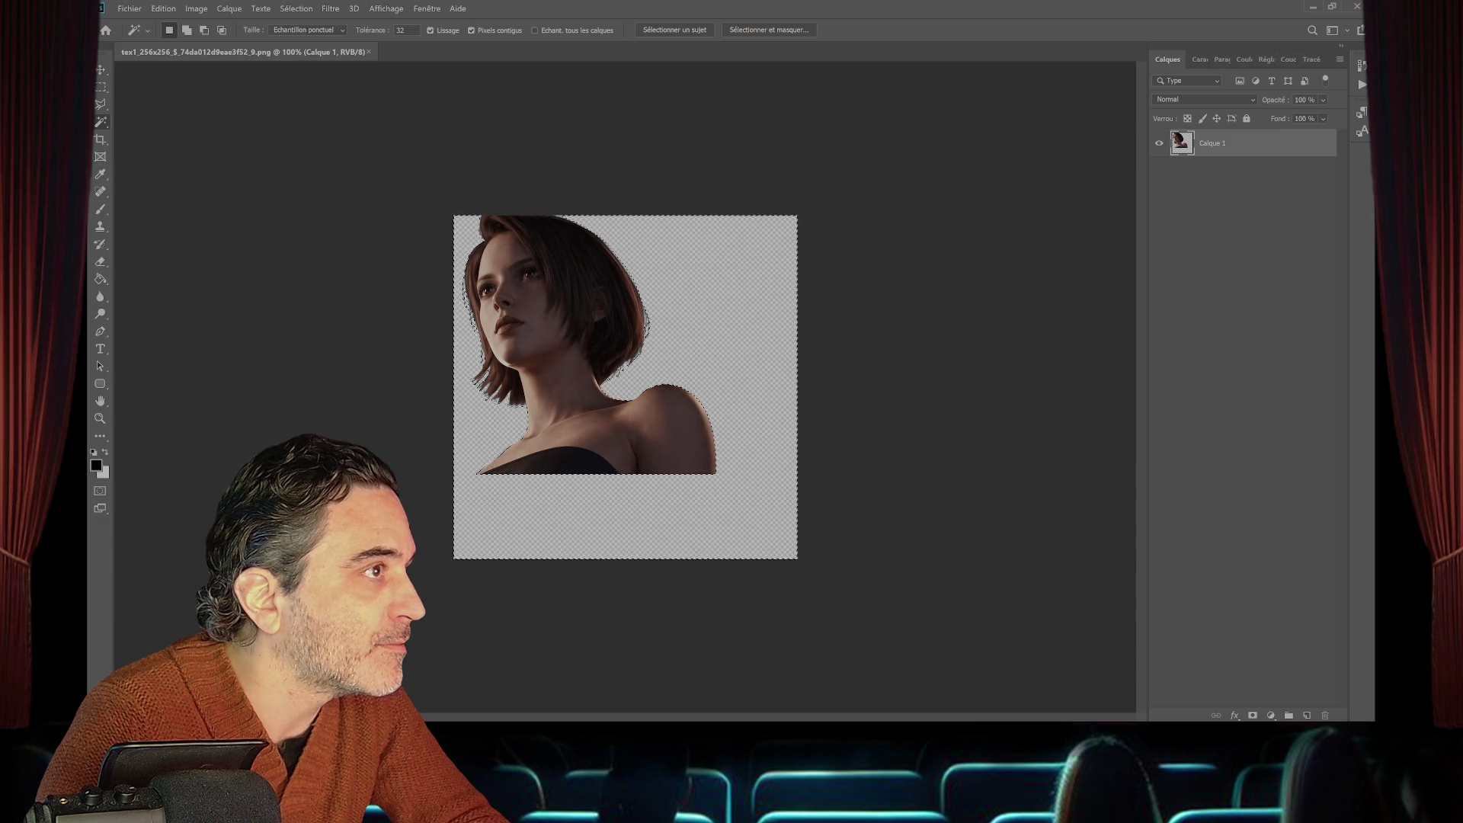
key(Delete)
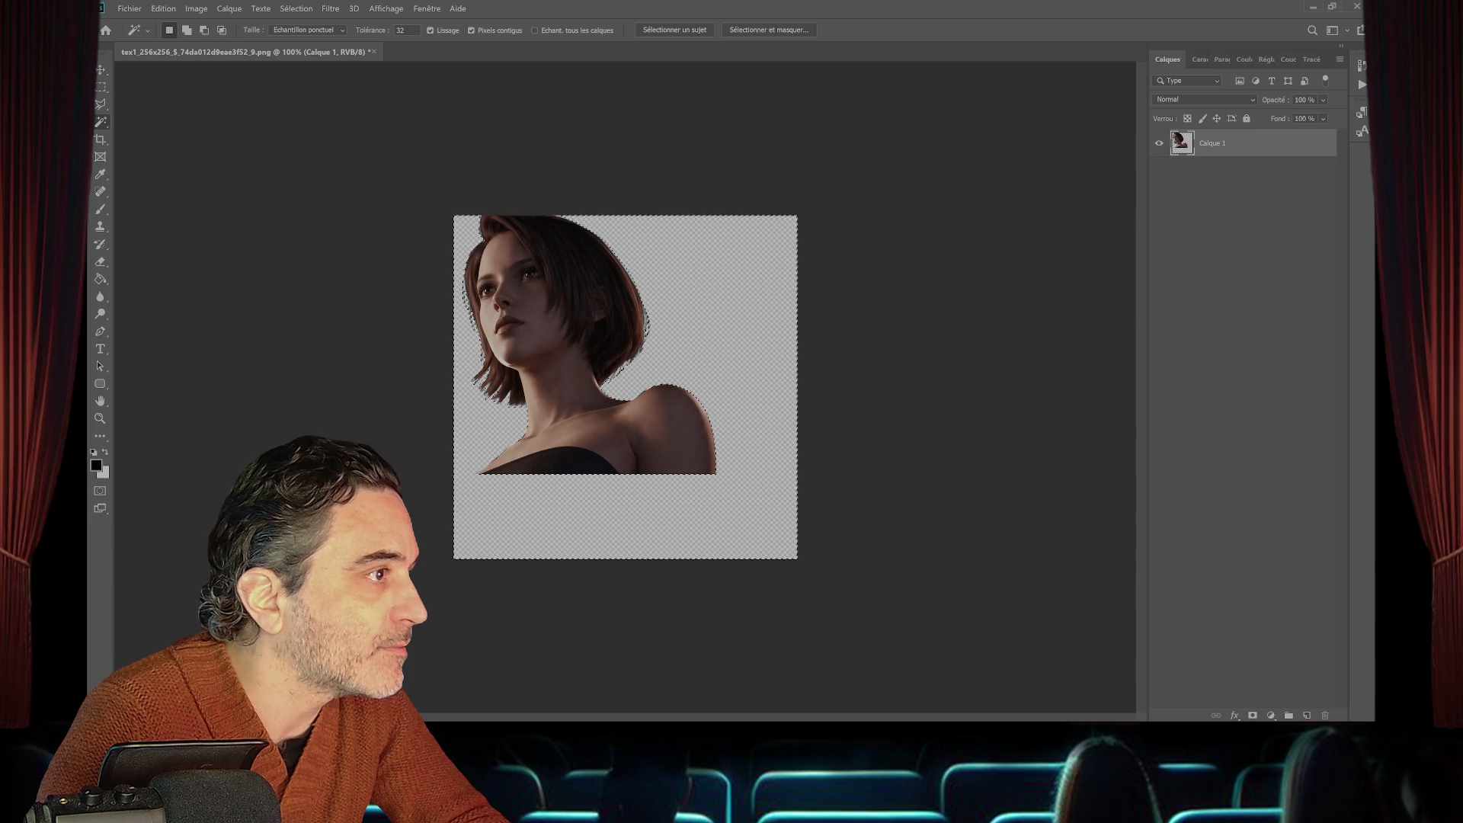
- Zoom in twice on the portrait and clear the current selection
click(100, 418)
key(ctrl+plus)
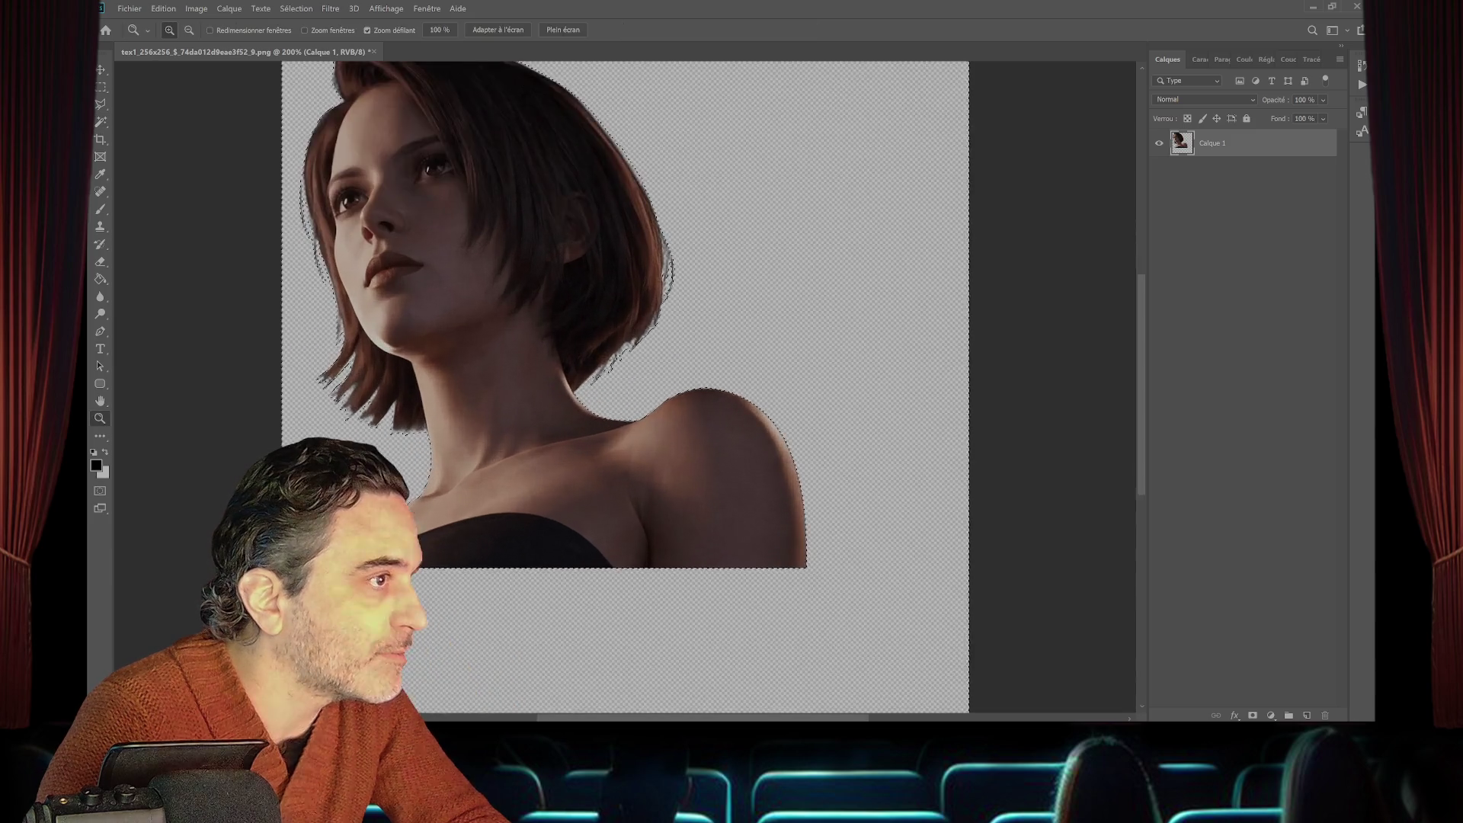
key(ctrl+plus)
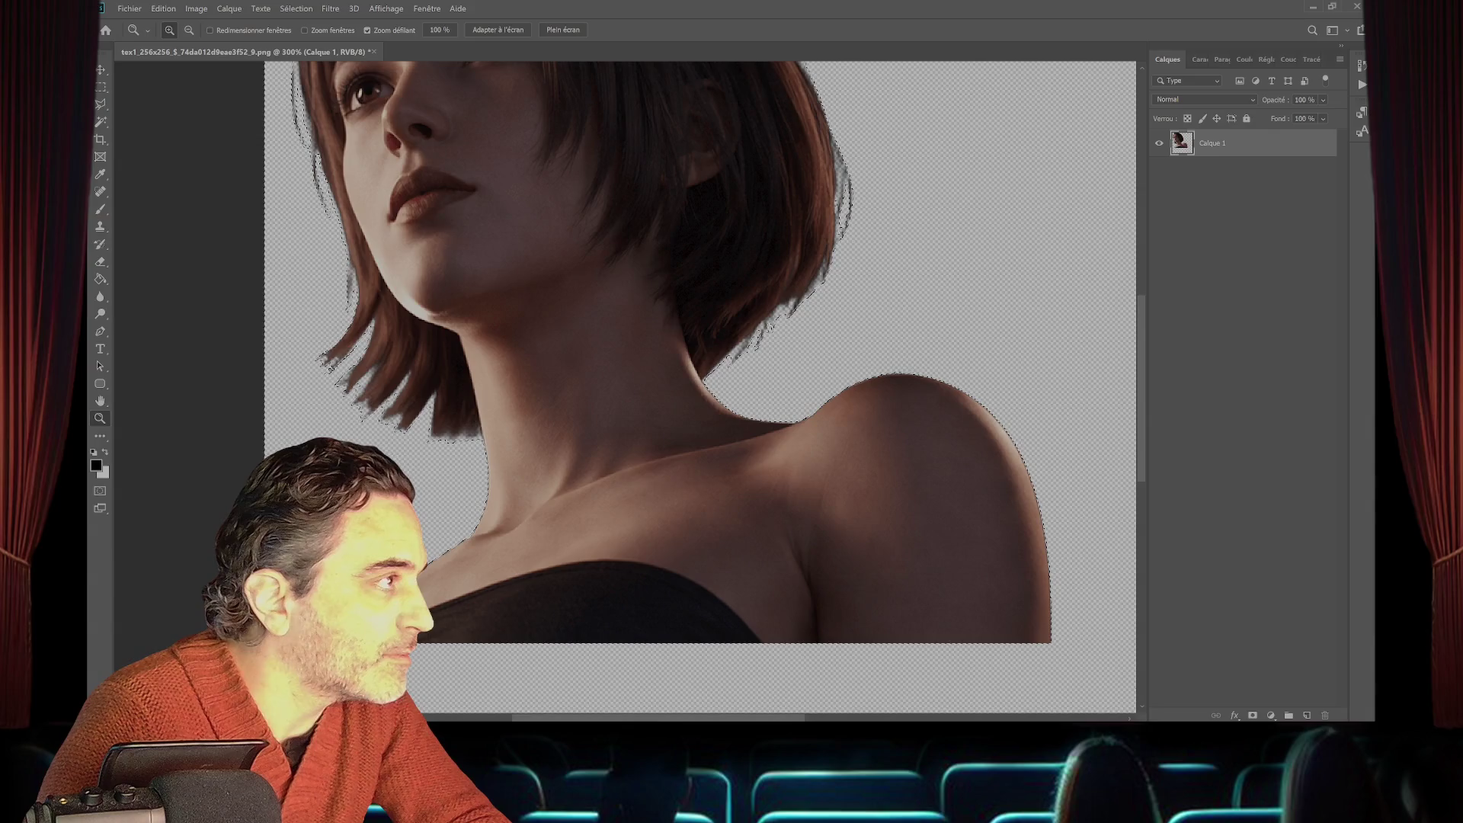
key(m)
key(ctrl+d)
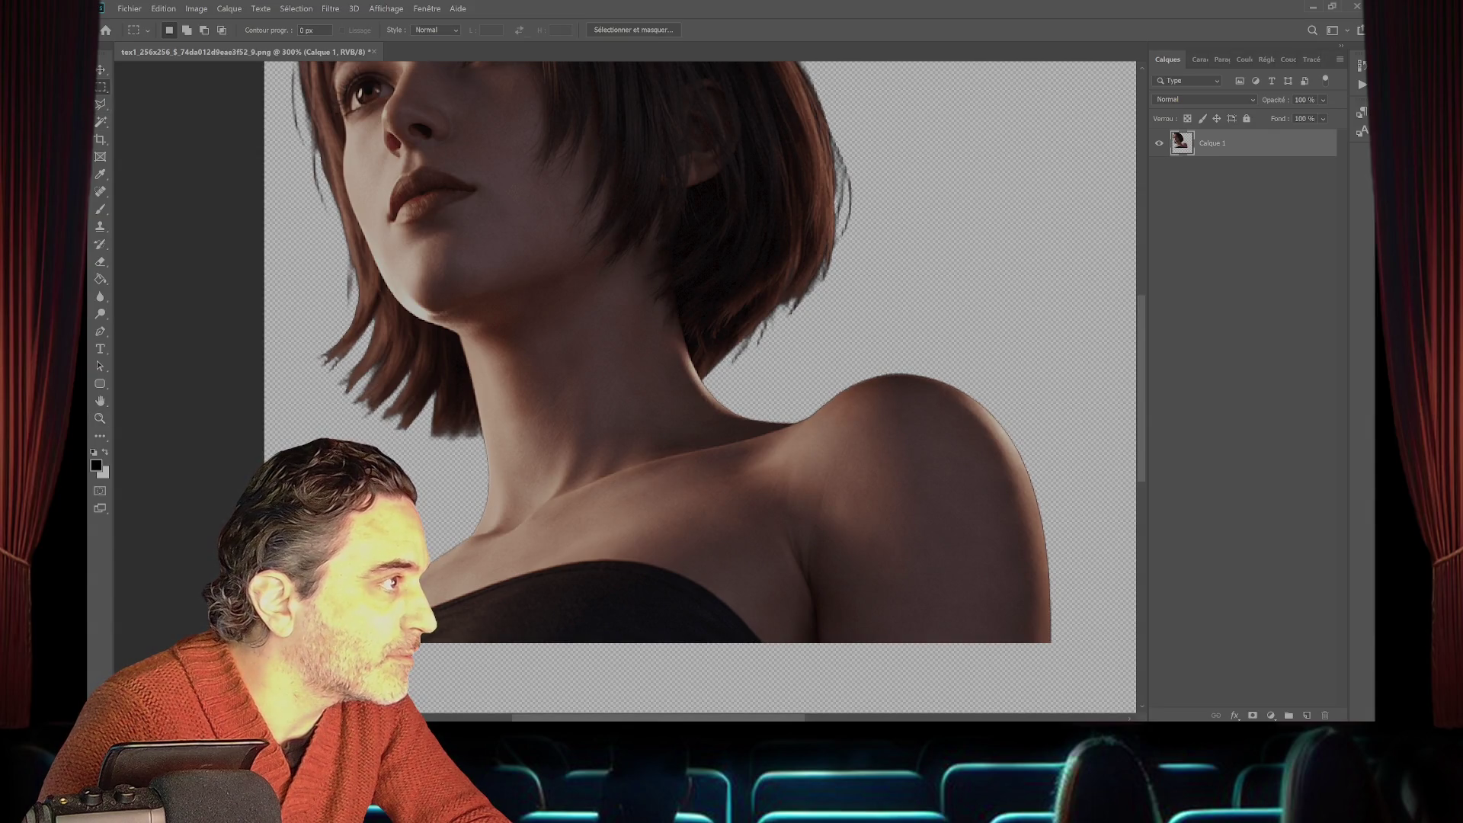
- Switch to the Eraser with a soft round brush at 0% hardness
key(e)
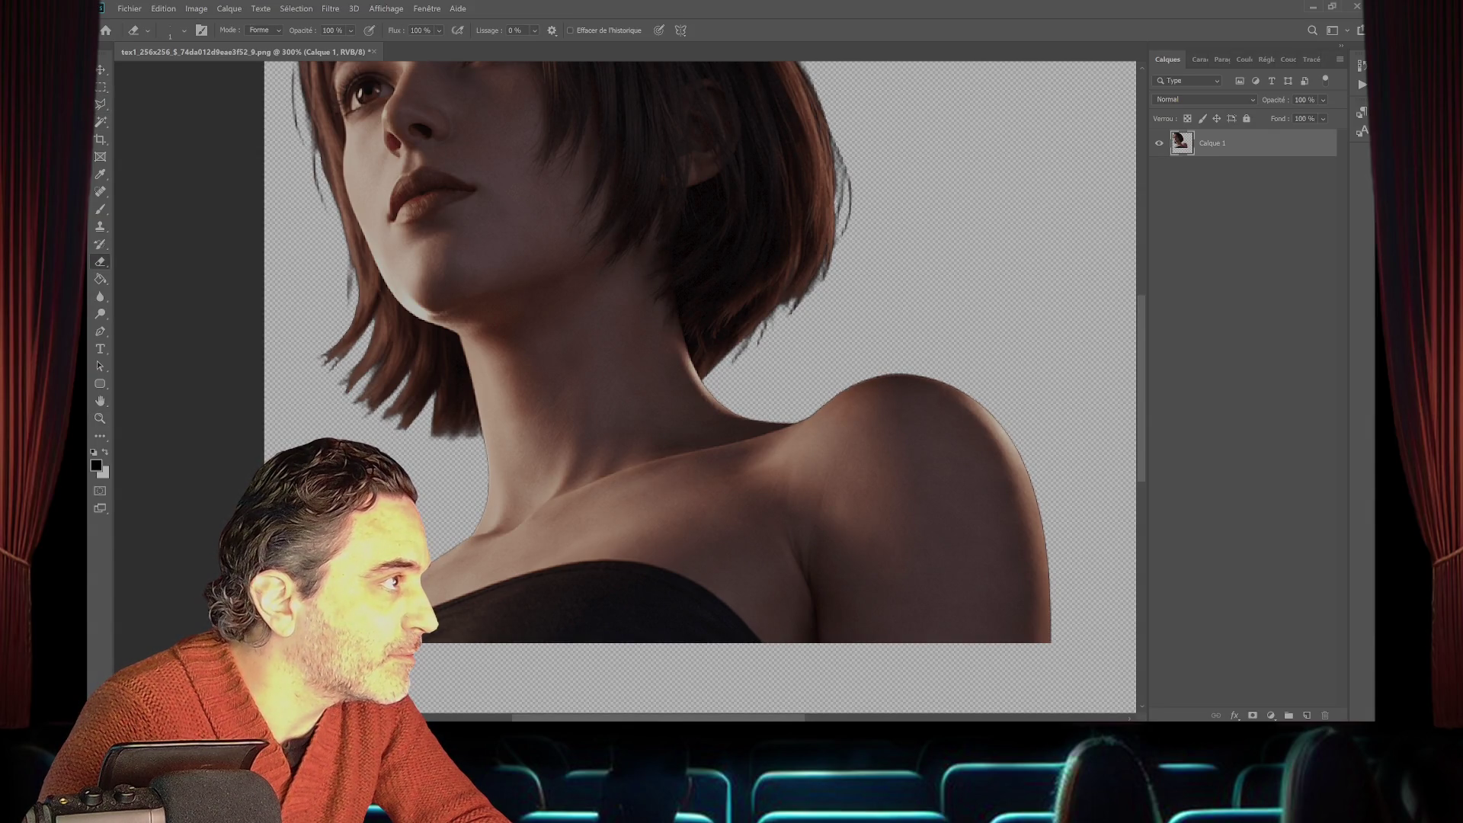
click(183, 30)
click(183, 177)
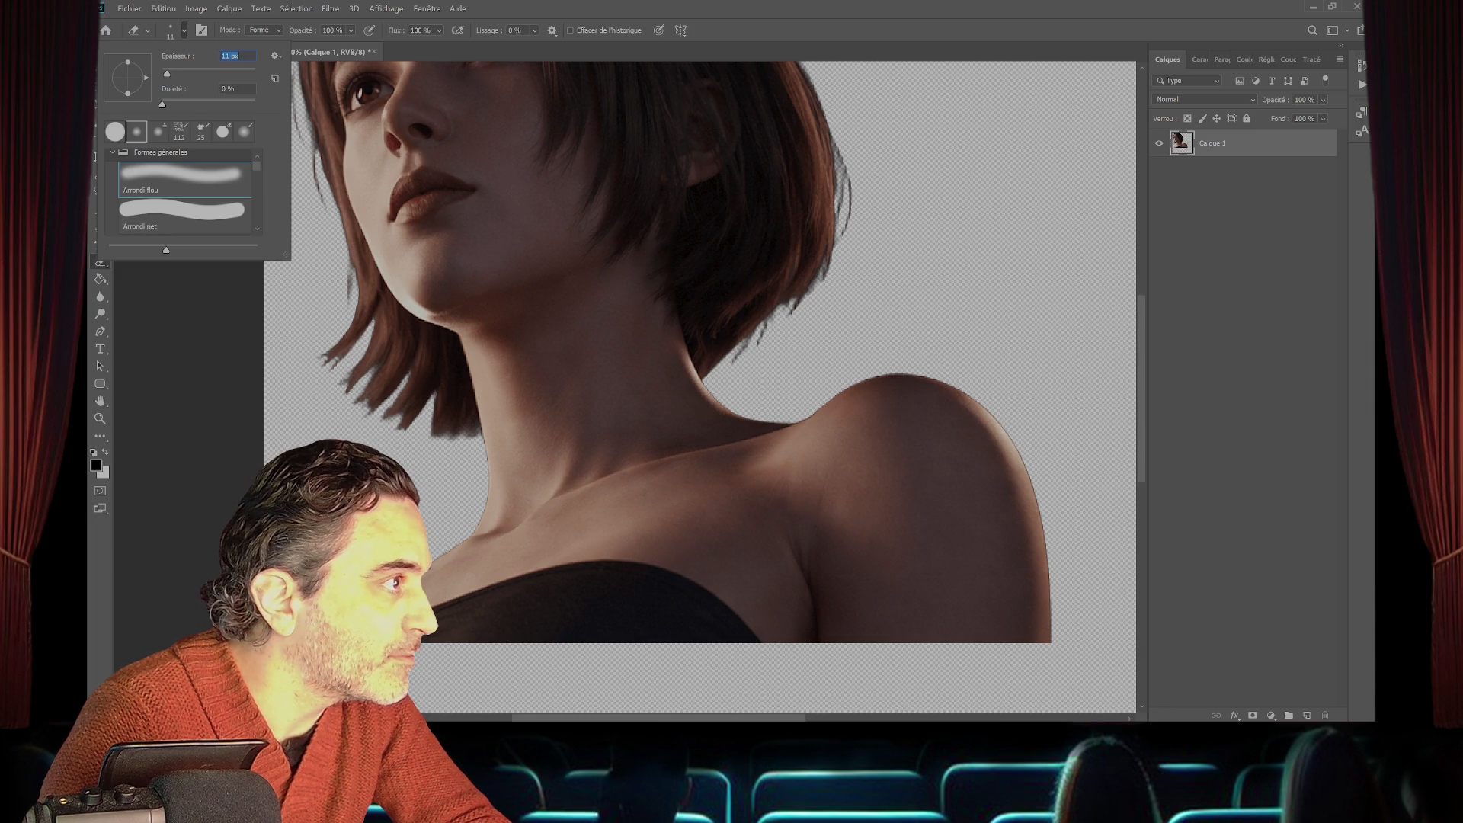
key(Return)
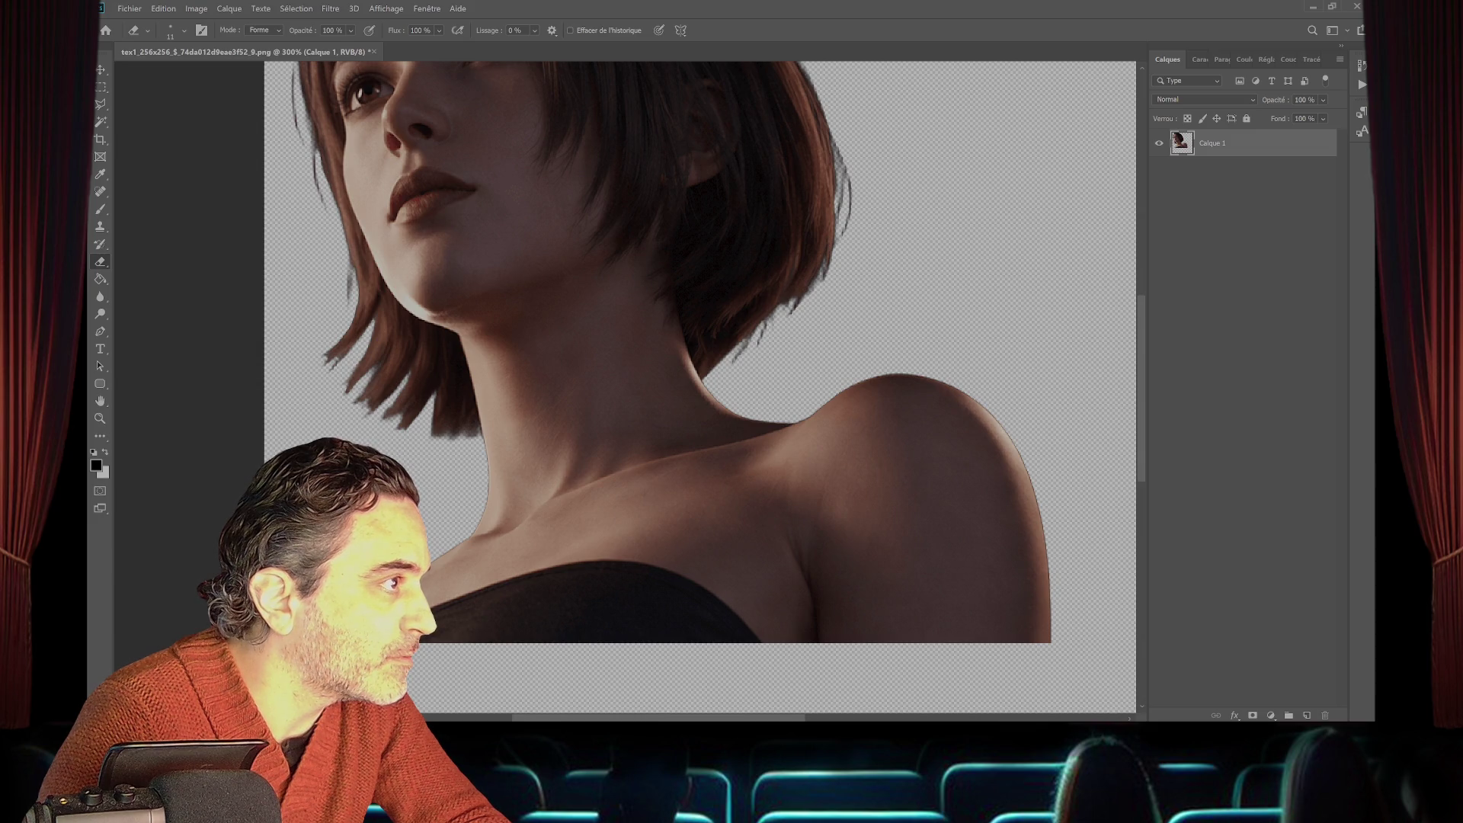
click(184, 31)
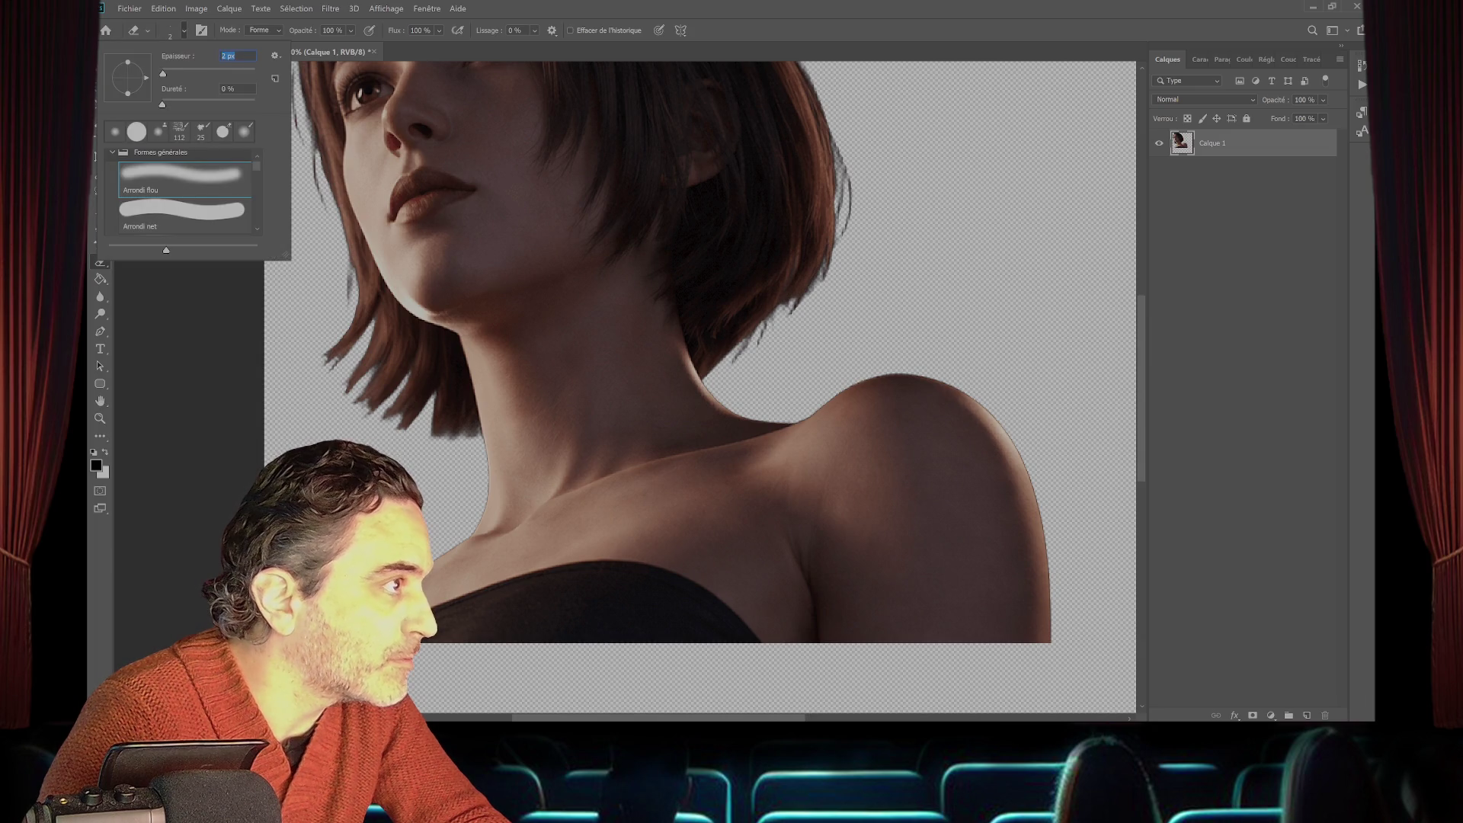
- Set the Eraser to a soft 10 px brush
key(Return)
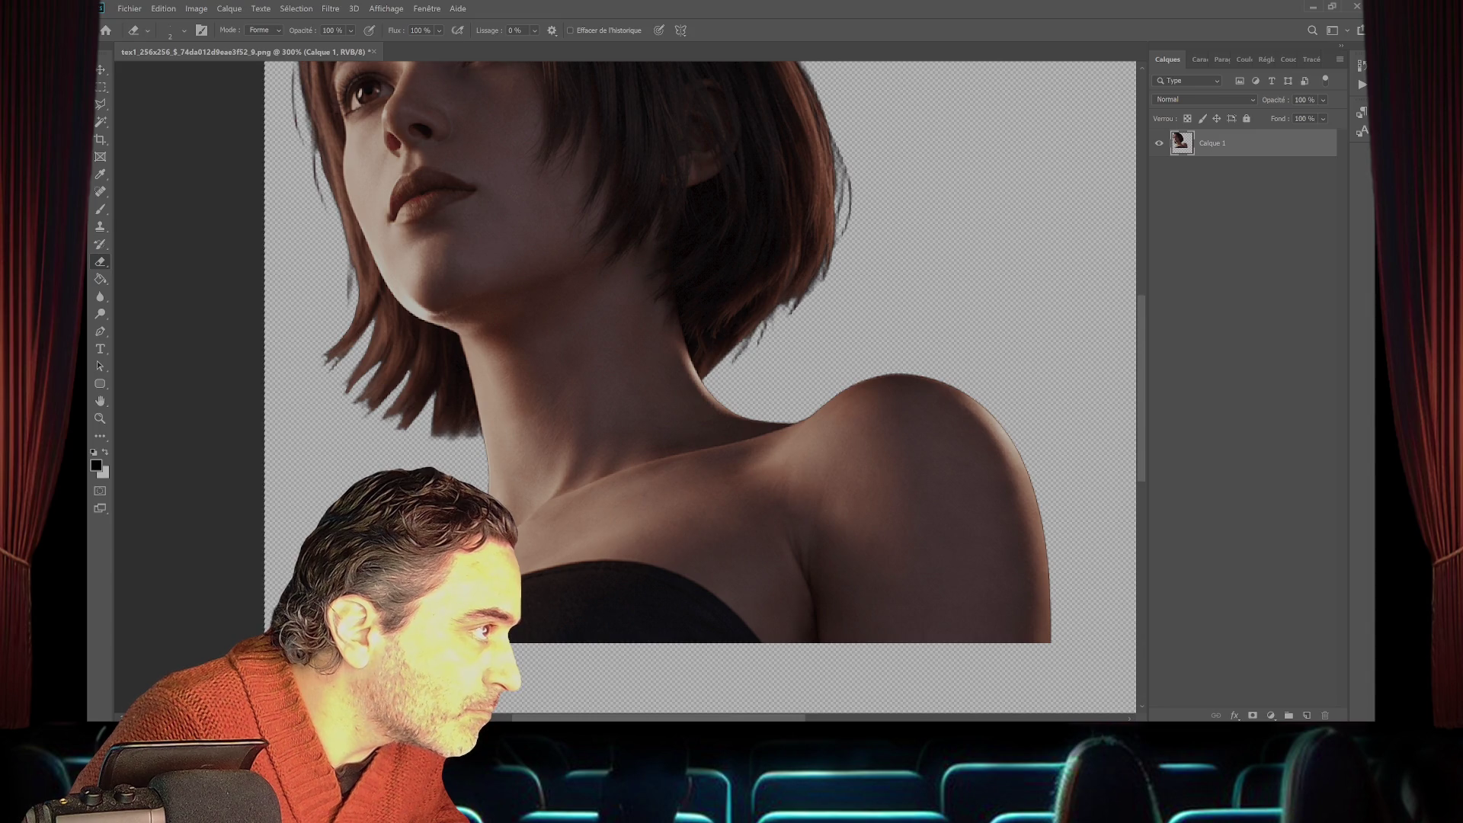
key(m)
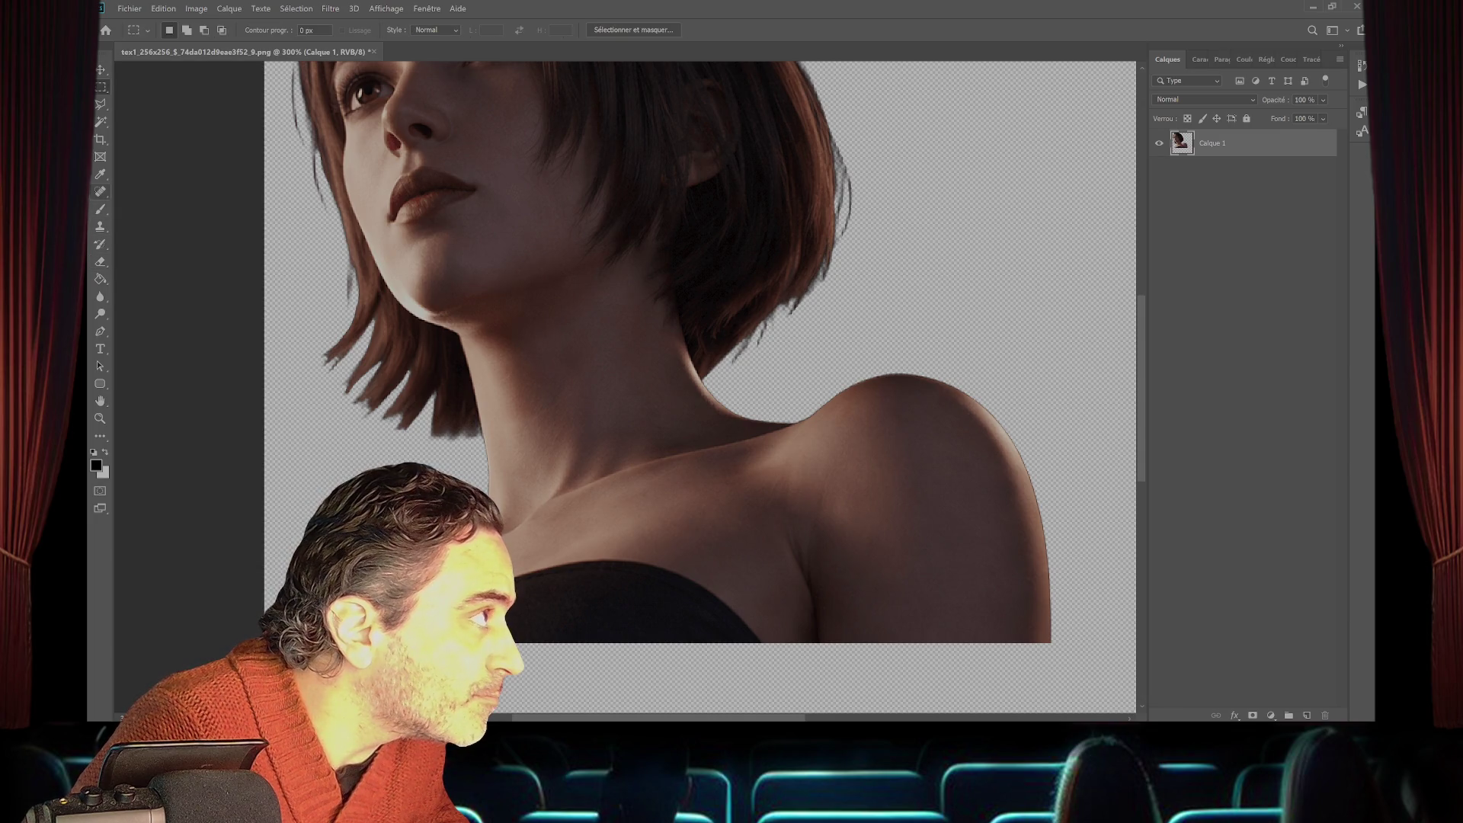
click(100, 261)
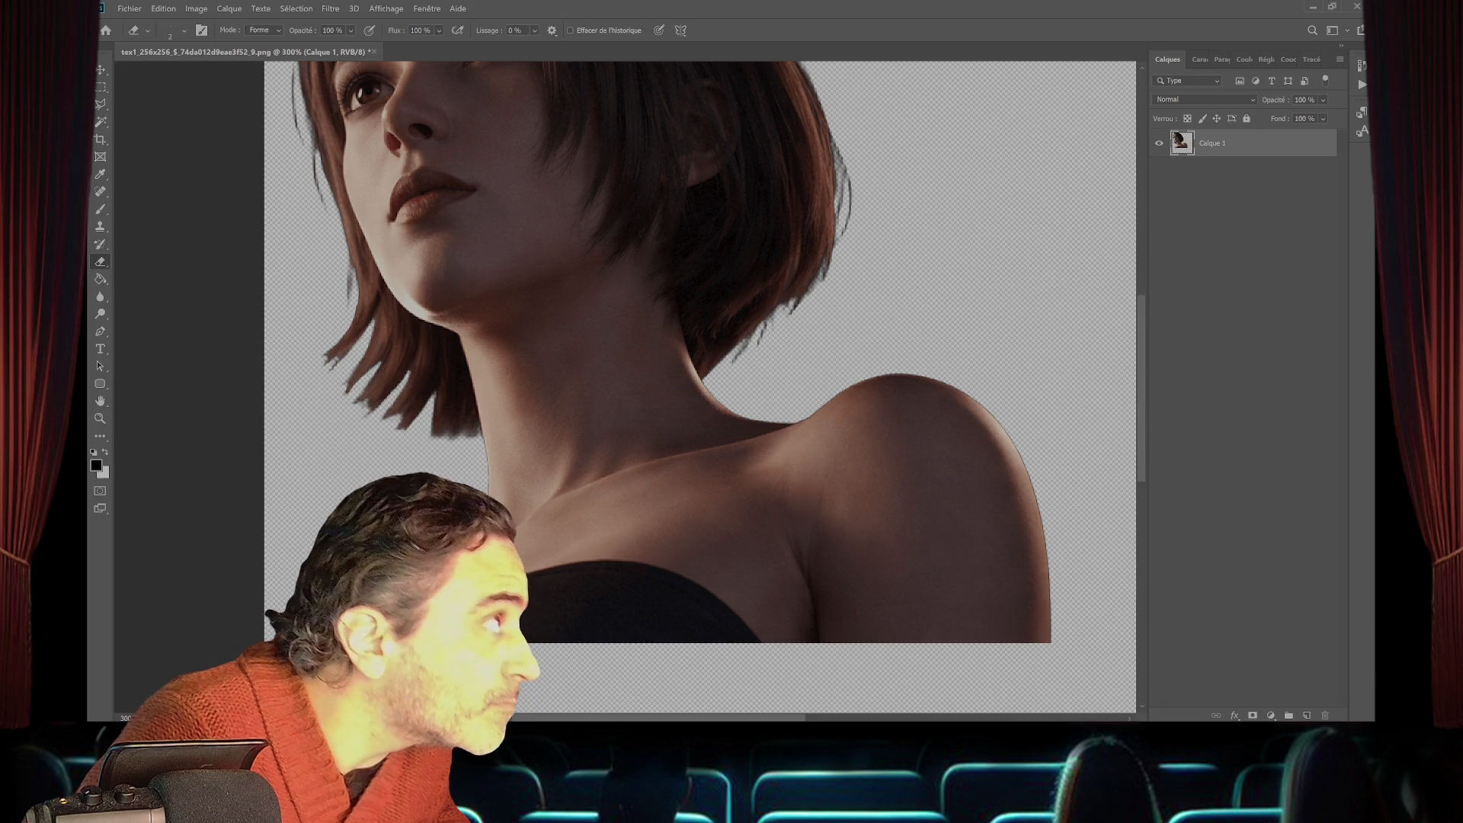
click(184, 31)
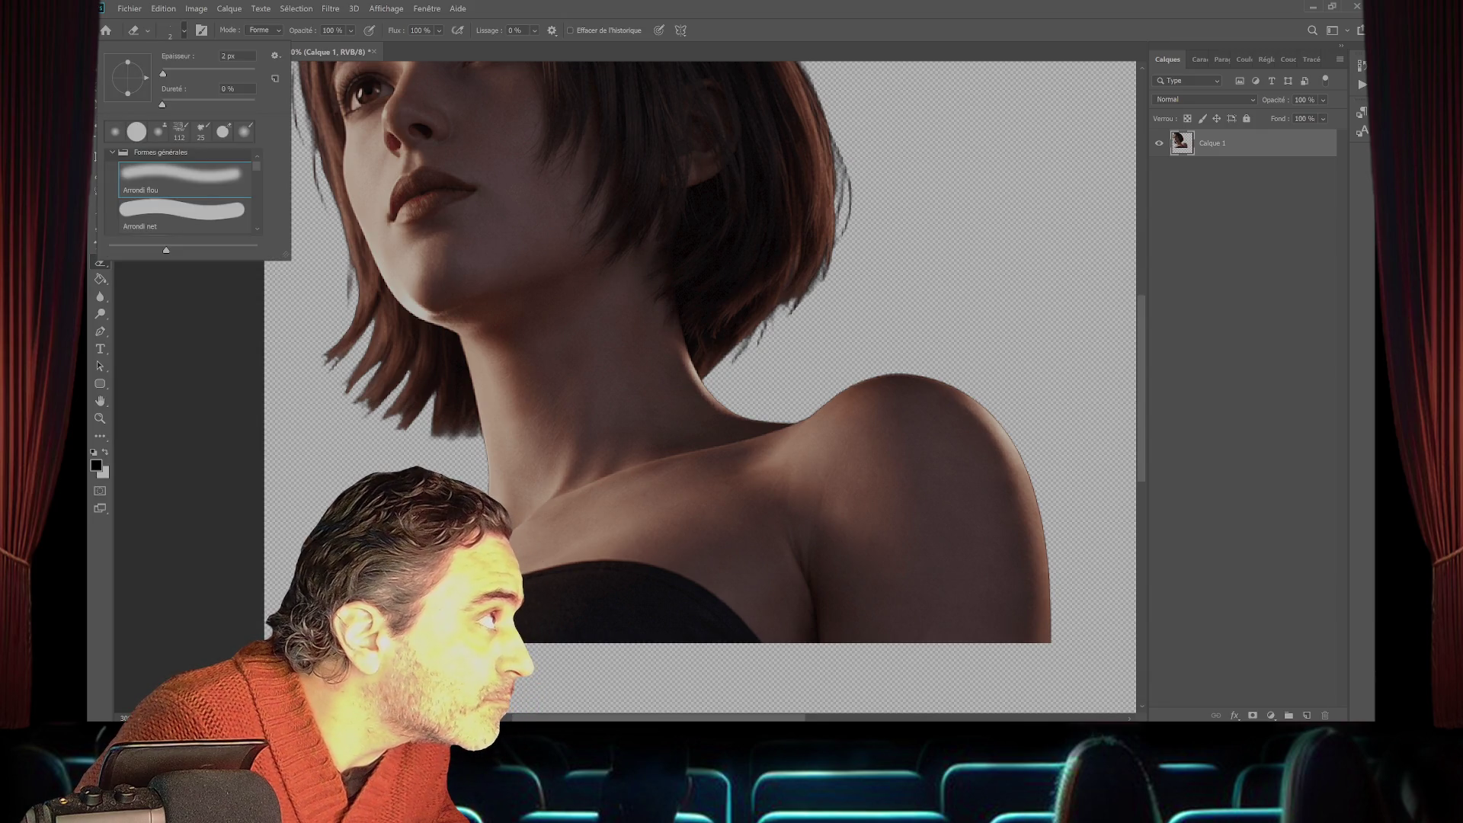
key(Down)
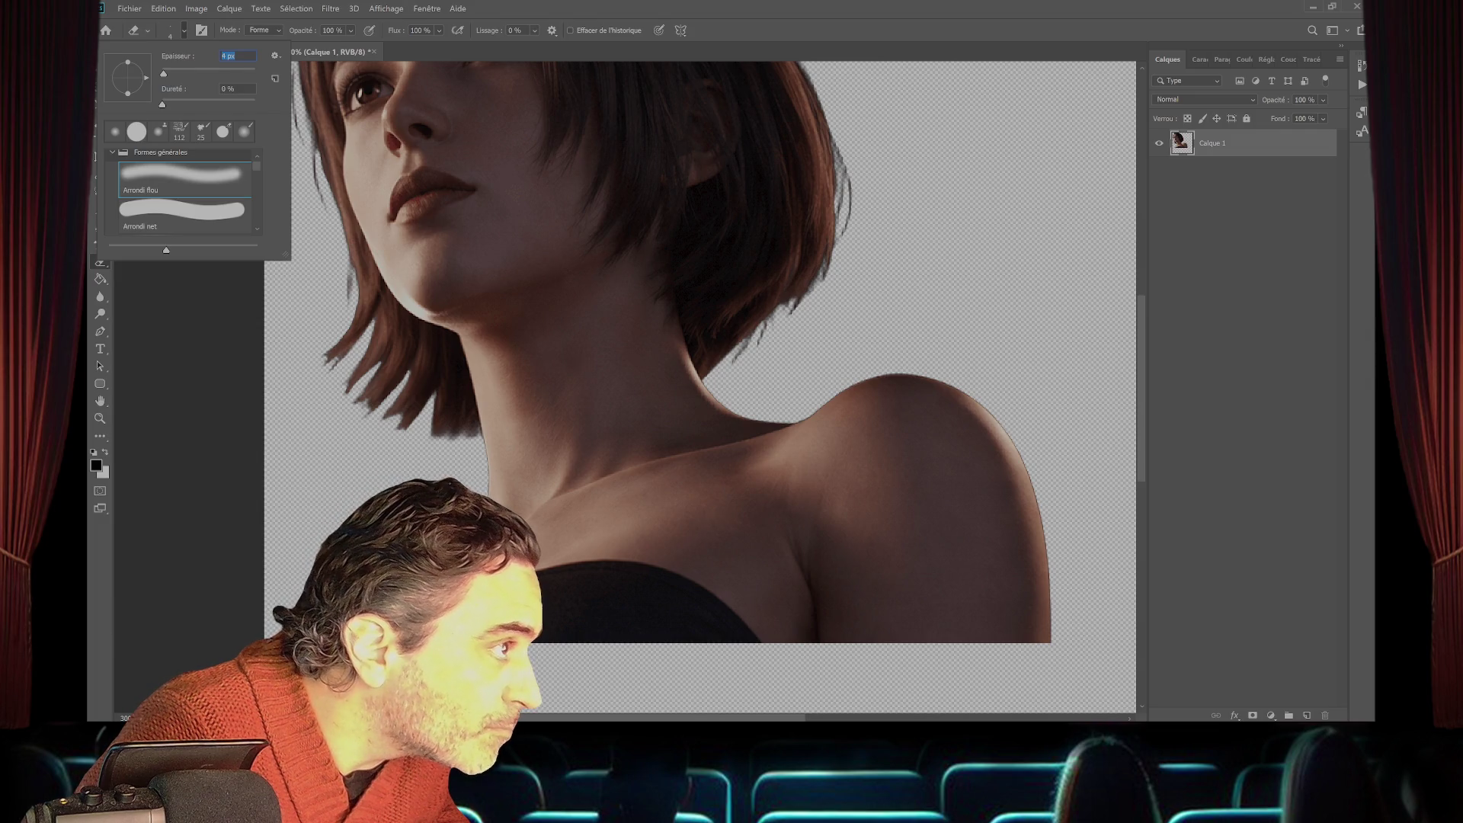
key(Return)
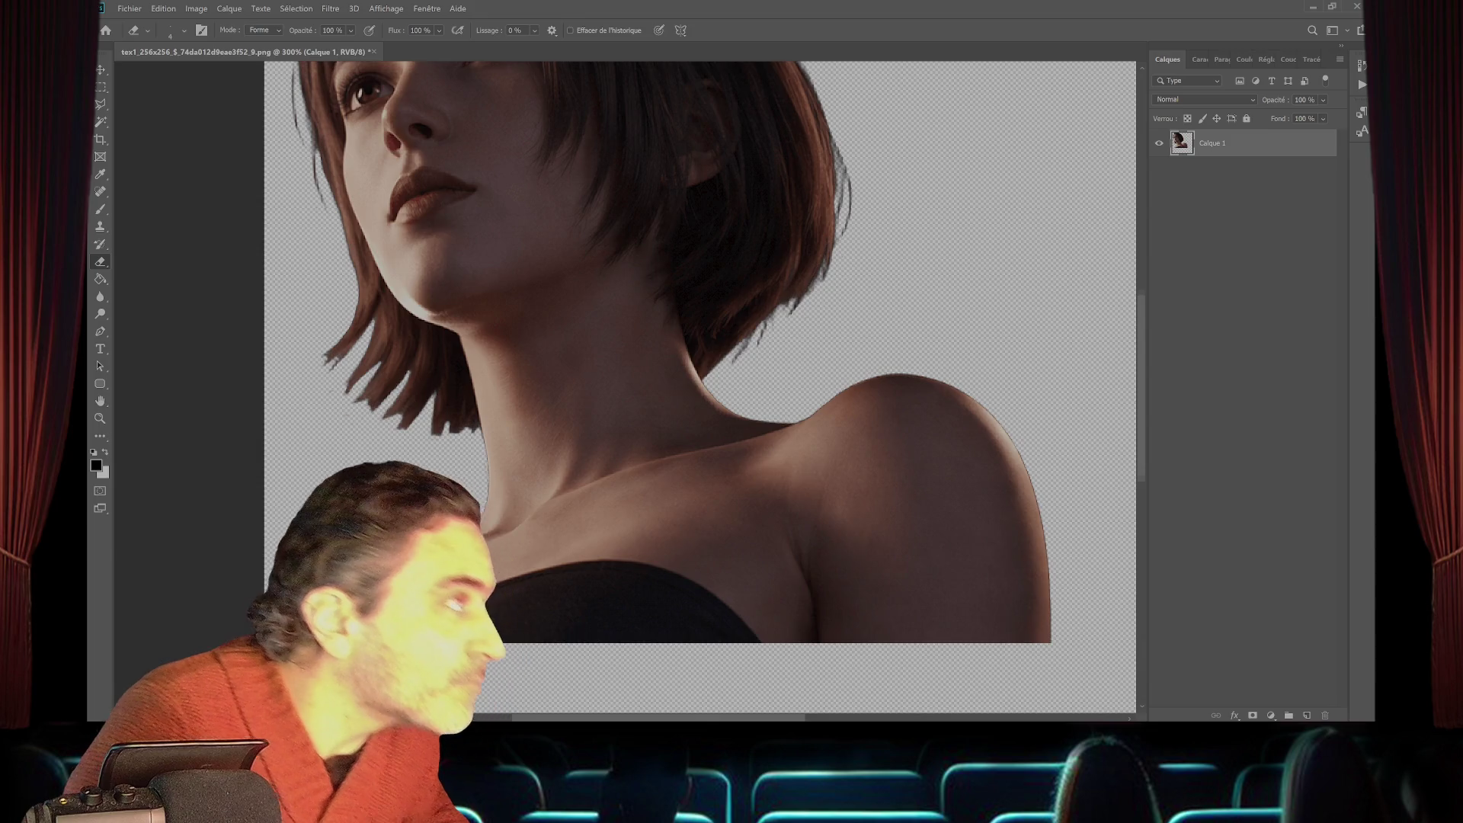
scroll(699, 381, up, 3)
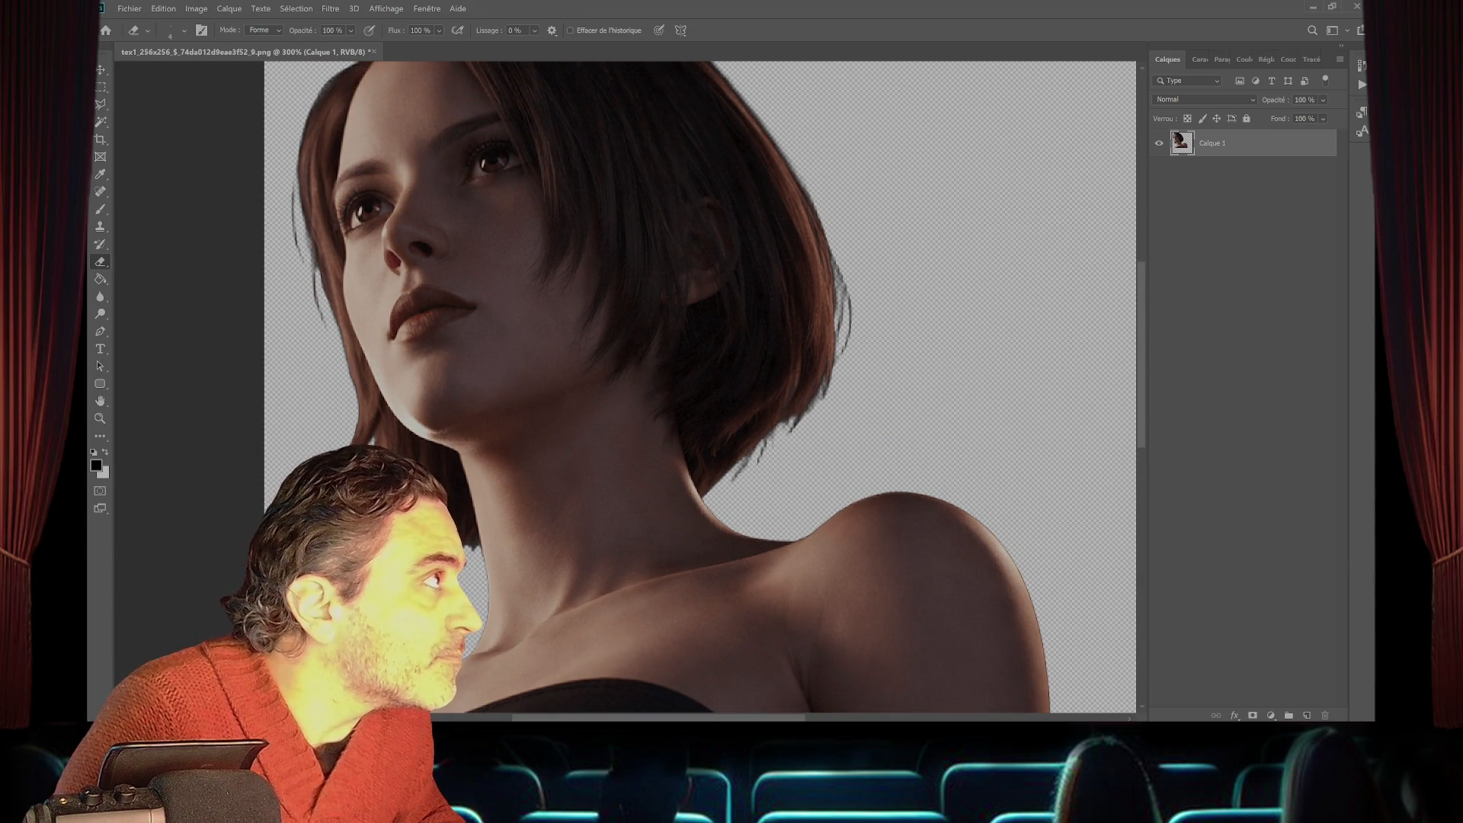
click(184, 31)
key(Return)
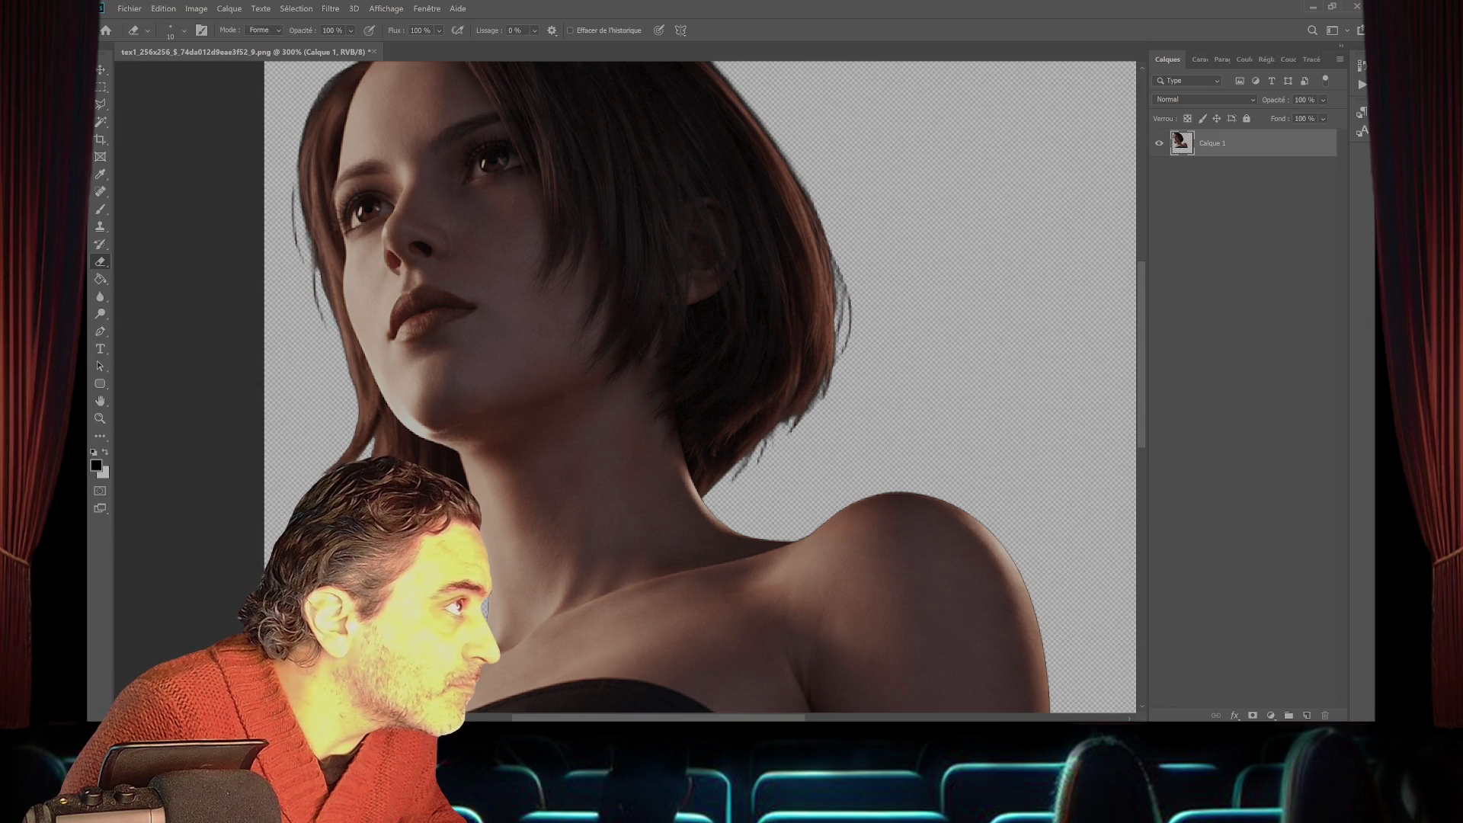
- Erase the stray dark hair strands along the portrait's left edge
drag(293, 203, 296, 250)
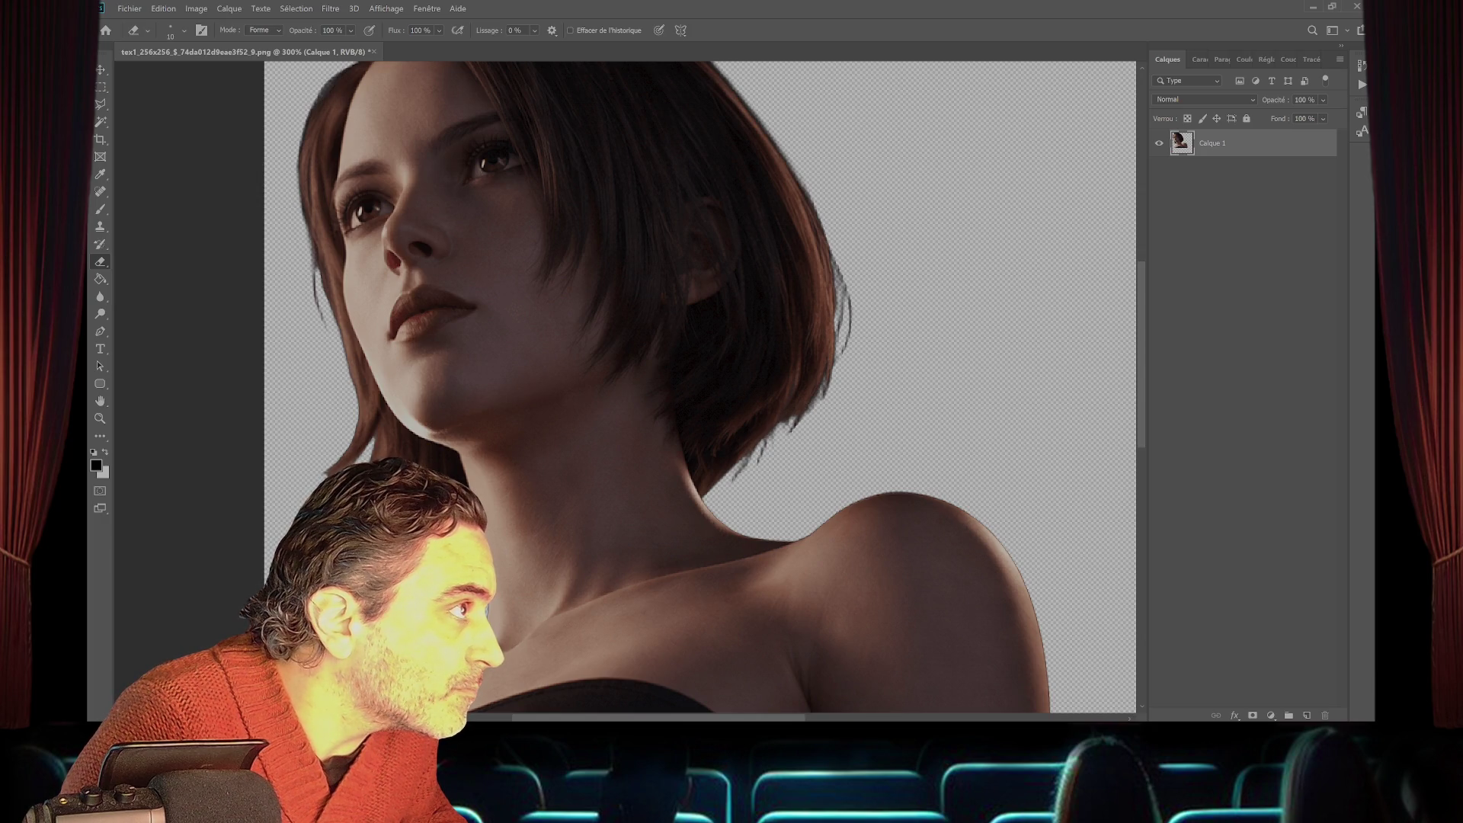
drag(313, 276, 320, 318)
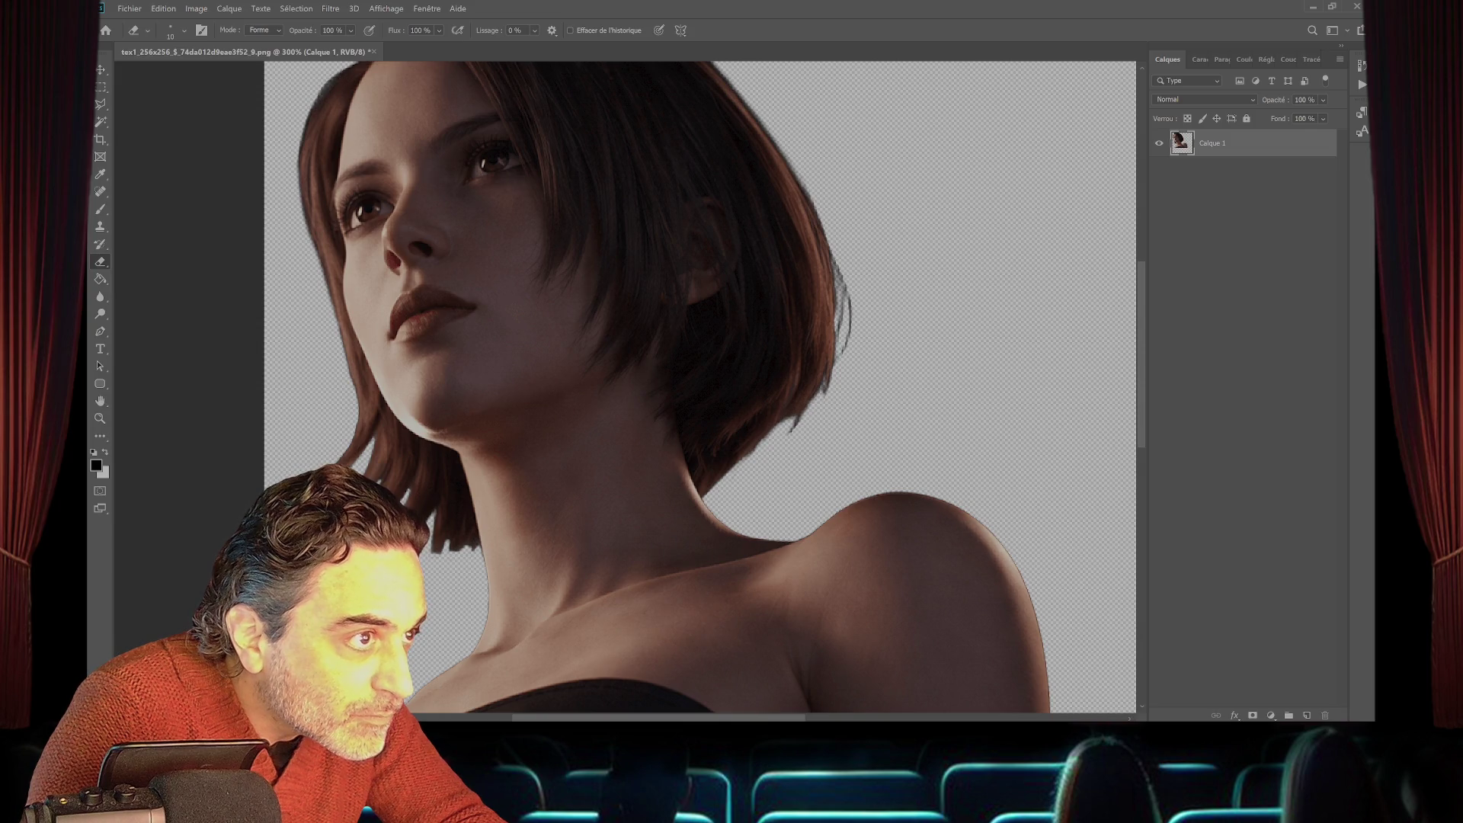
scroll(700, 387, up, 3)
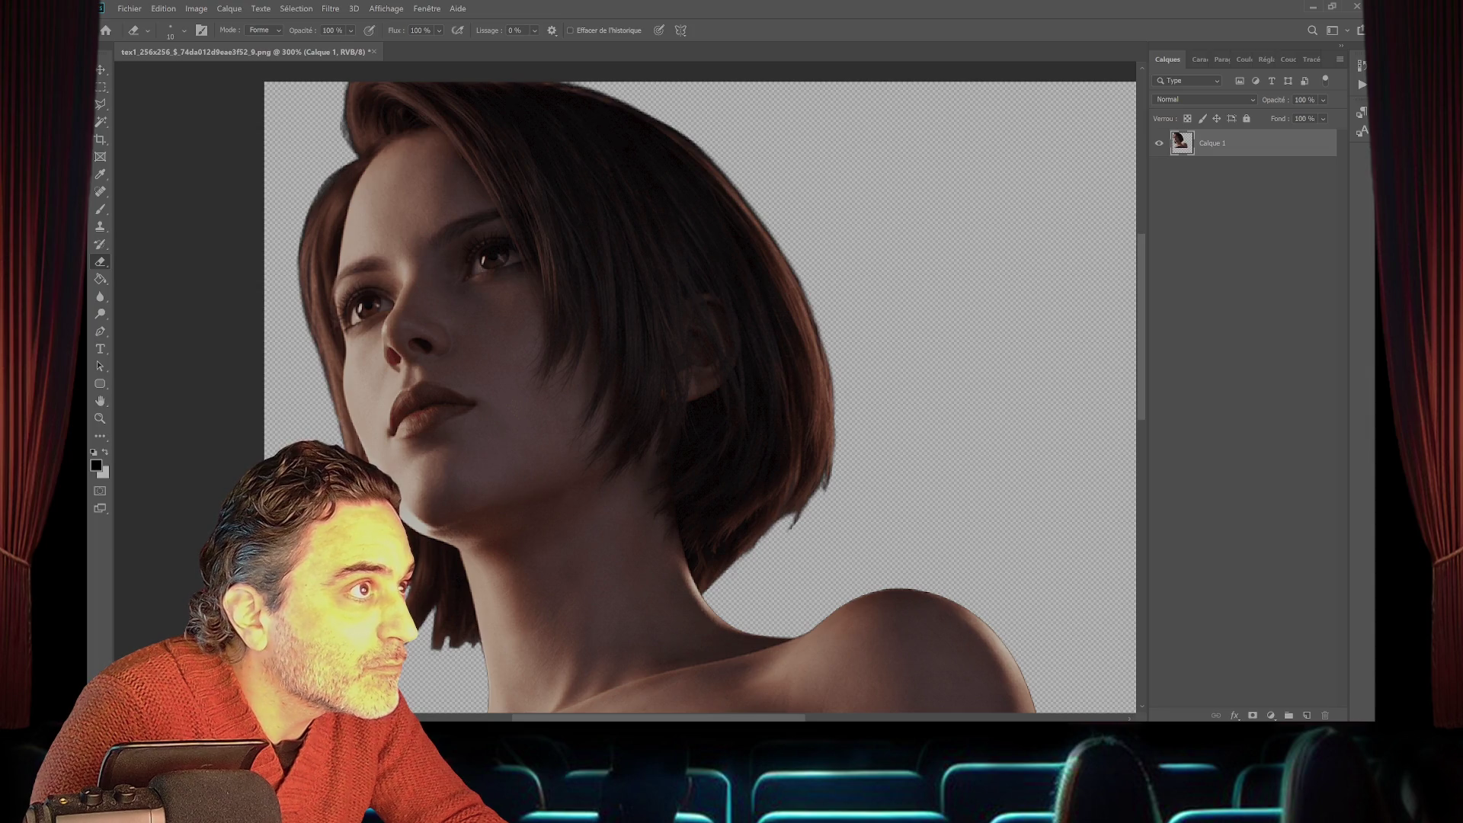
scroll(700, 396, up, 3)
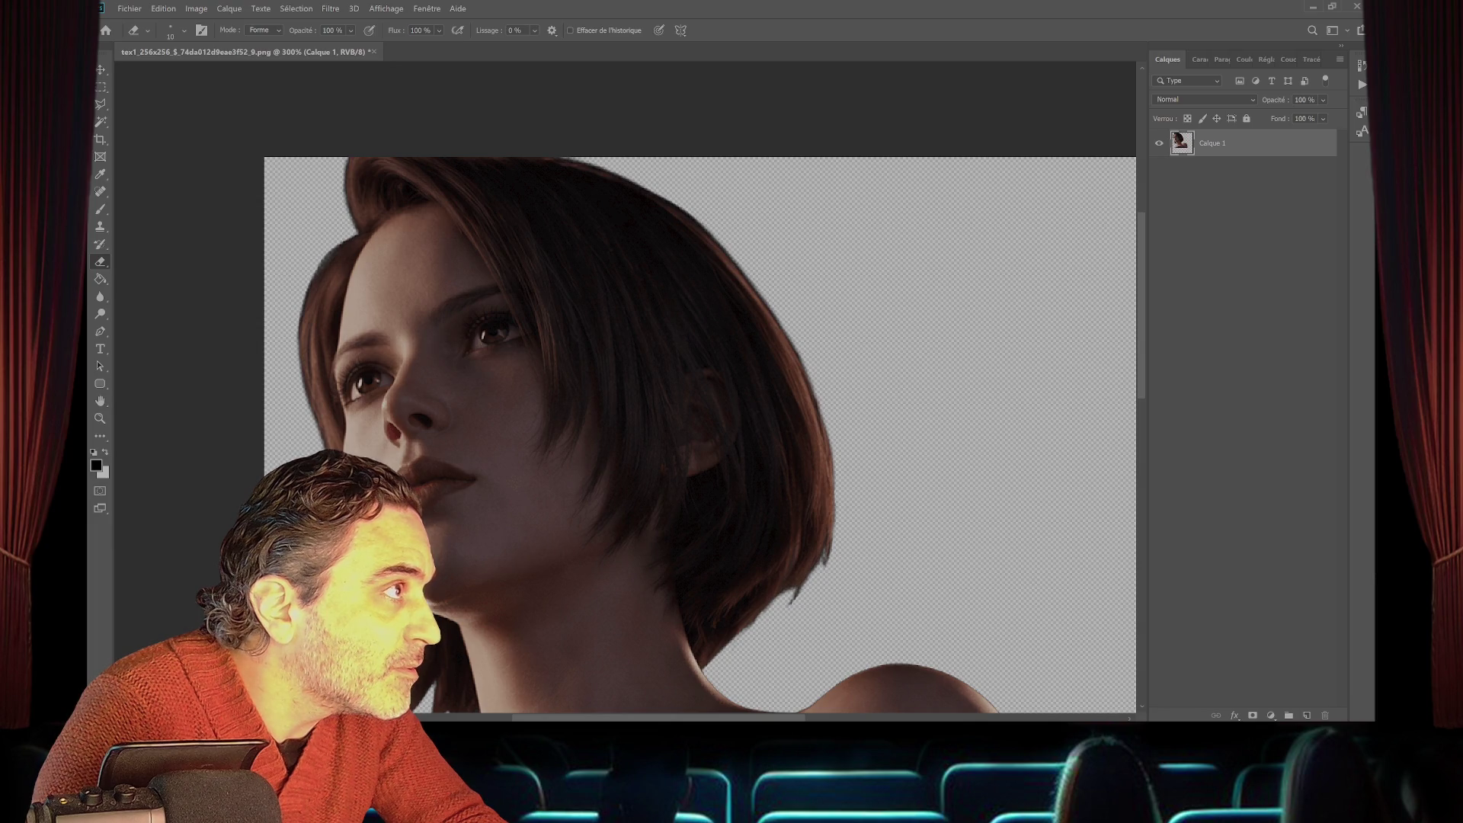
scroll(699, 396, down, 6)
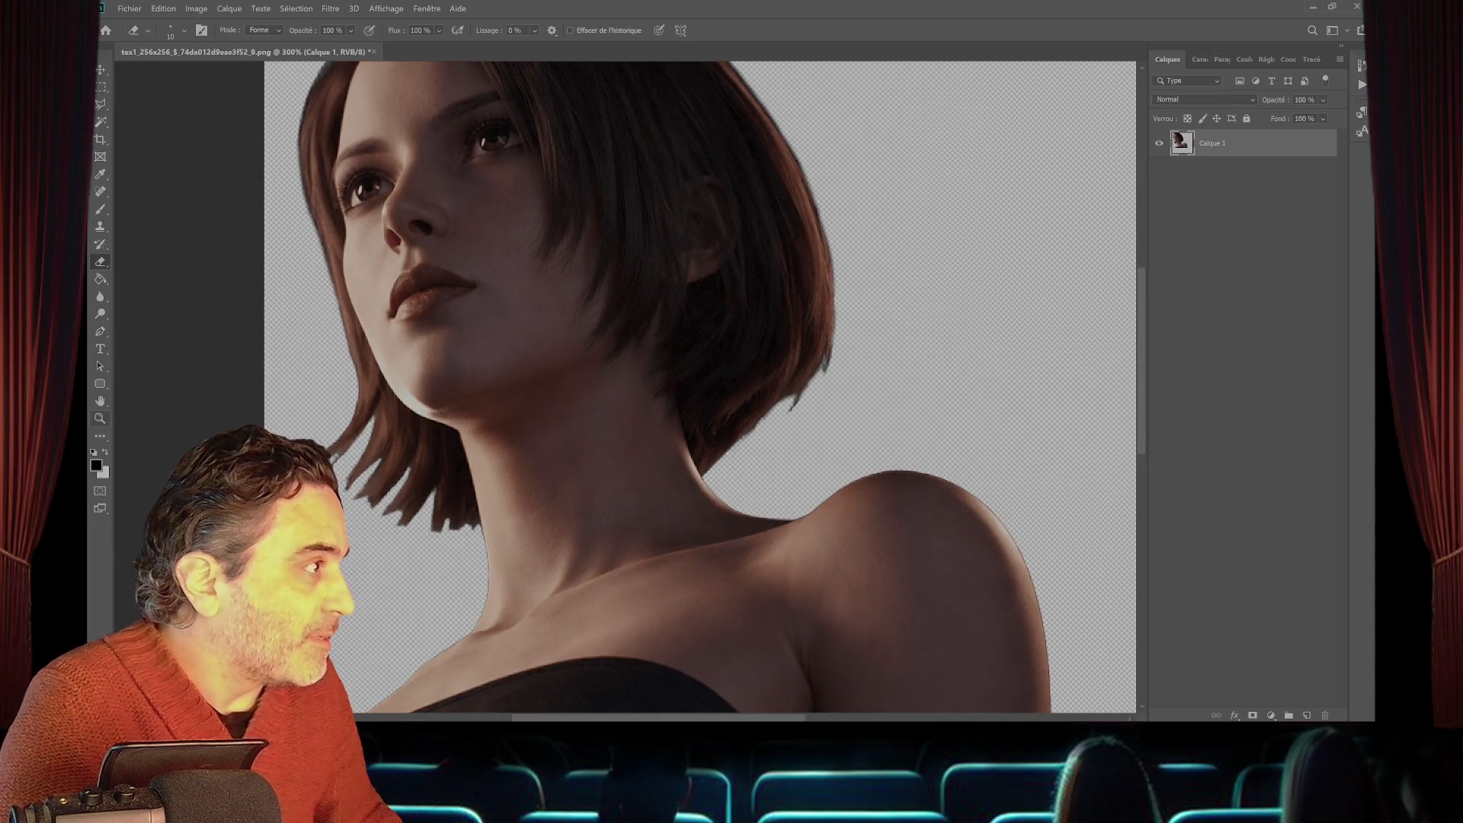
click(100, 419)
- View the texture at 100%, close it saving changes, and open the second tex1_256x256 portrait PNG
double_click(100, 419)
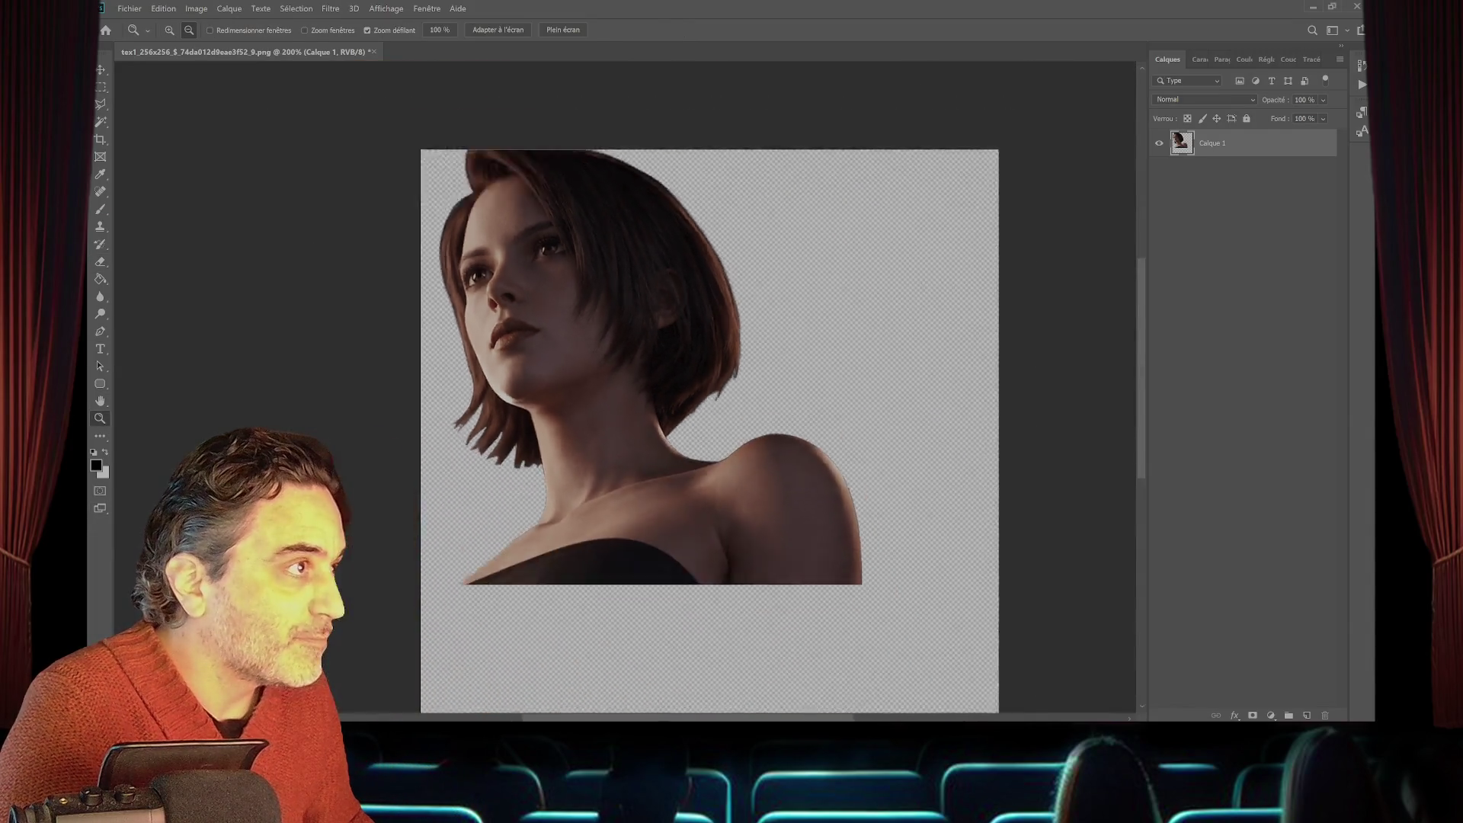
key(m)
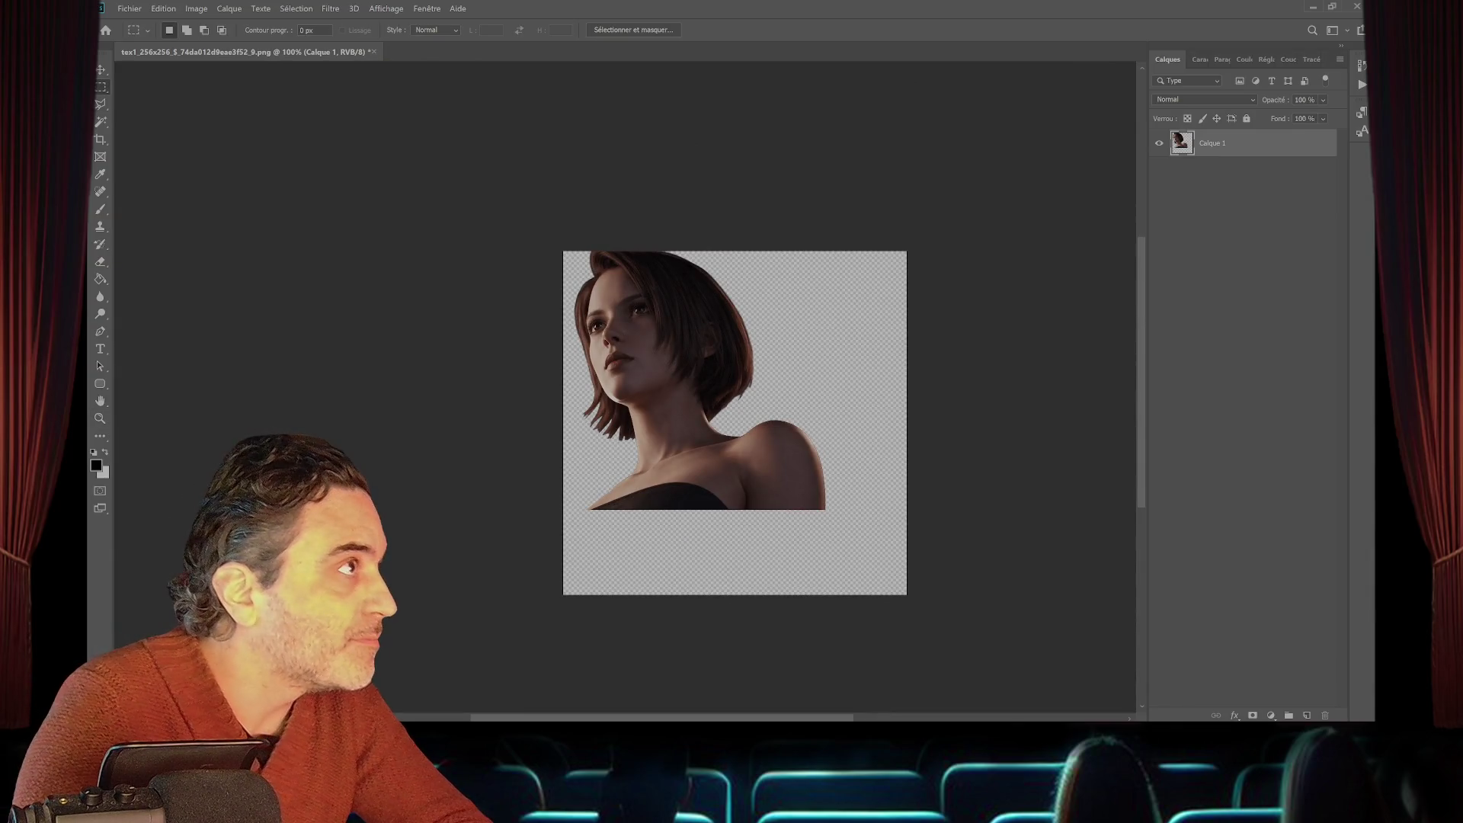
key(ctrl+q)
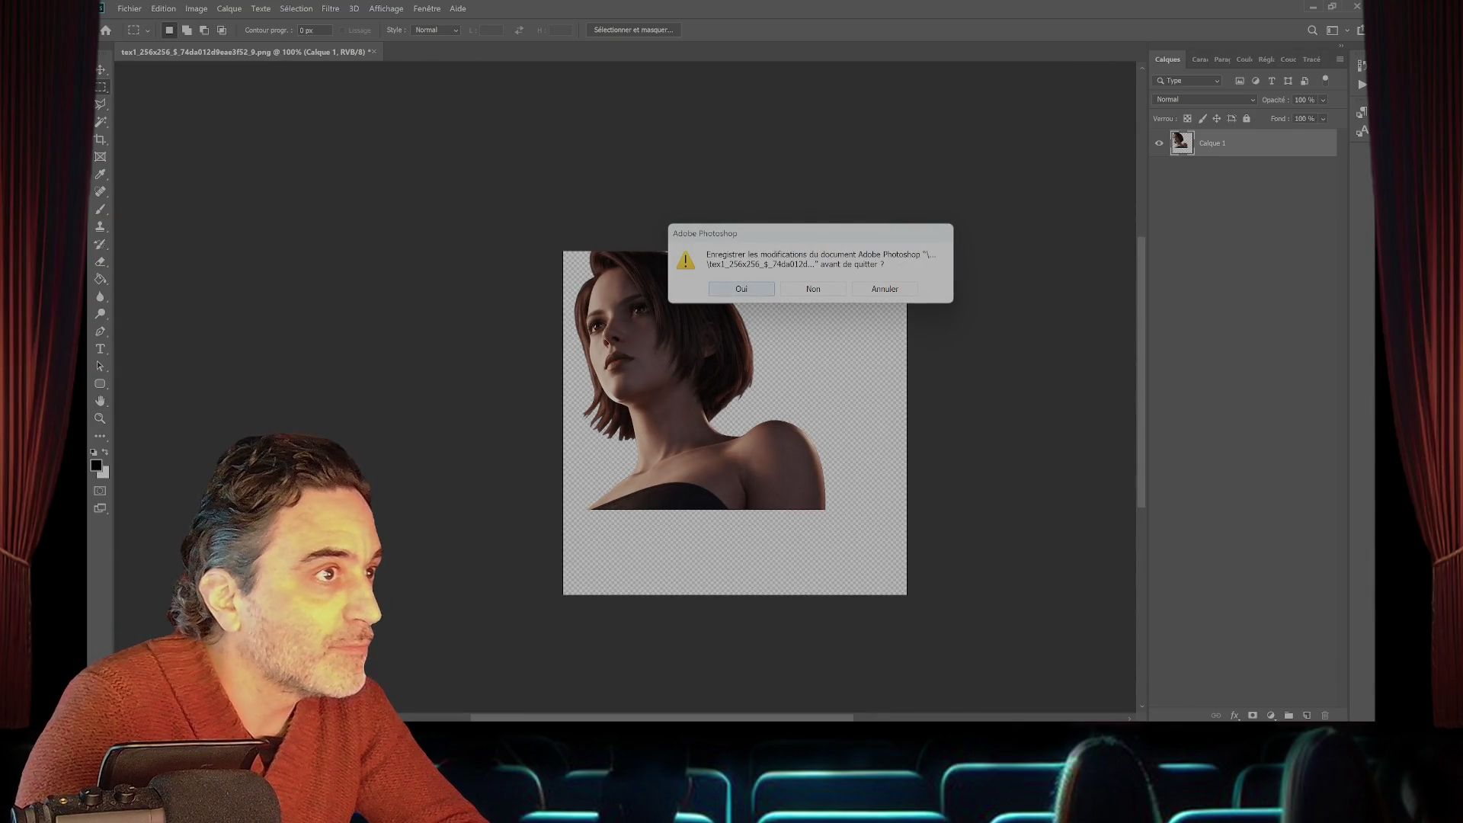
key(n)
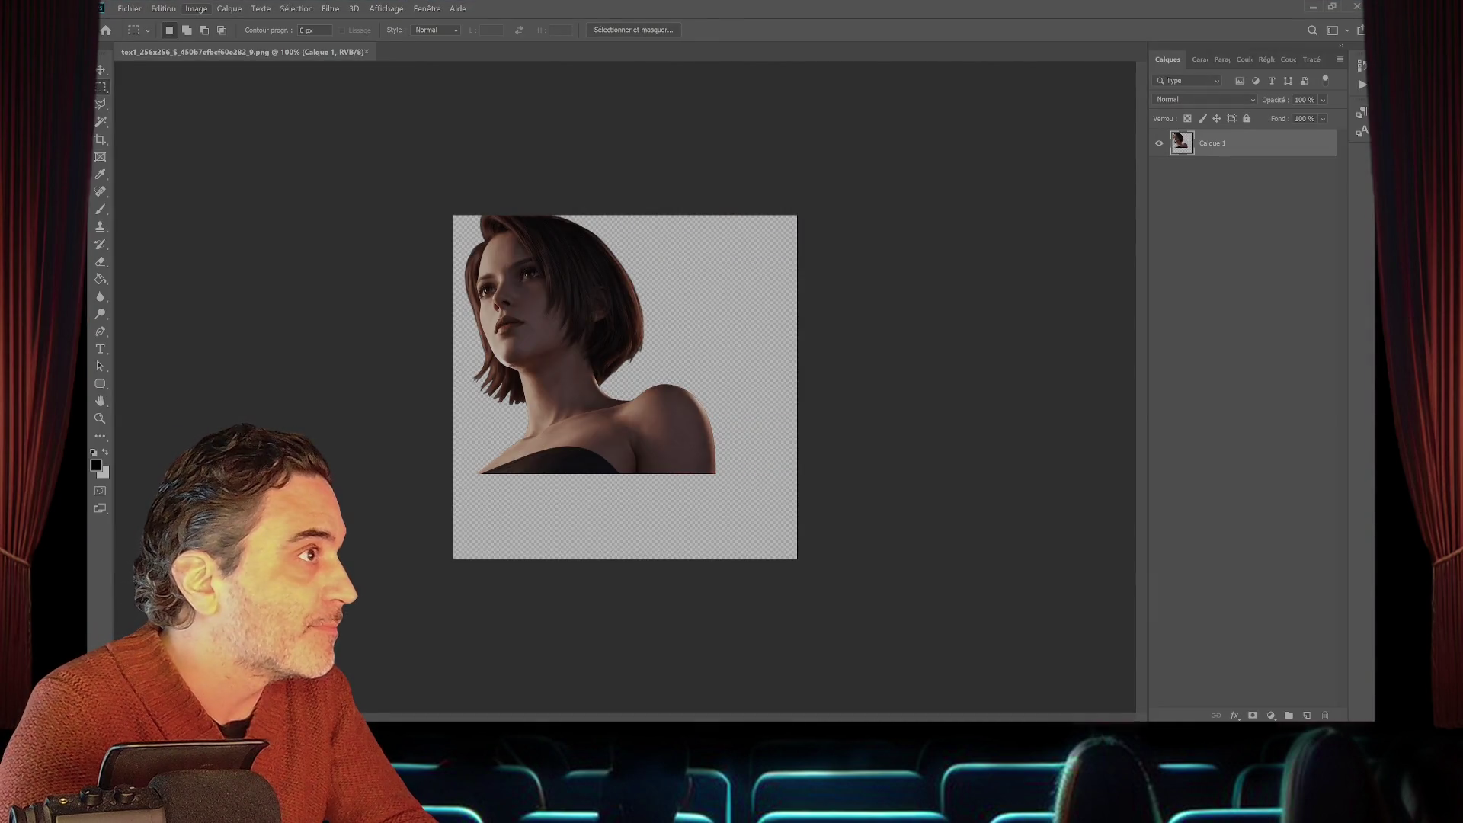
click(195, 9)
- Lower the texture's saturation to -65 with Teinte/Saturation, then close it saving changes
mouse_move(229, 38)
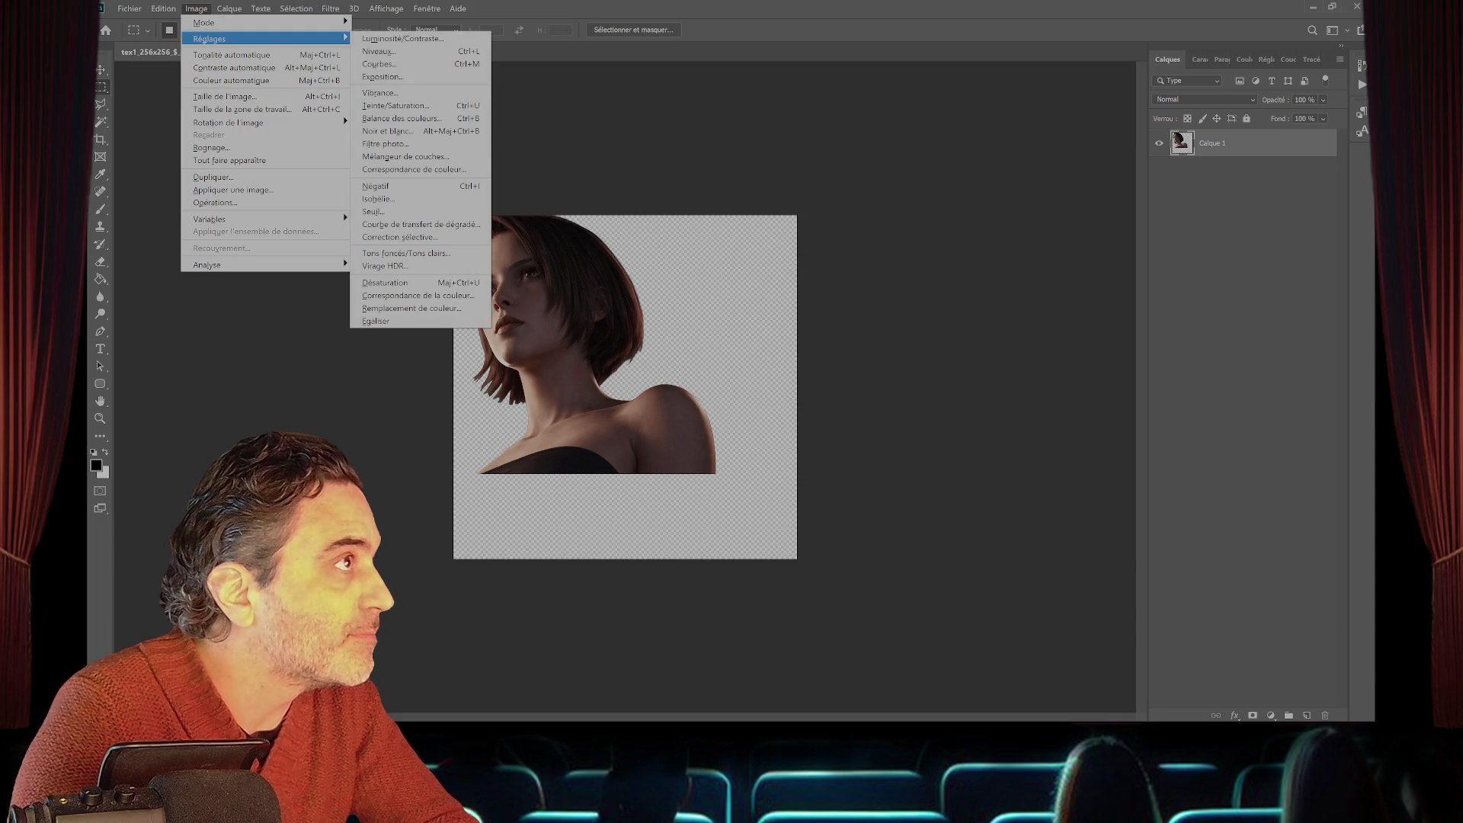
click(396, 105)
text(-46)
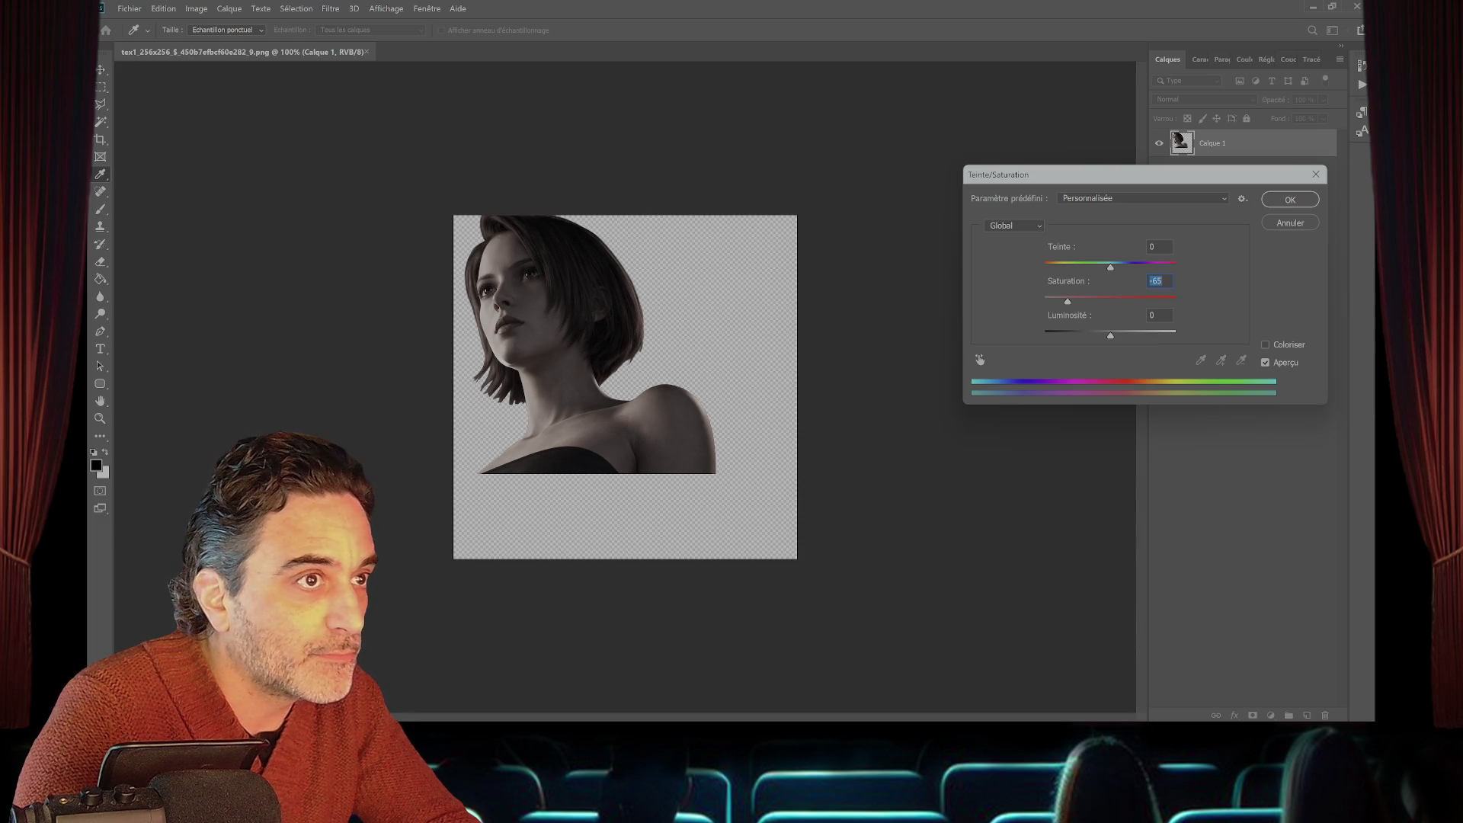
key(Return)
key(m)
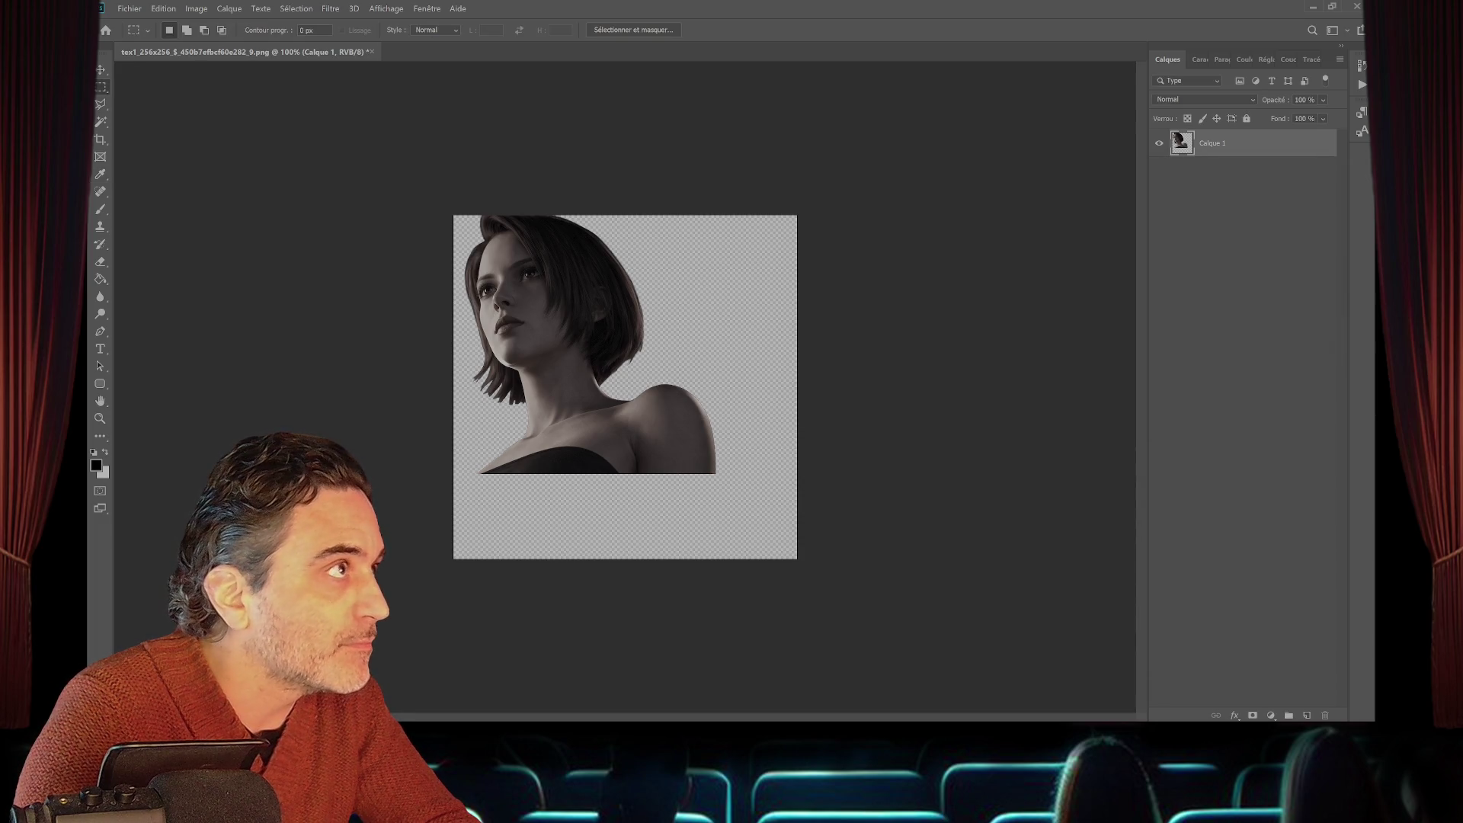
key(ctrl+w)
key(Return)
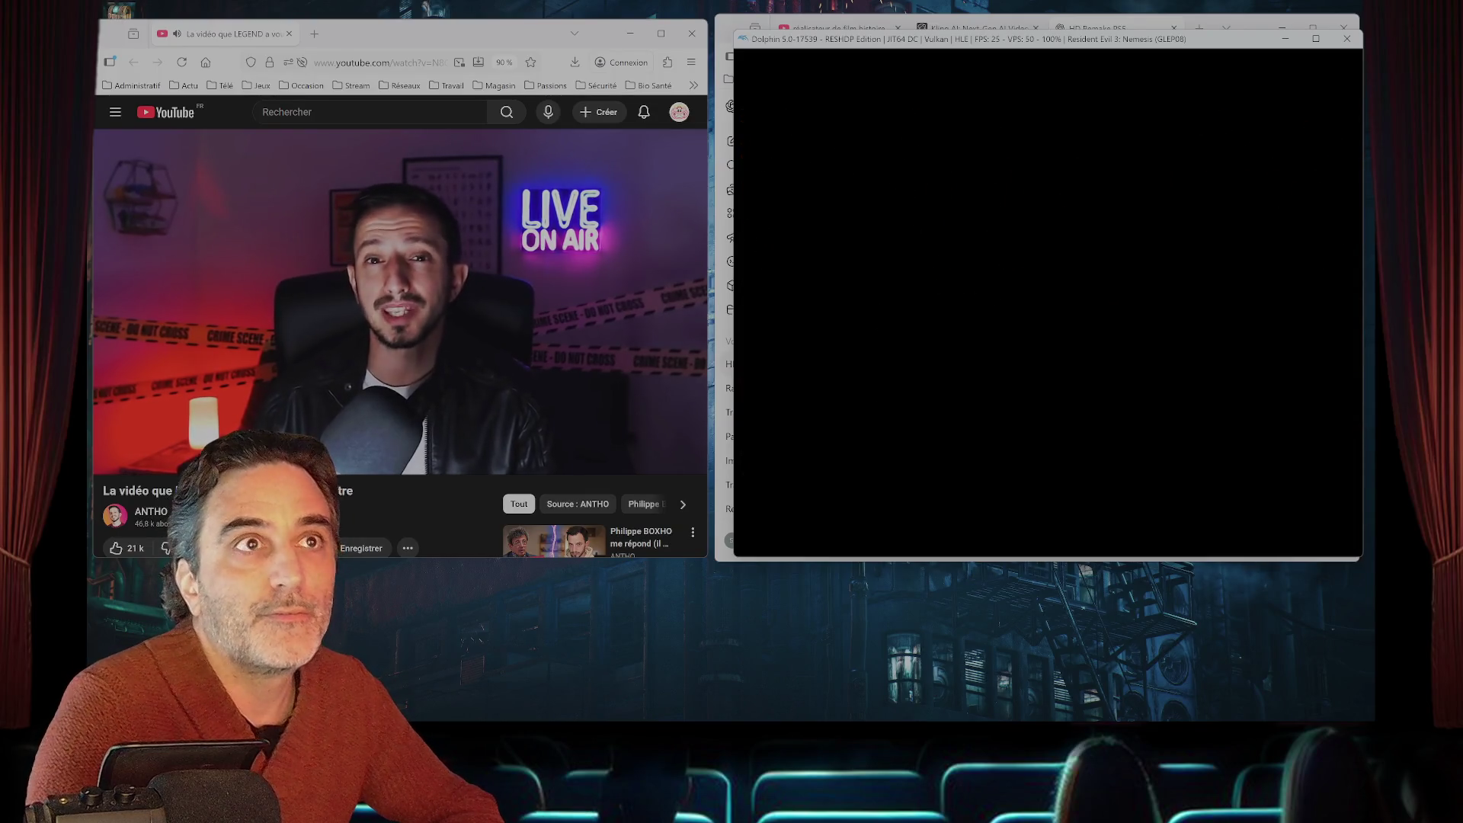
- Stop the emulation and relaunch Resident Evil 3 - Nemesis.iso from the Jeux Game cube folder
key(Escape)
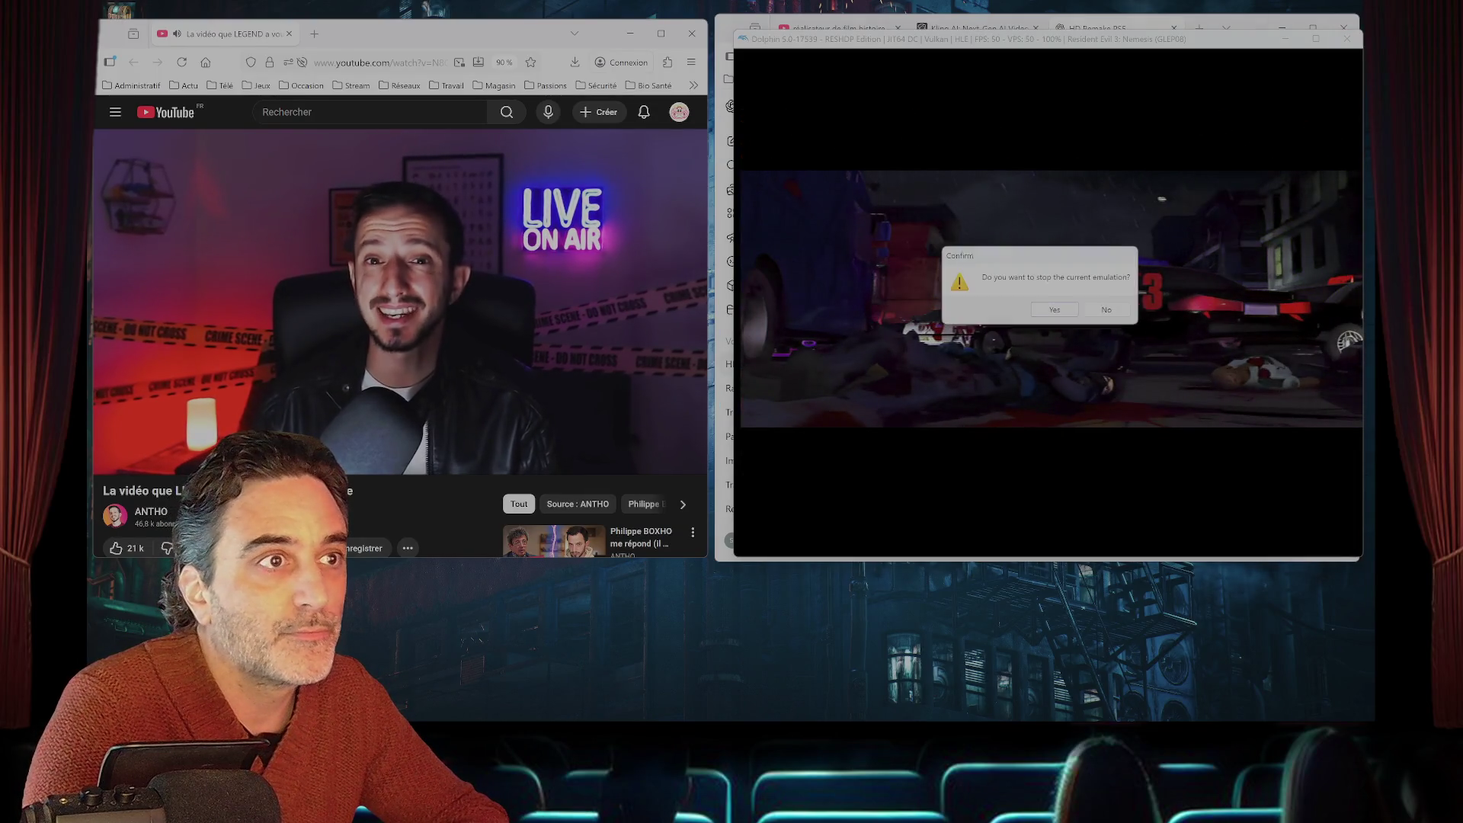
key(Return)
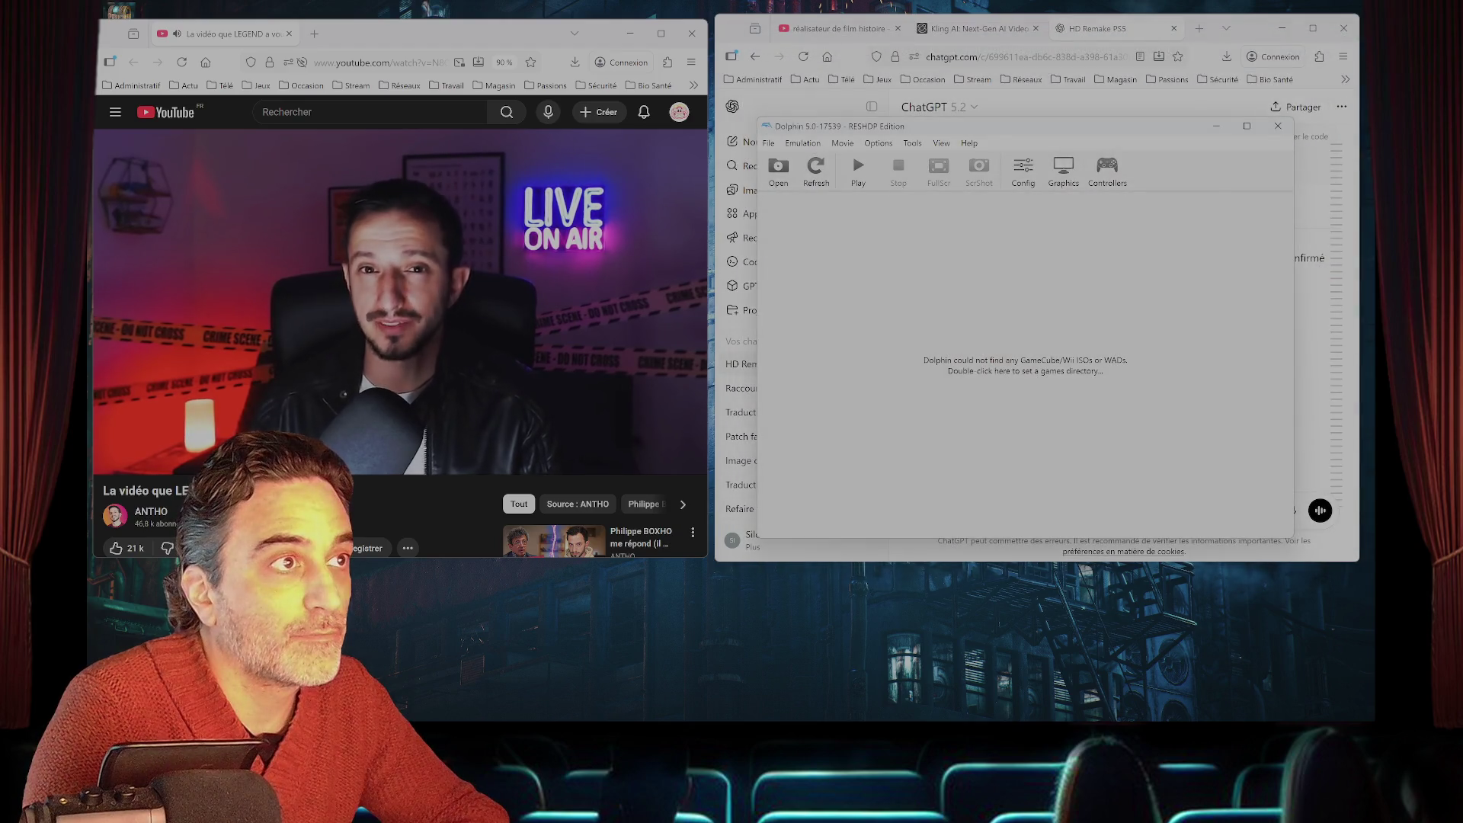
key(ctrl+o)
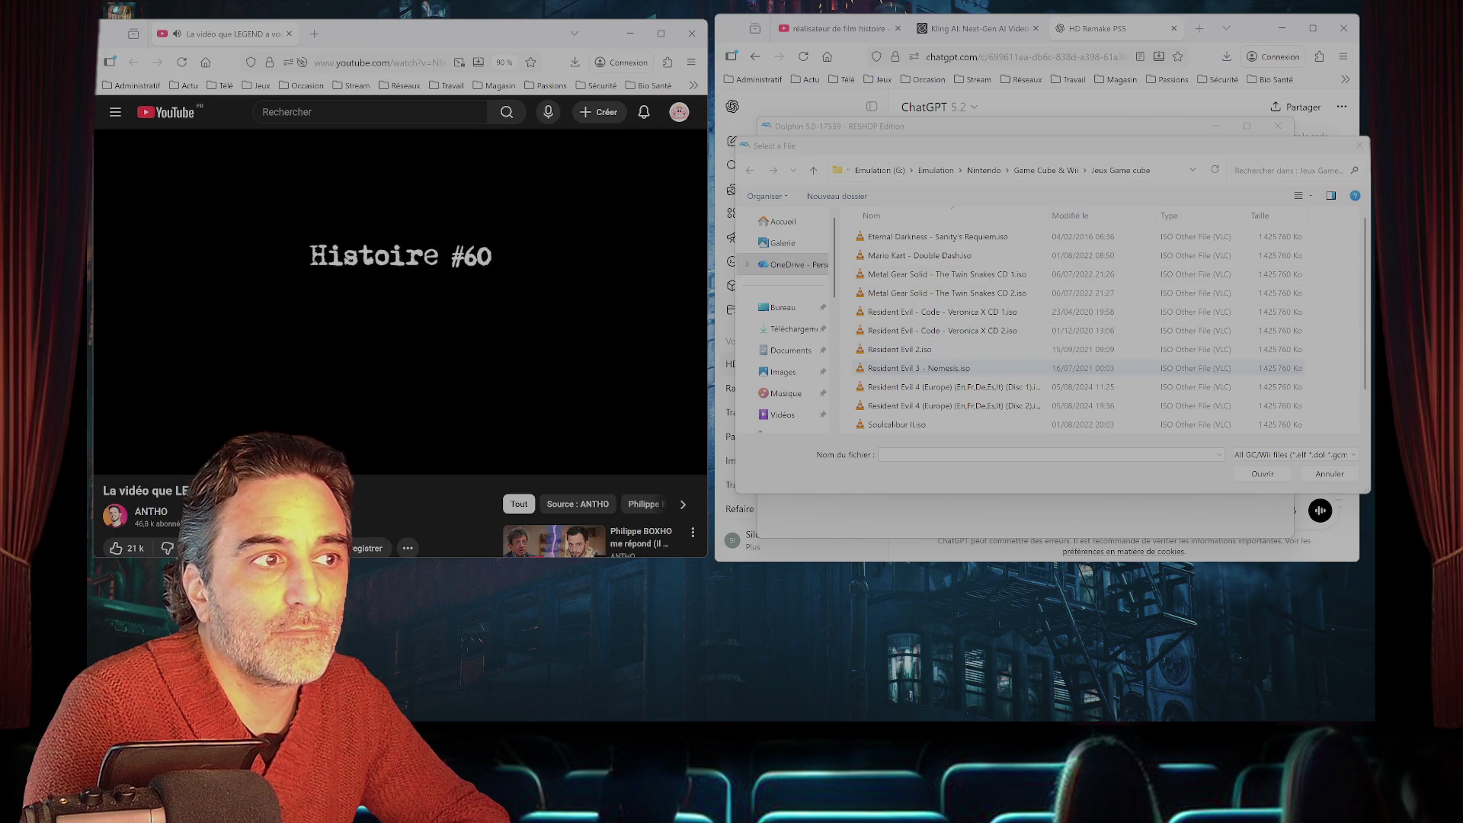
double_click(918, 368)
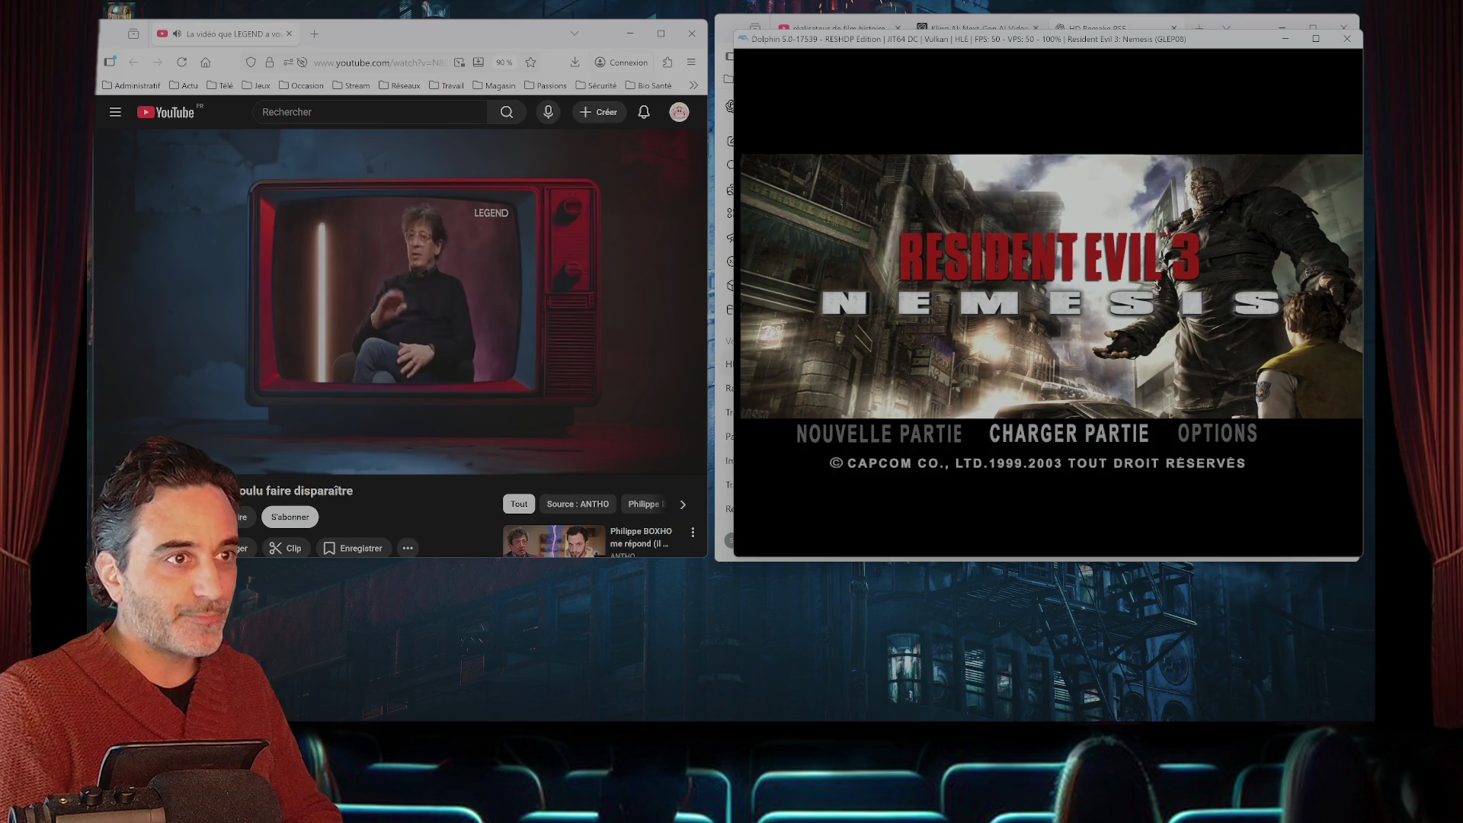
- Start Resident Evil 3 on NIVEAU FACILE, watch the intro, then stop emulation and close Dolphin
key(Return)
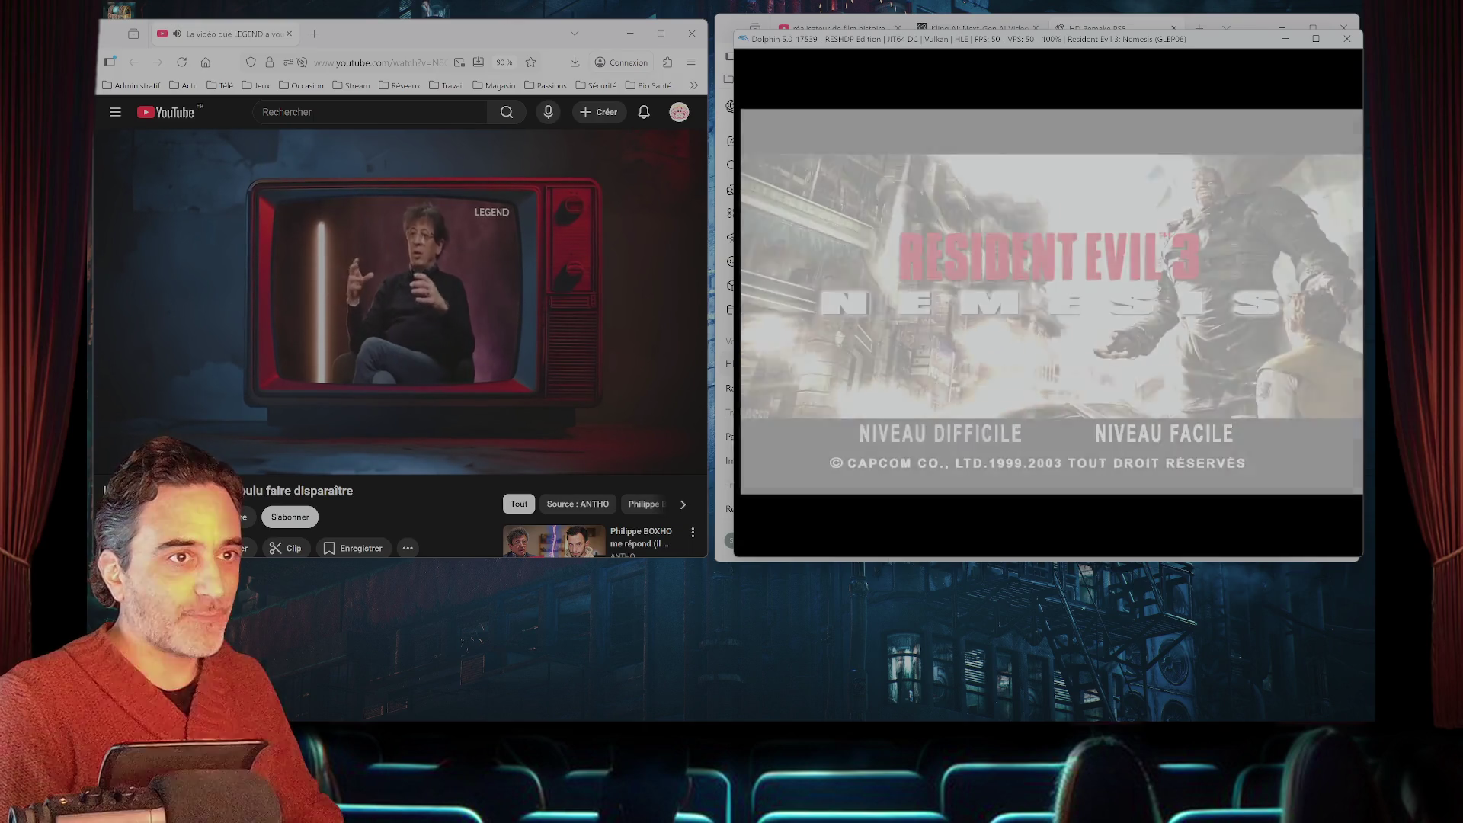
key(Return)
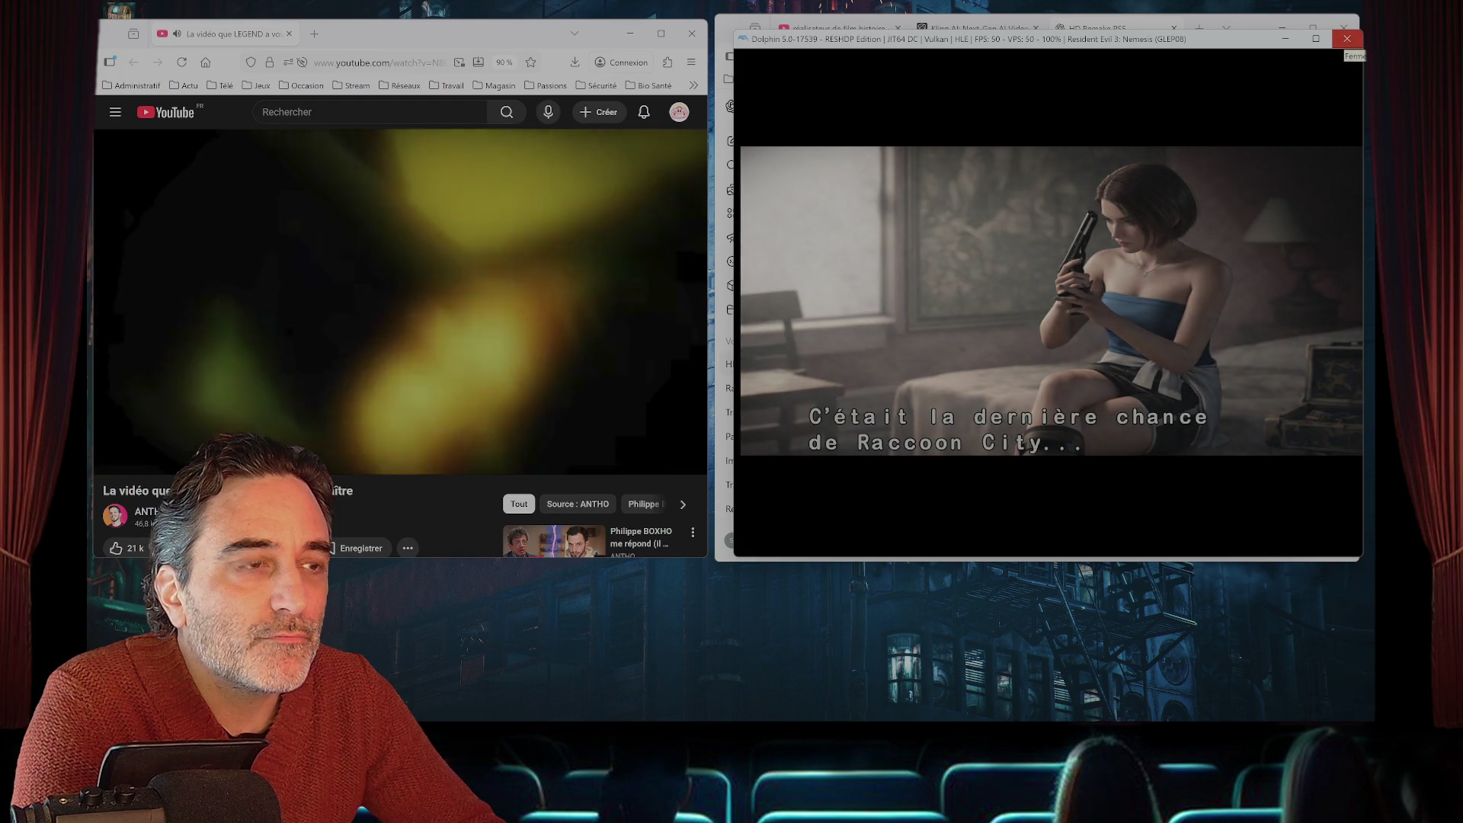
click(1347, 40)
click(1113, 332)
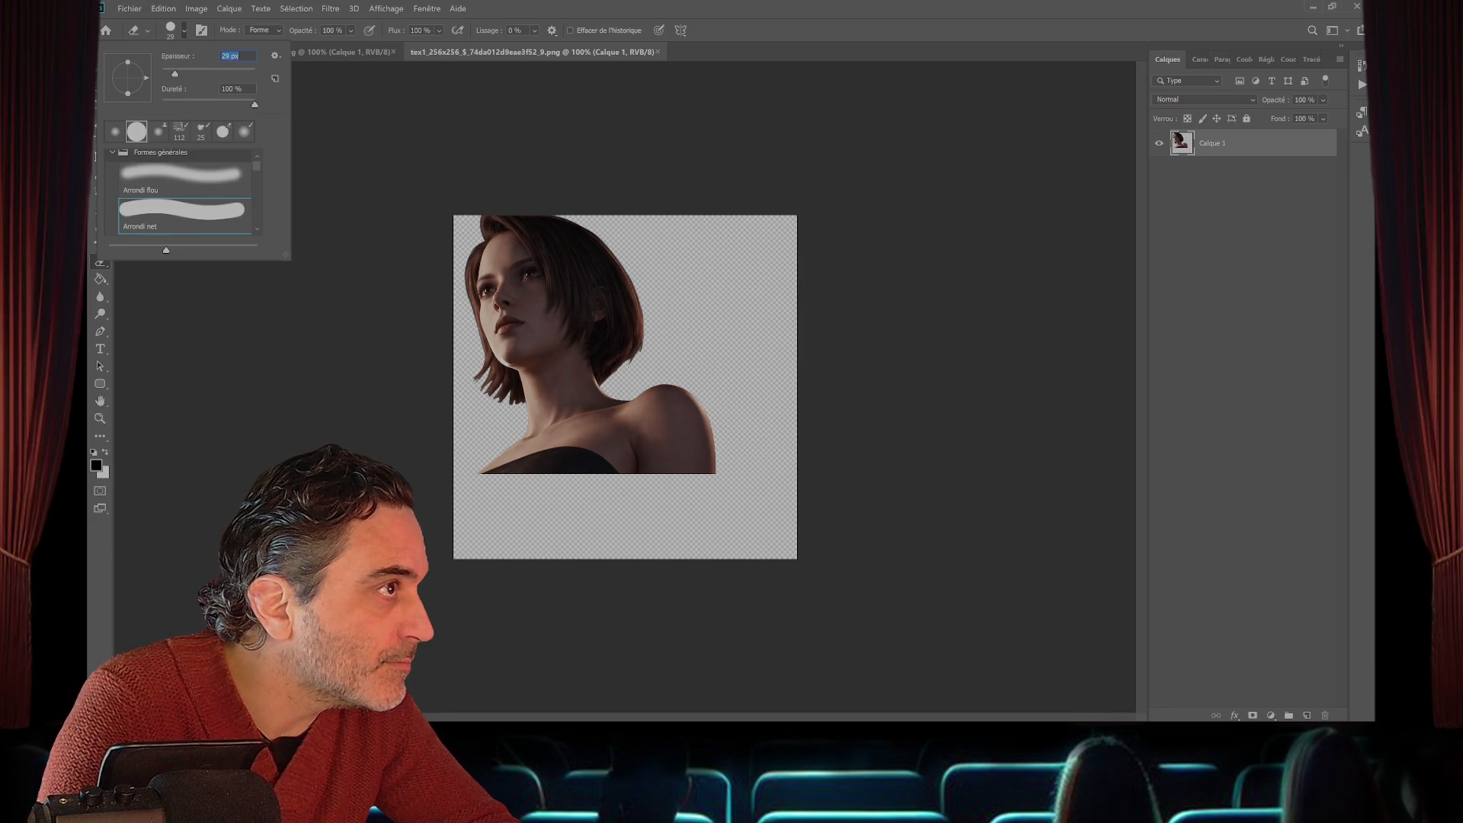
- Set the eraser to 29 px, magic-wand the transparent area around the figure, and zoom to 200%
key(Return)
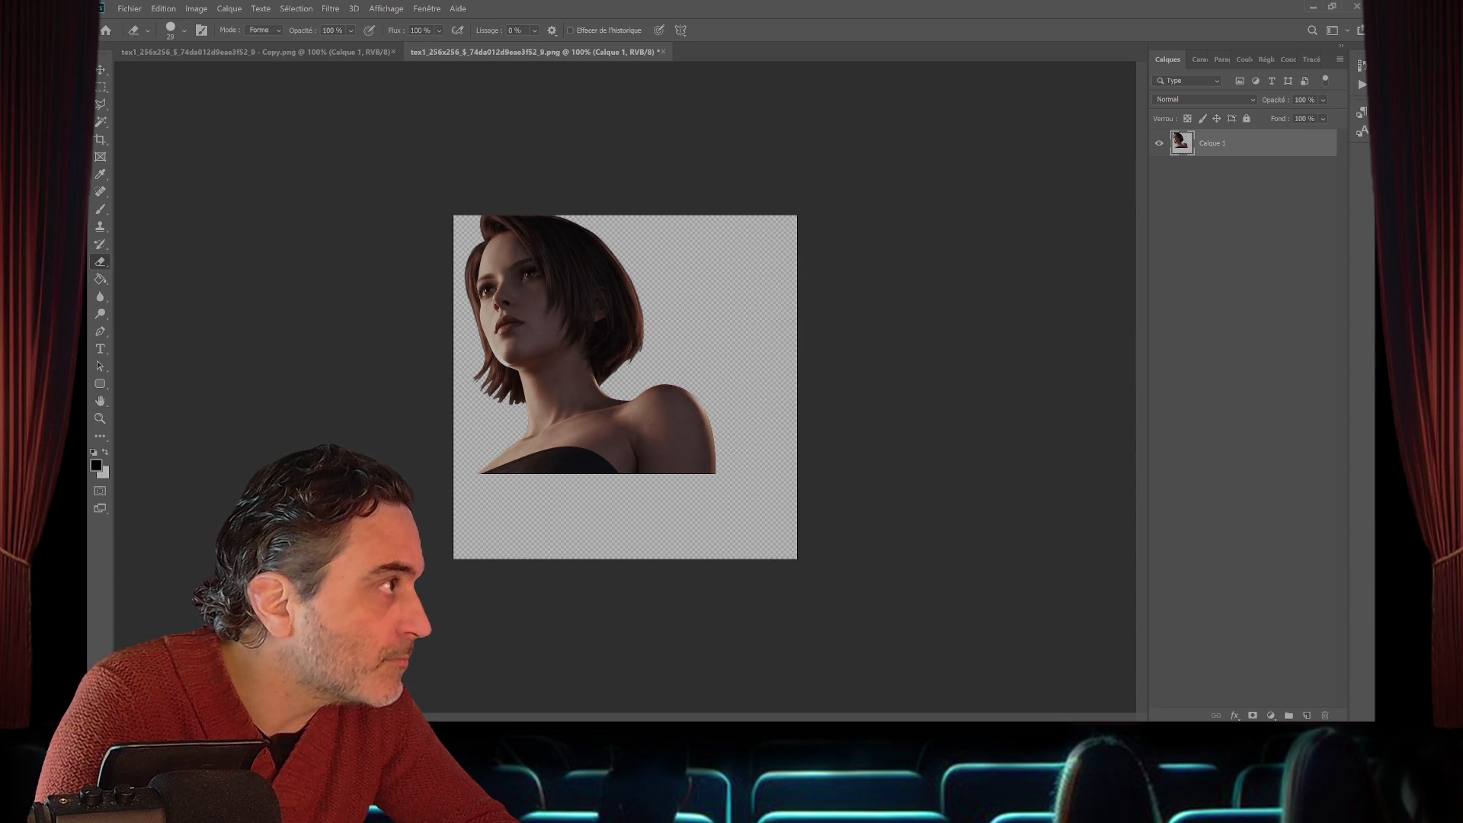
key(w)
click(754, 519)
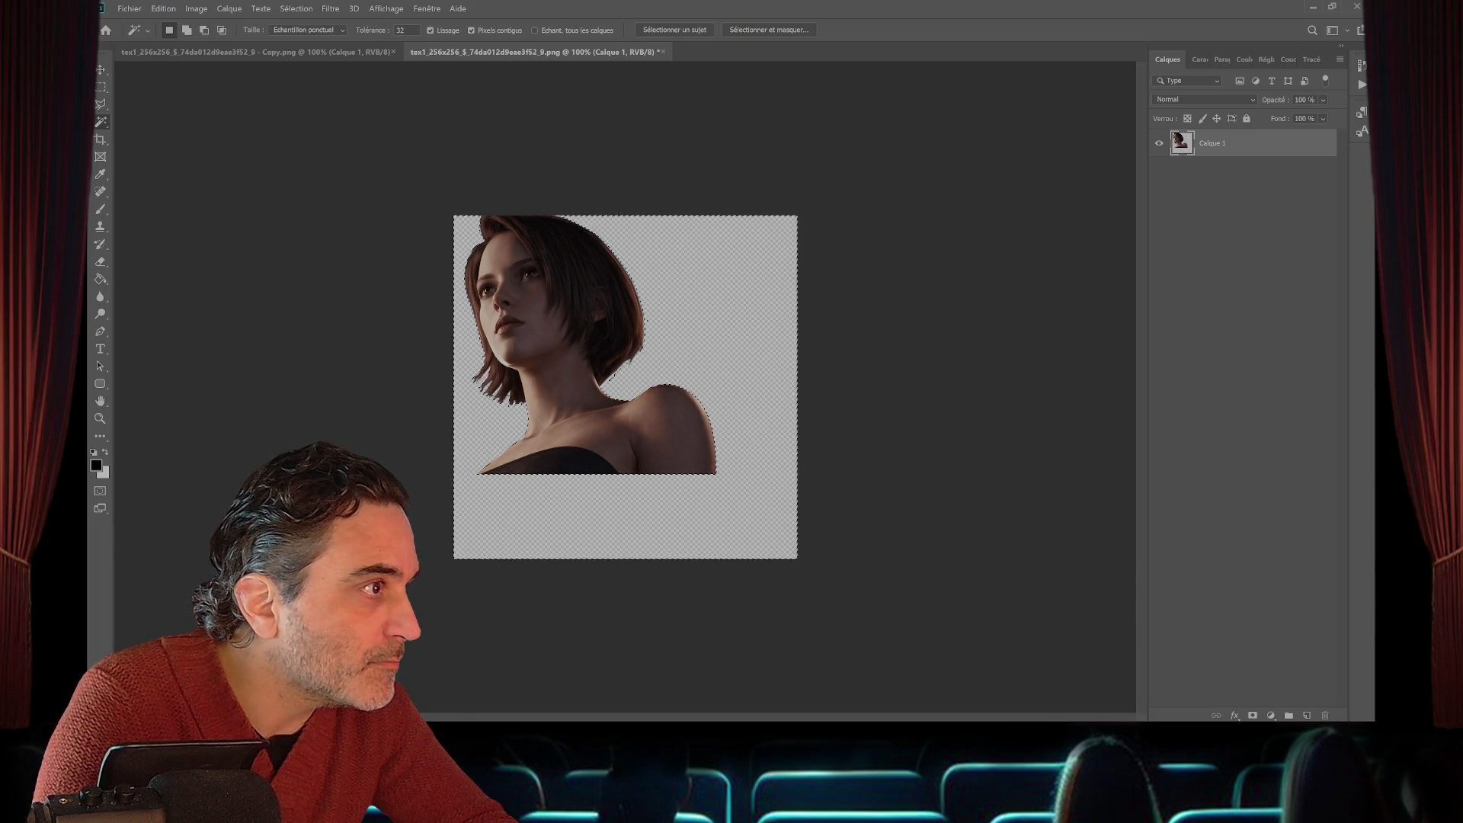
key(z)
key(ctrl+plus)
- Deselect, return to the eraser, then switch back to the Magic Wand for reselecting the background
key(m)
key(ctrl+d)
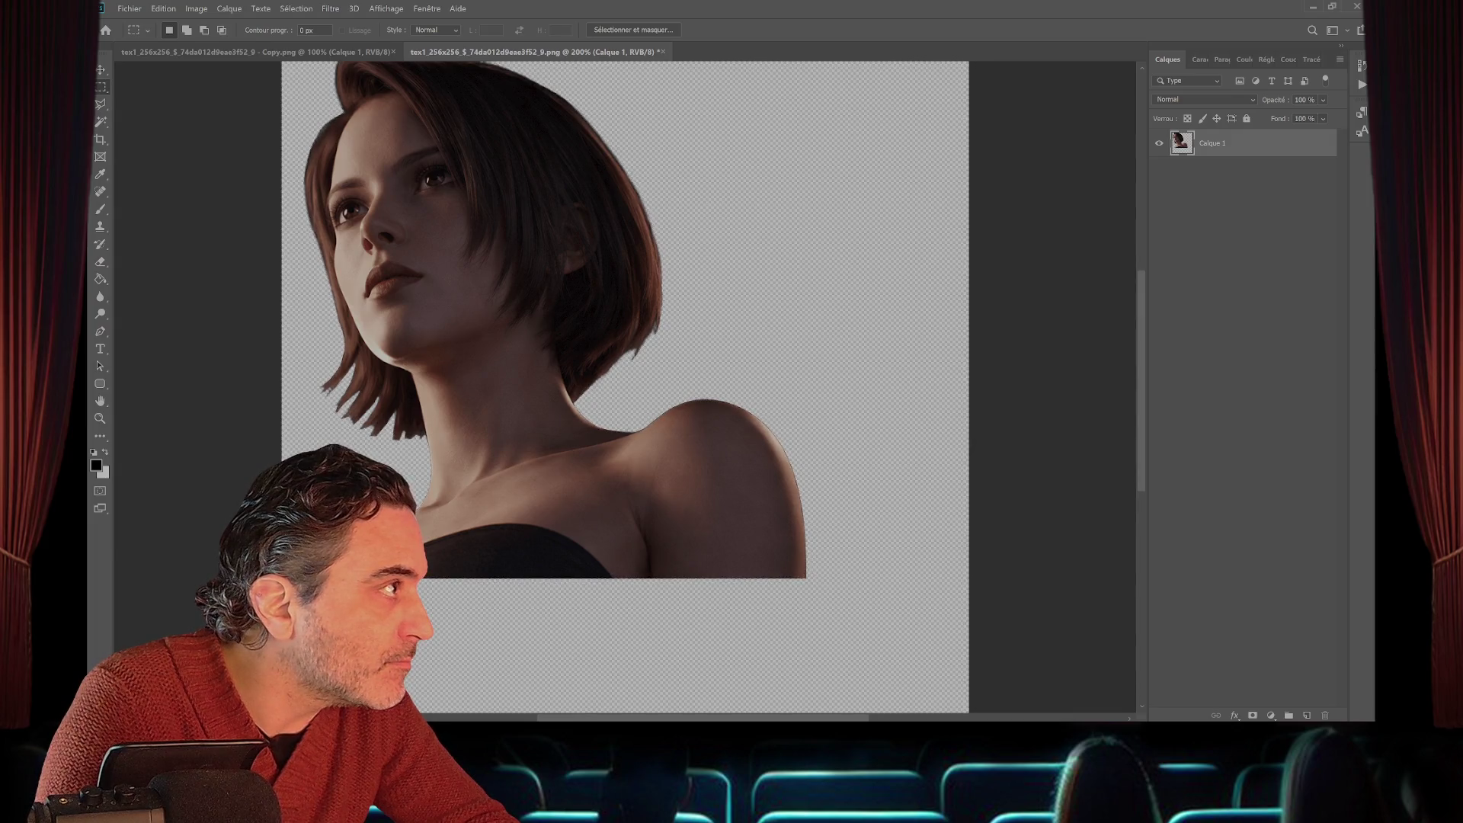
key(e)
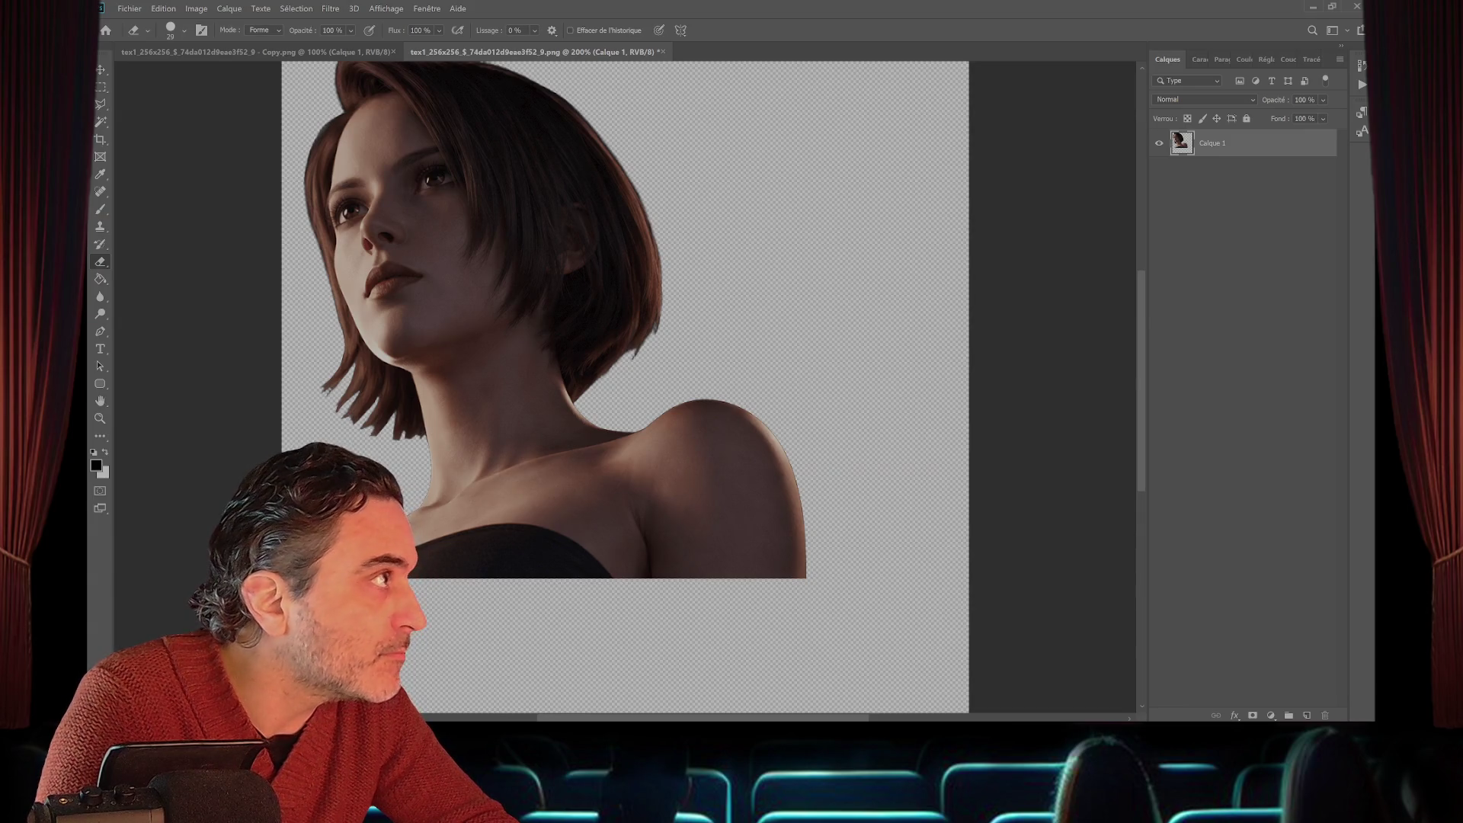
key(w)
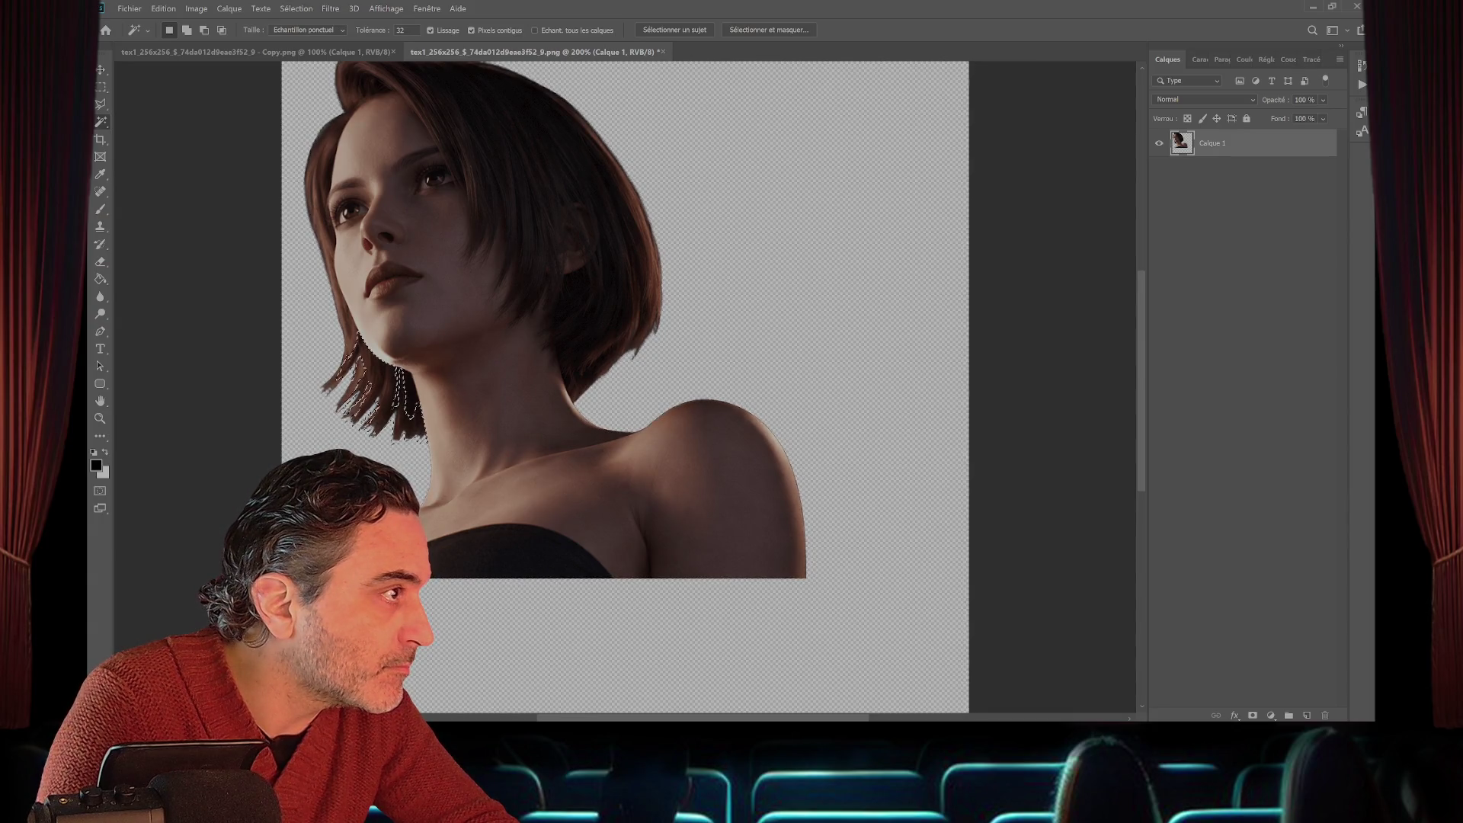
- Expand the background selection with Sélection > Étendre, then Sélection > Généraliser
click(295, 8)
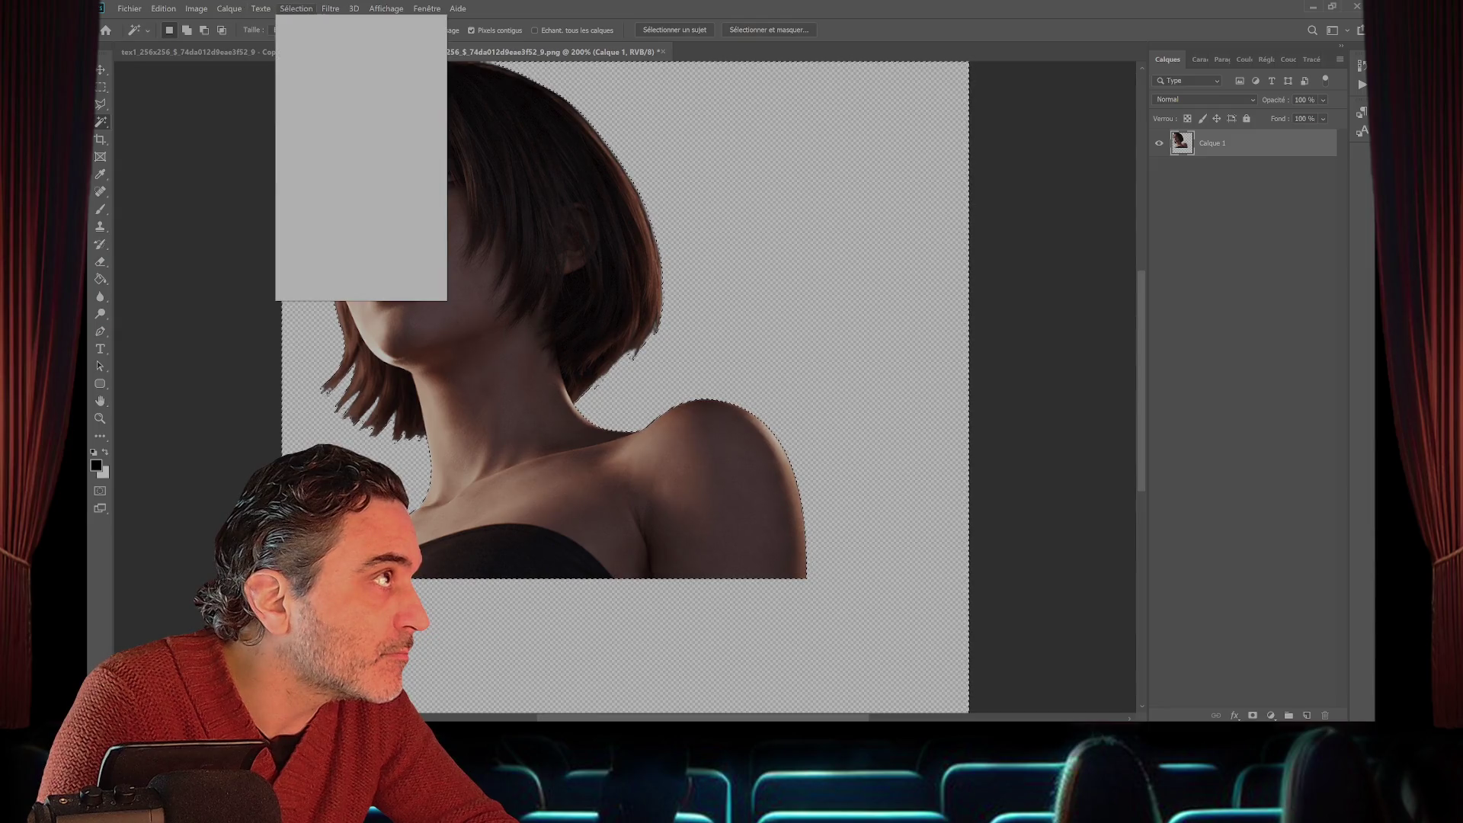
click(302, 202)
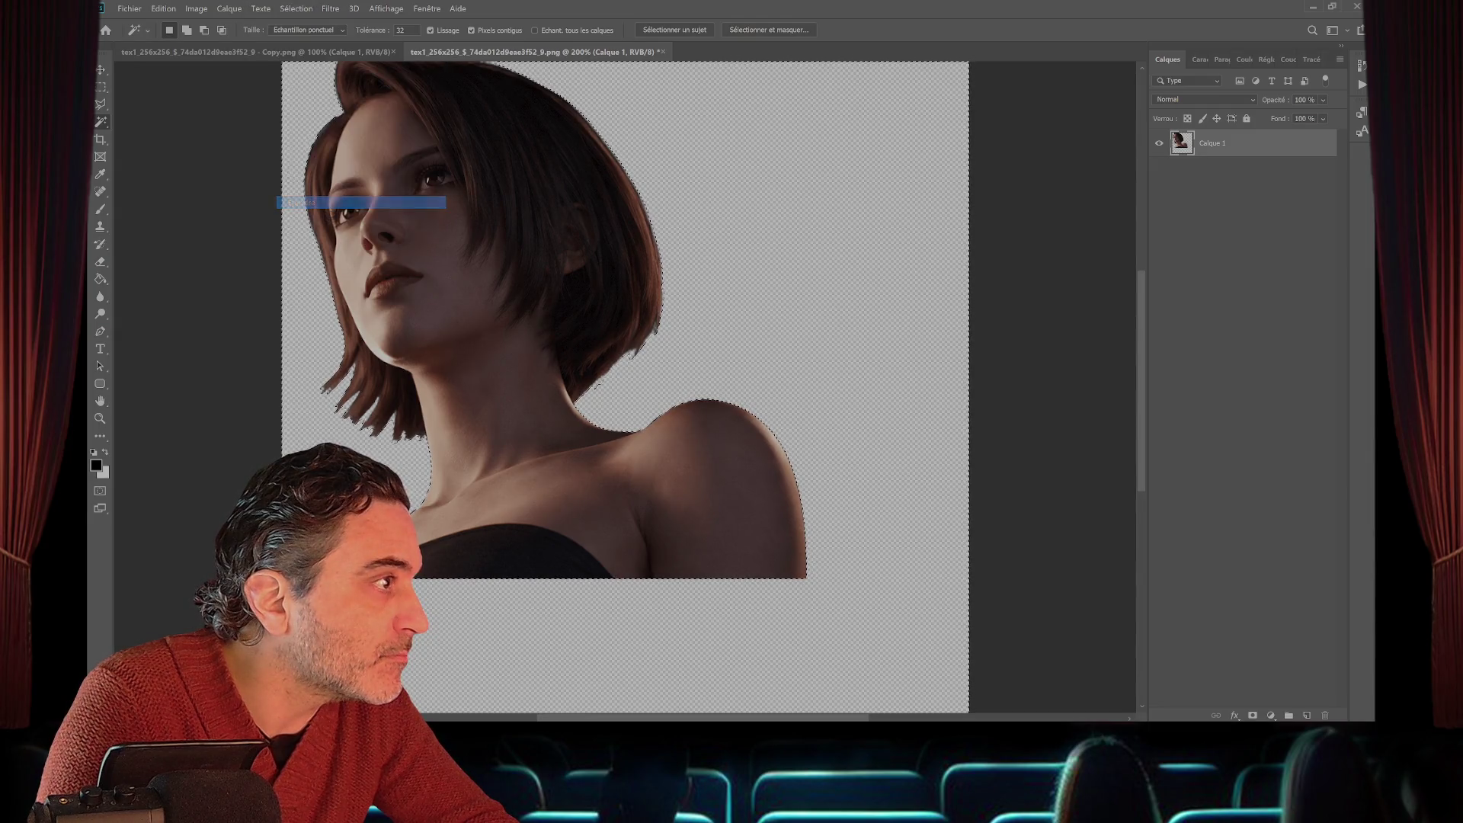
scroll(625, 381, up, 2)
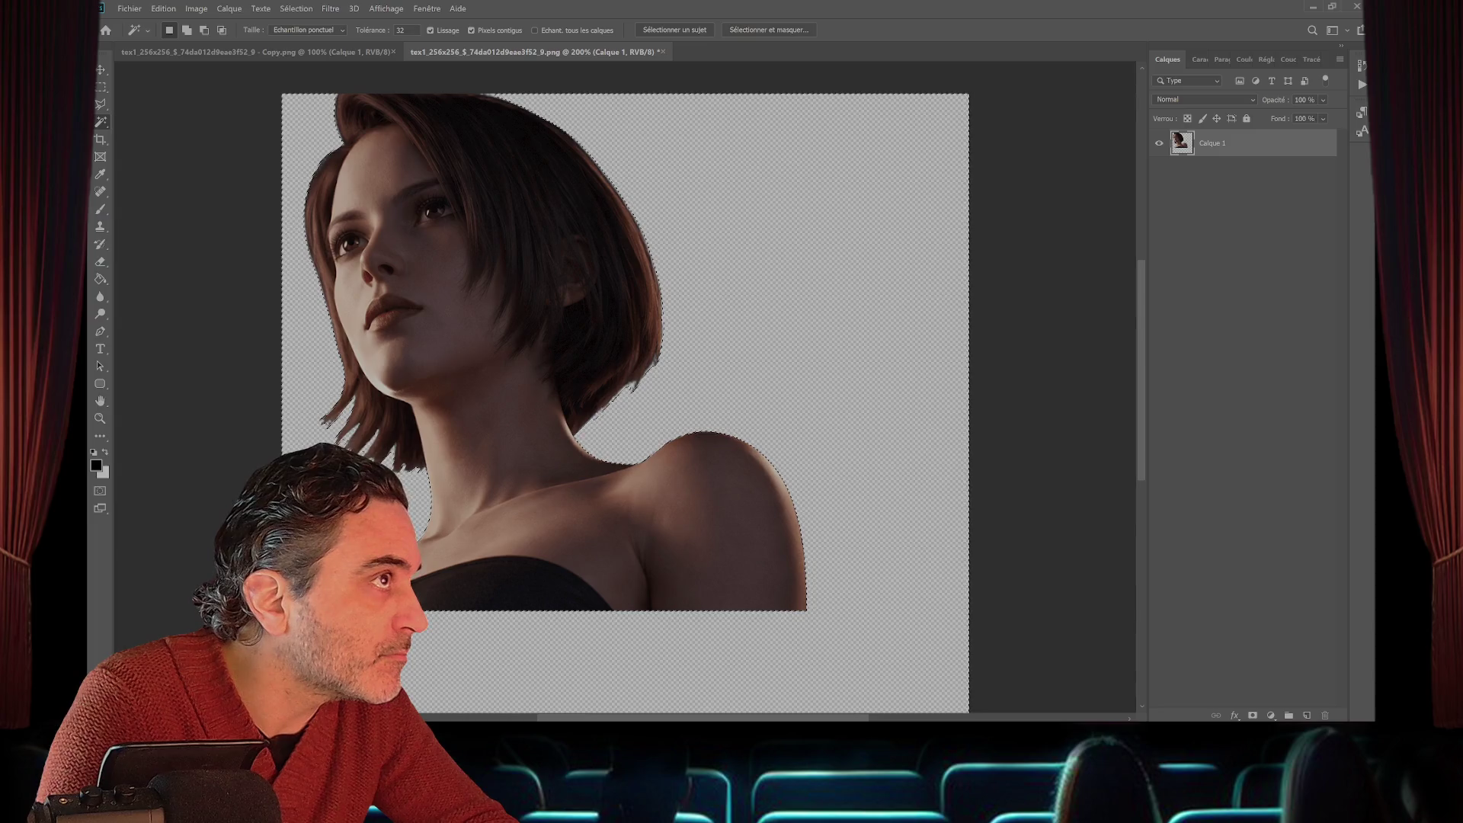
click(295, 8)
click(301, 216)
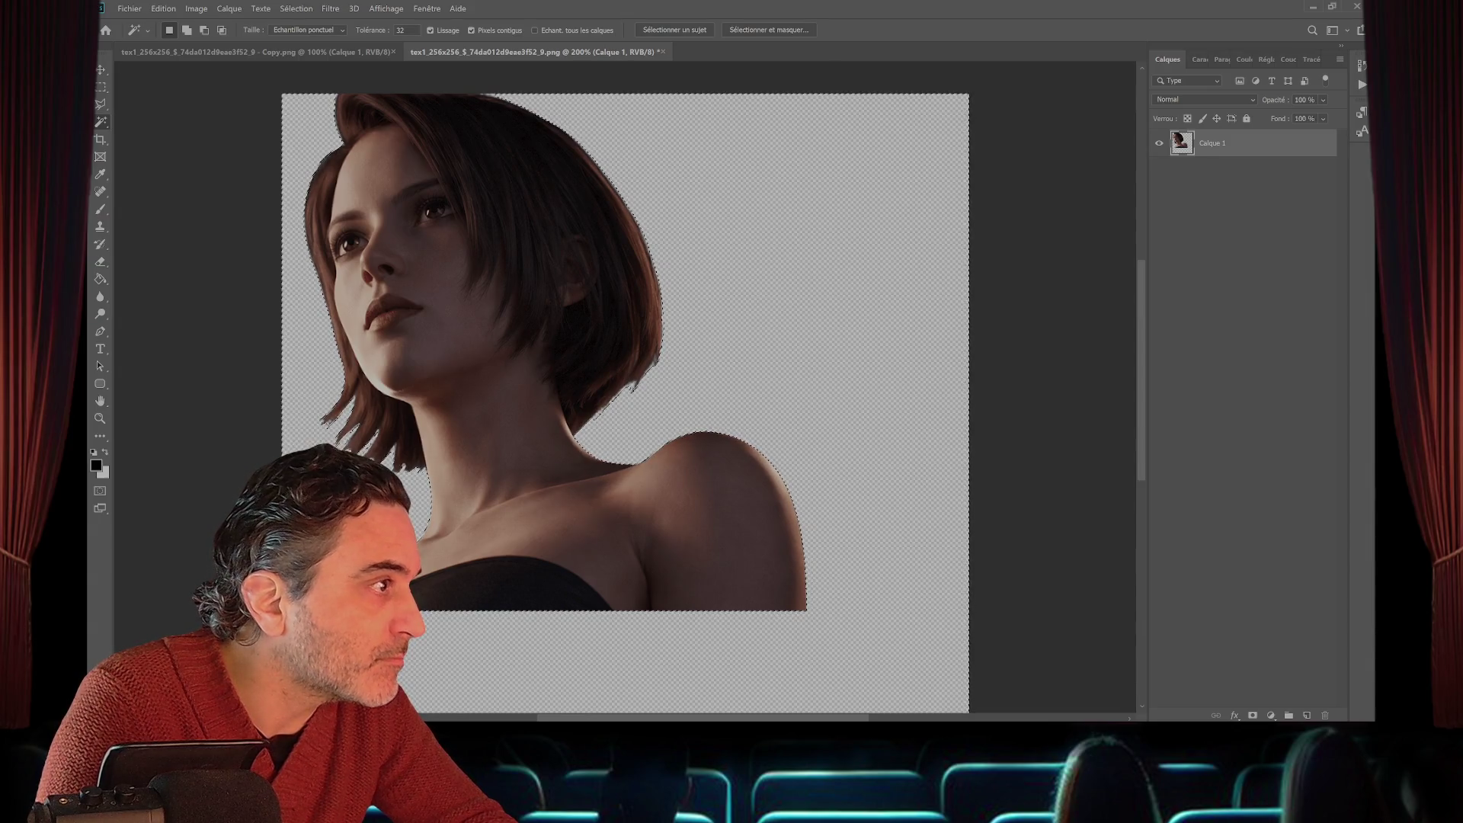
- Deselect and save the portrait texture
key(m)
key(ctrl+d)
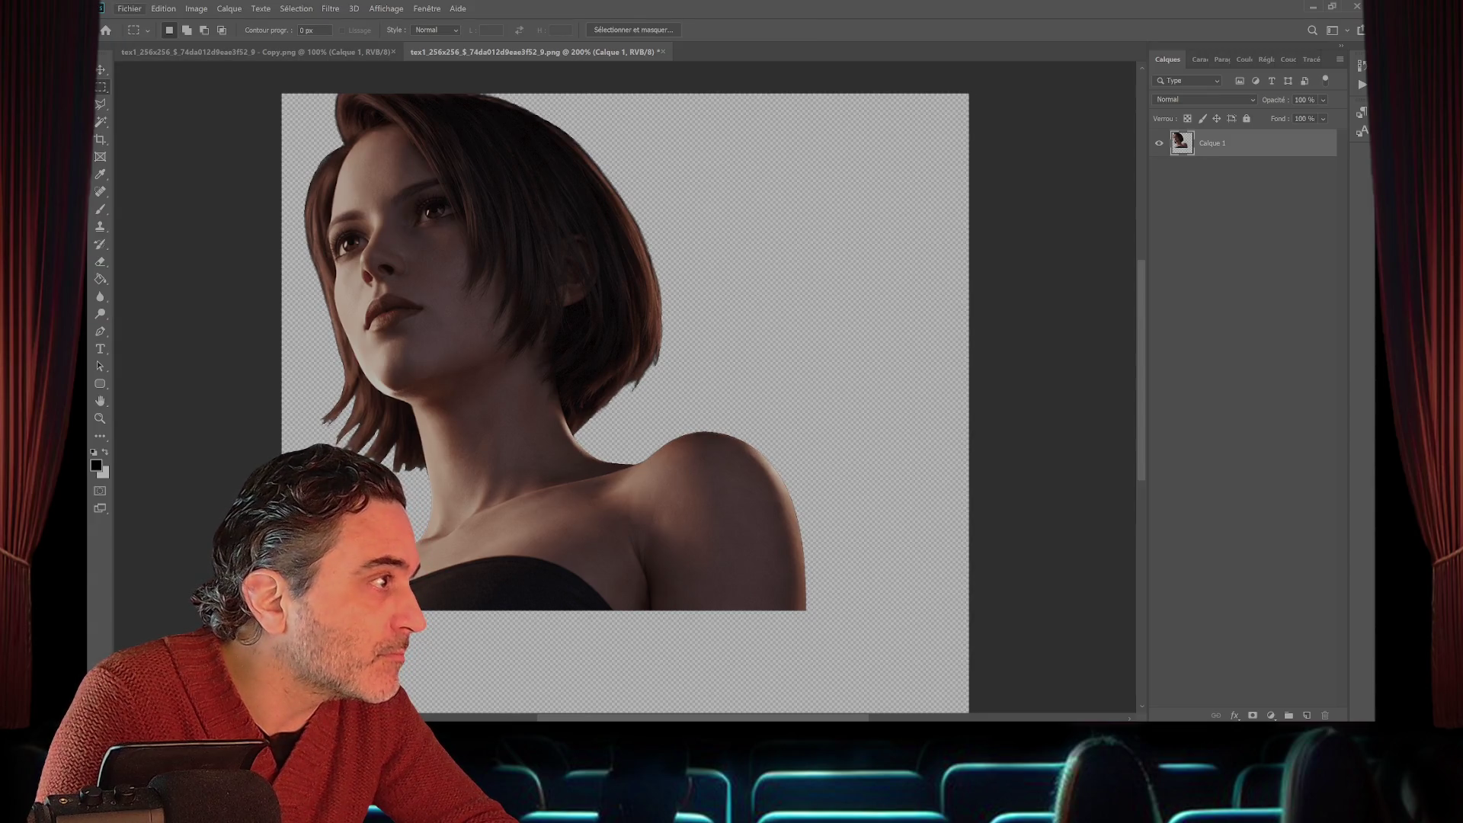
key(f)
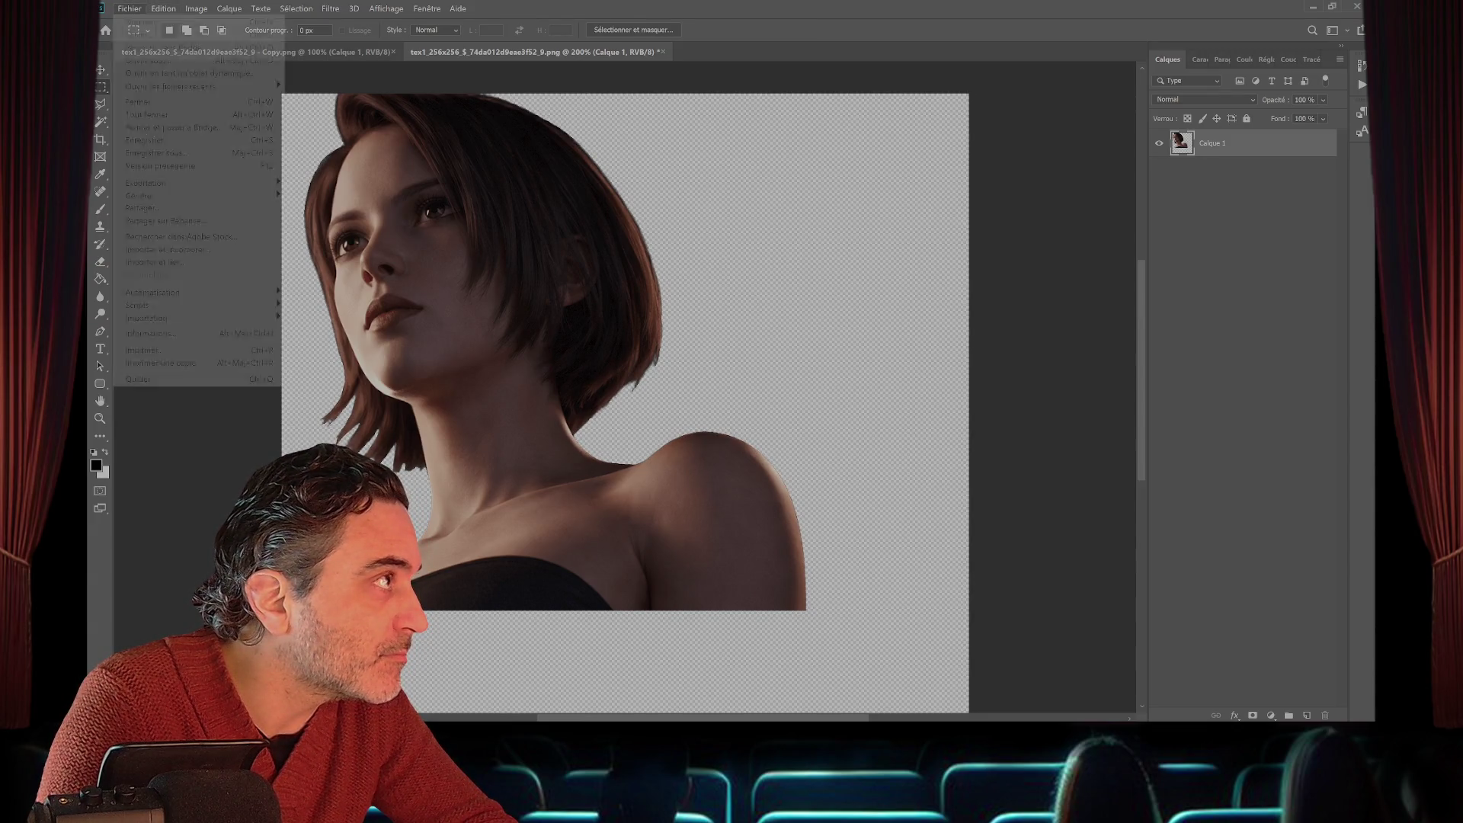
key(Return)
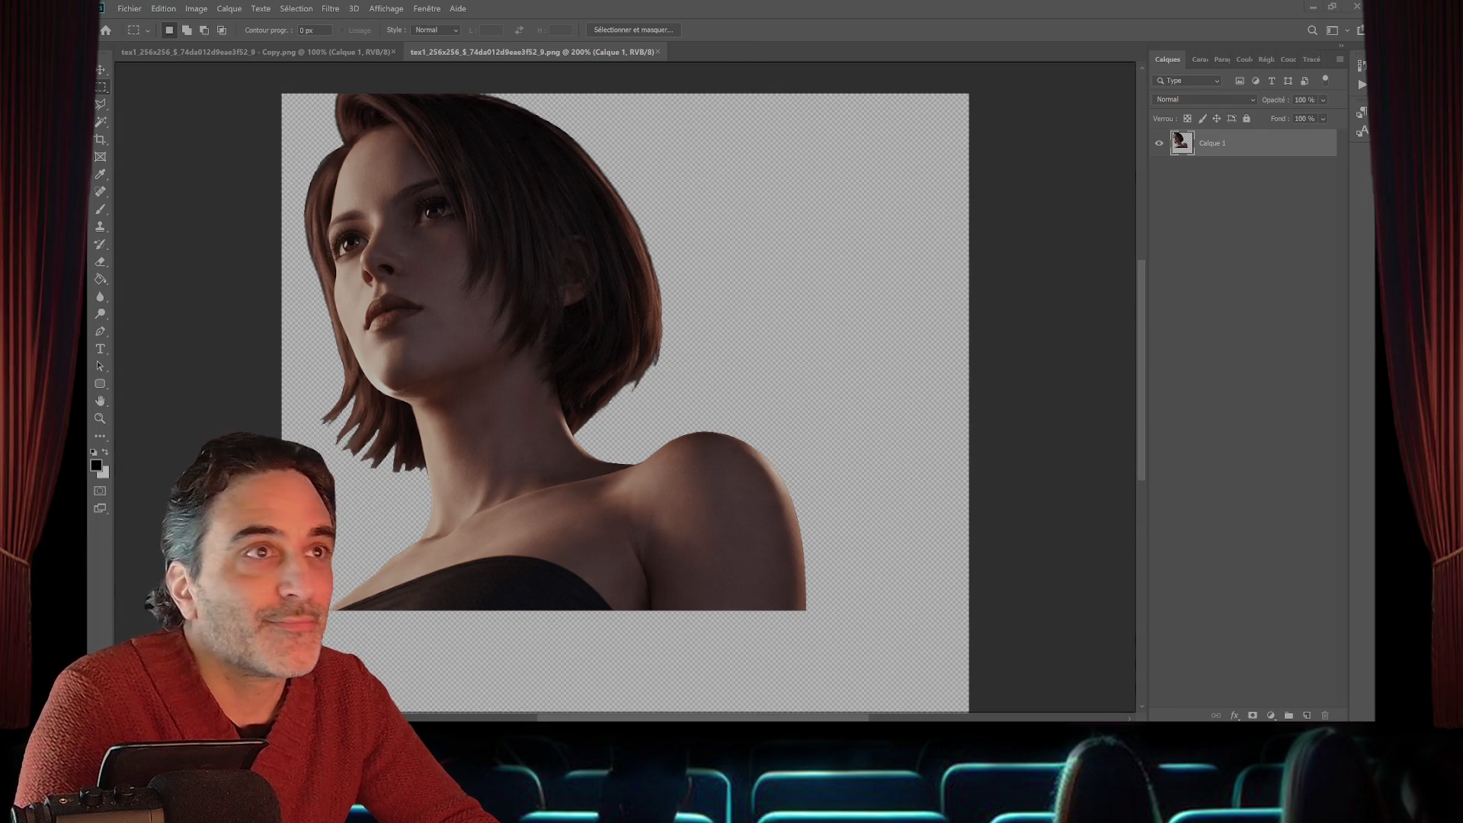
- Place the grayscale portrait as a new layer and nudge it a few pixels into position
drag(538, 270, 533, 281)
key(Down)
key(Down)
key(Down)
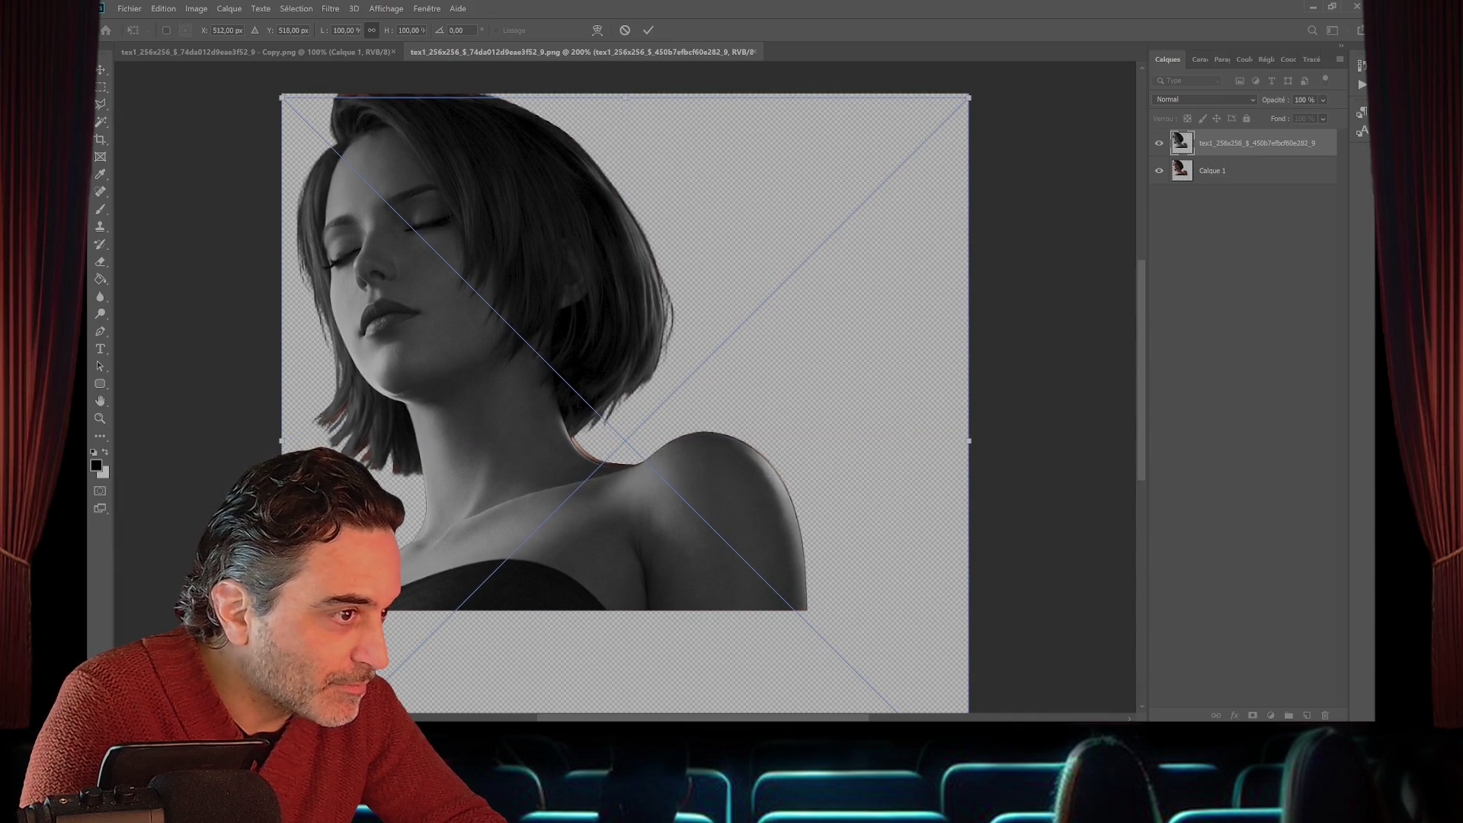
key(Left)
key(Right)
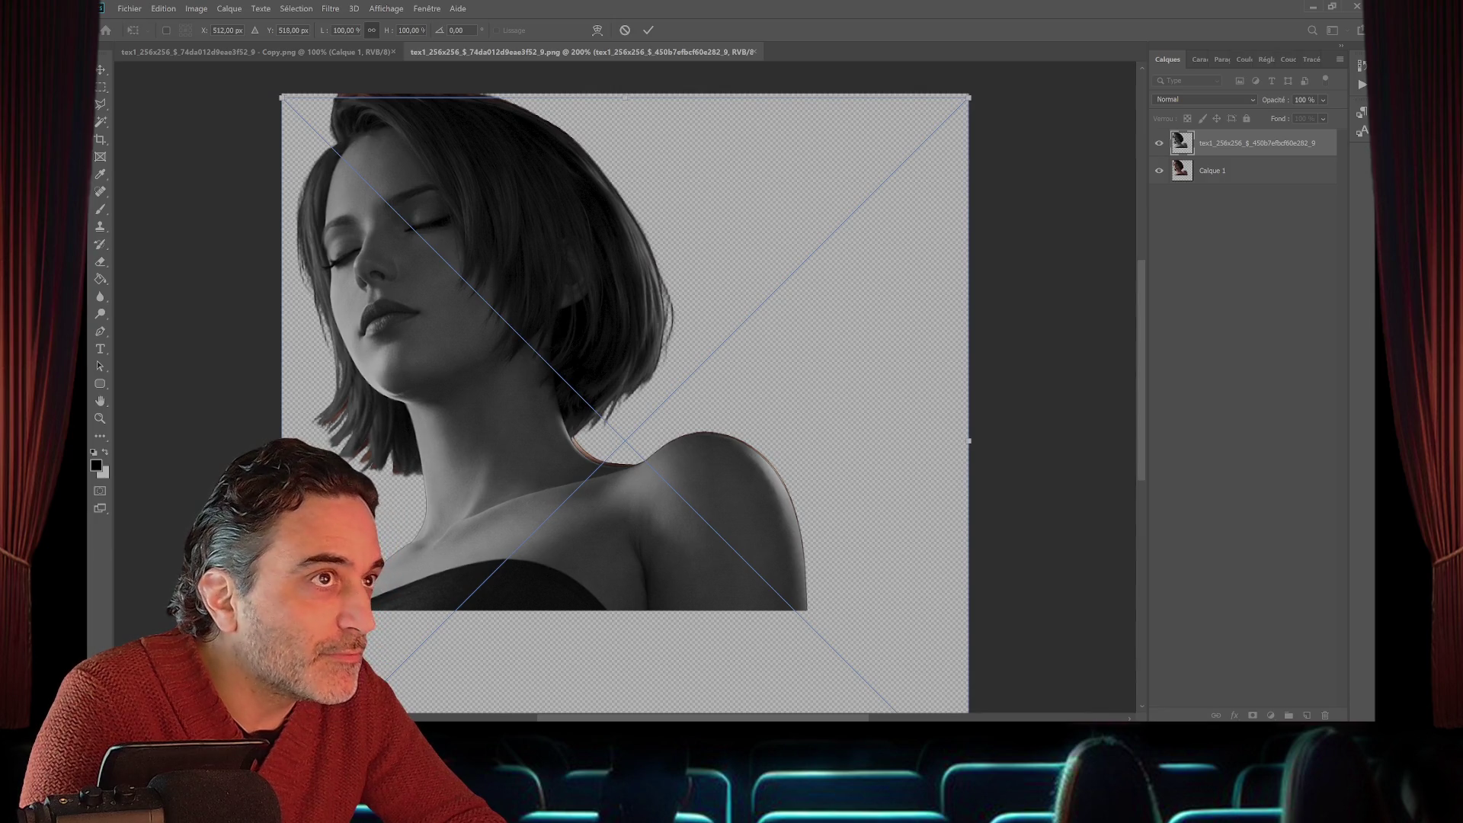
drag(969, 97, 972, 93)
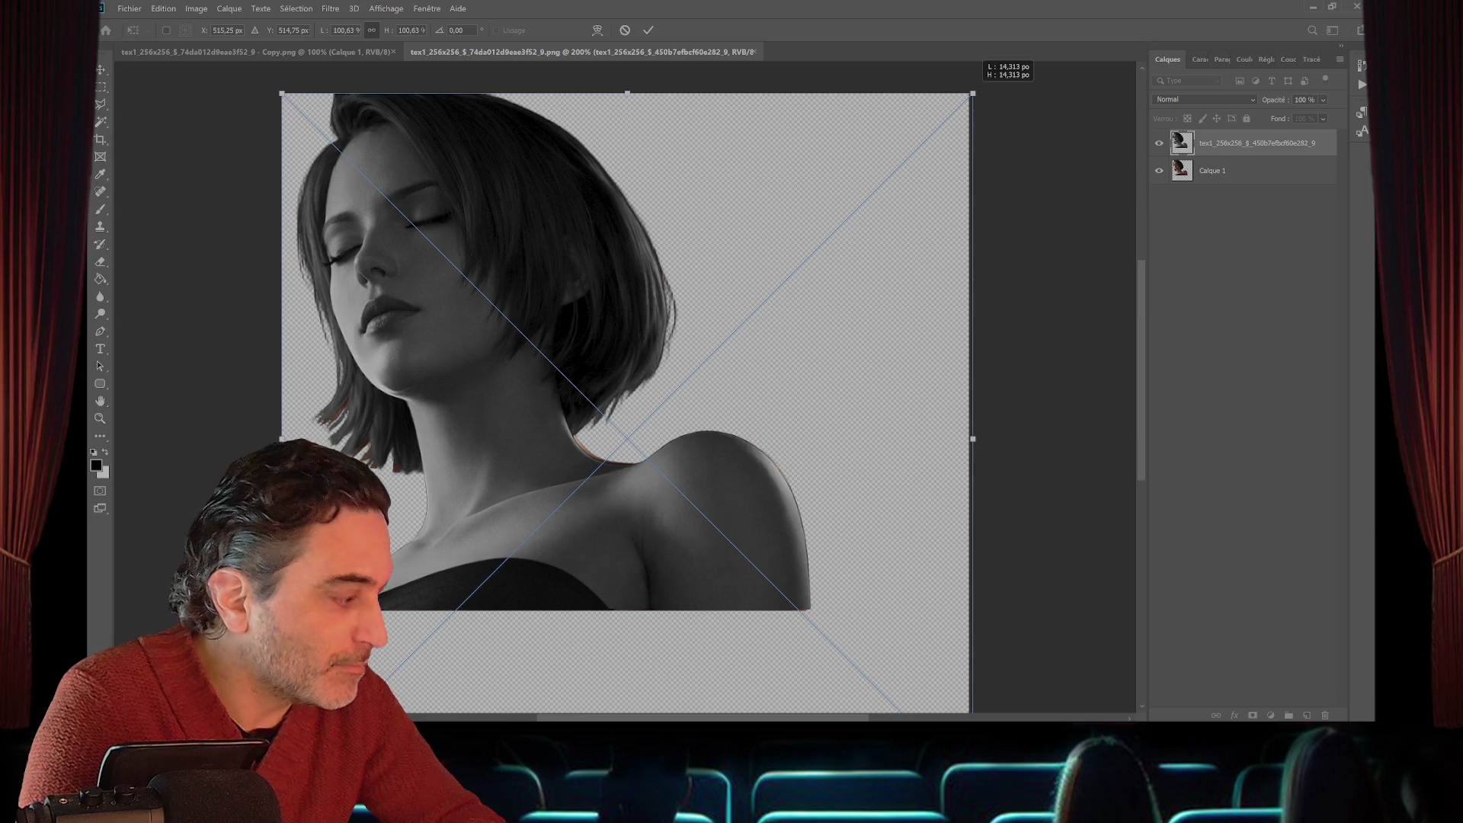
key(ctrl+z)
key(ctrl+z)
scroll(625, 381, down, 1)
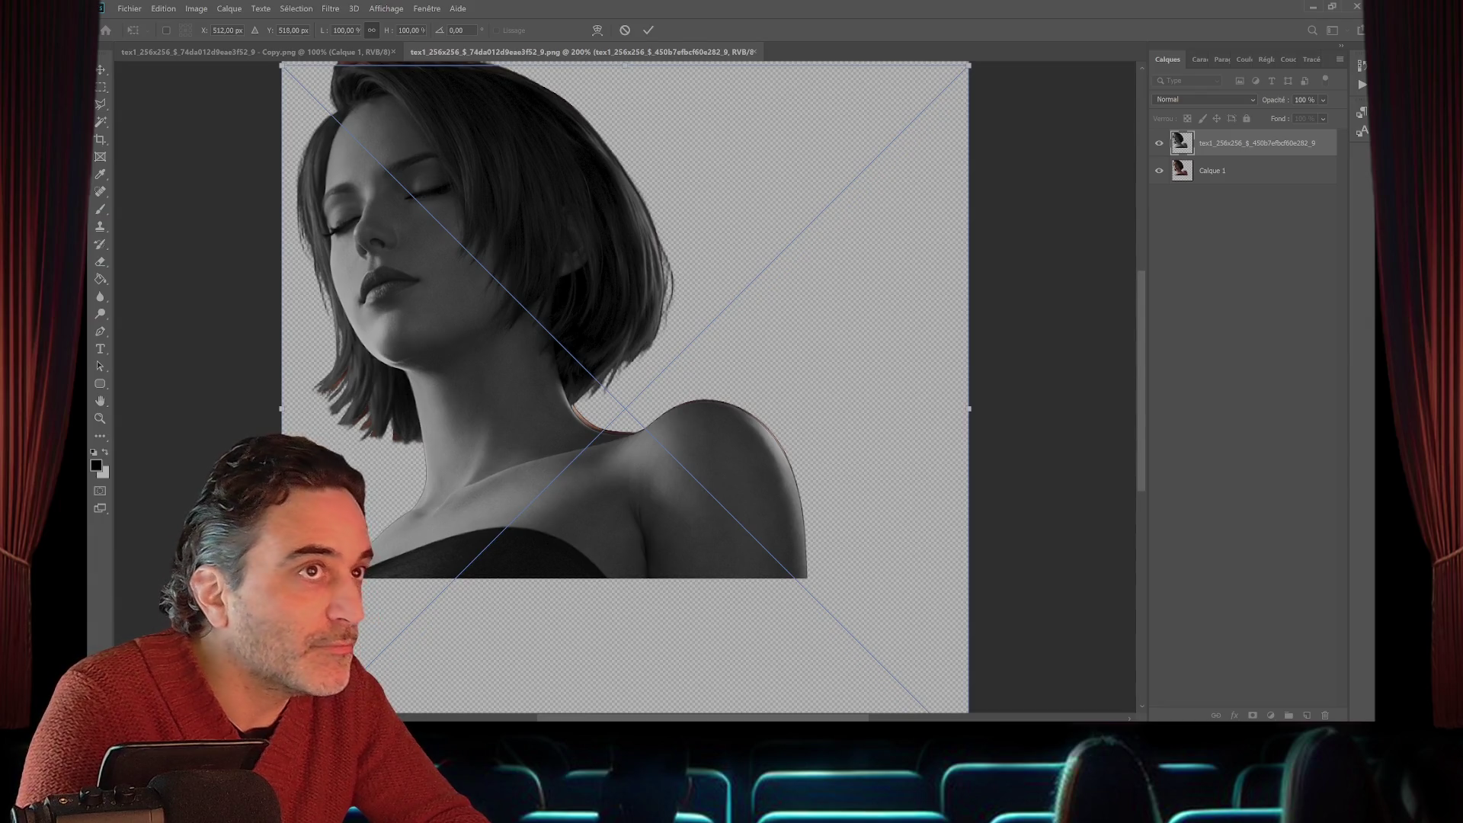
- Lower the layer's opacity, nudge it up 1 px, and stretch its bottom and left edges slightly
click(1323, 119)
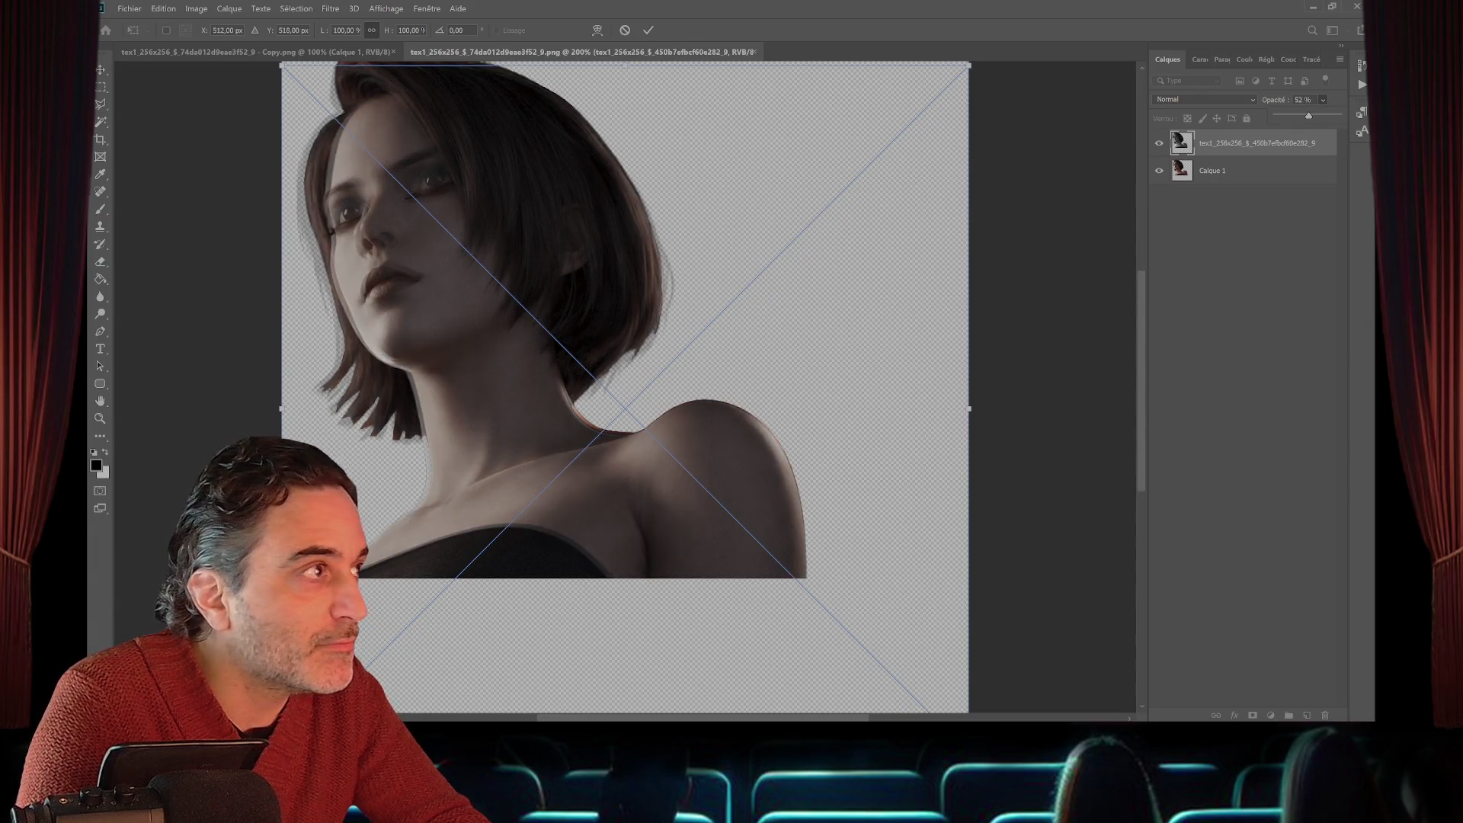
key(Up)
key(Up)
key(Up)
key(Up)
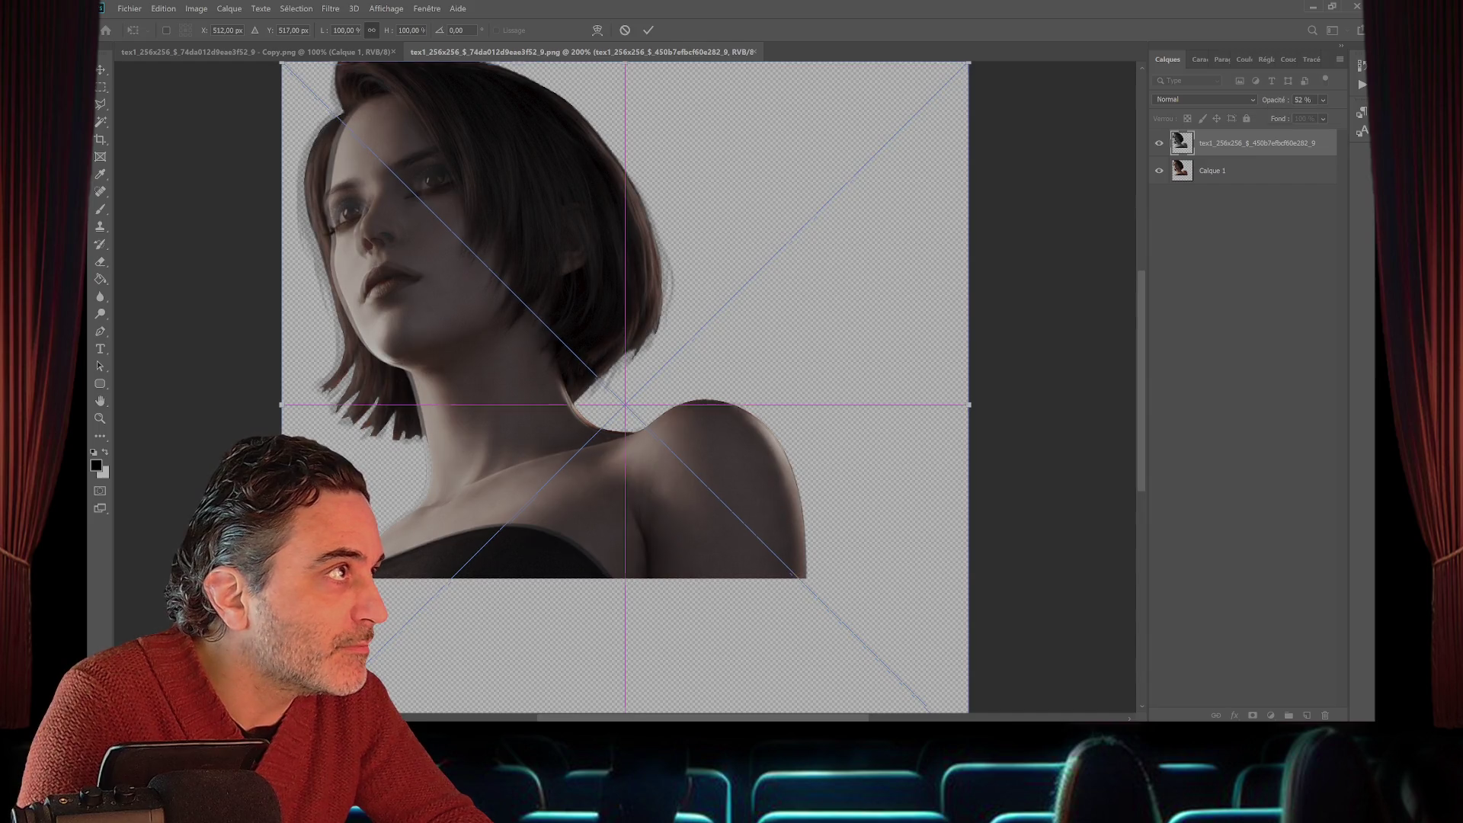
scroll(625, 381, down, 3)
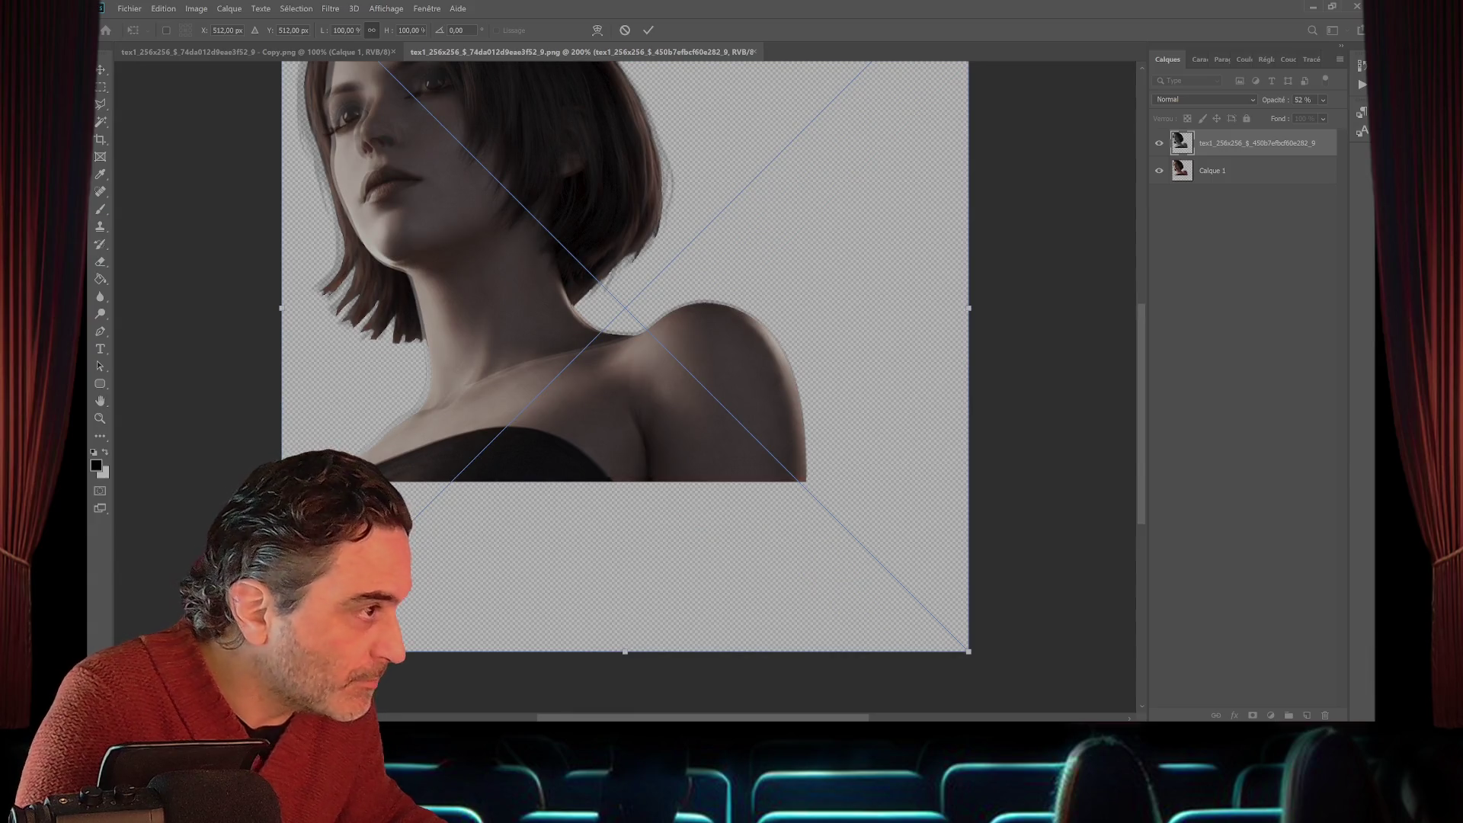
drag(625, 651, 625, 656)
scroll(625, 656, up, 1)
scroll(625, 387, up, 1)
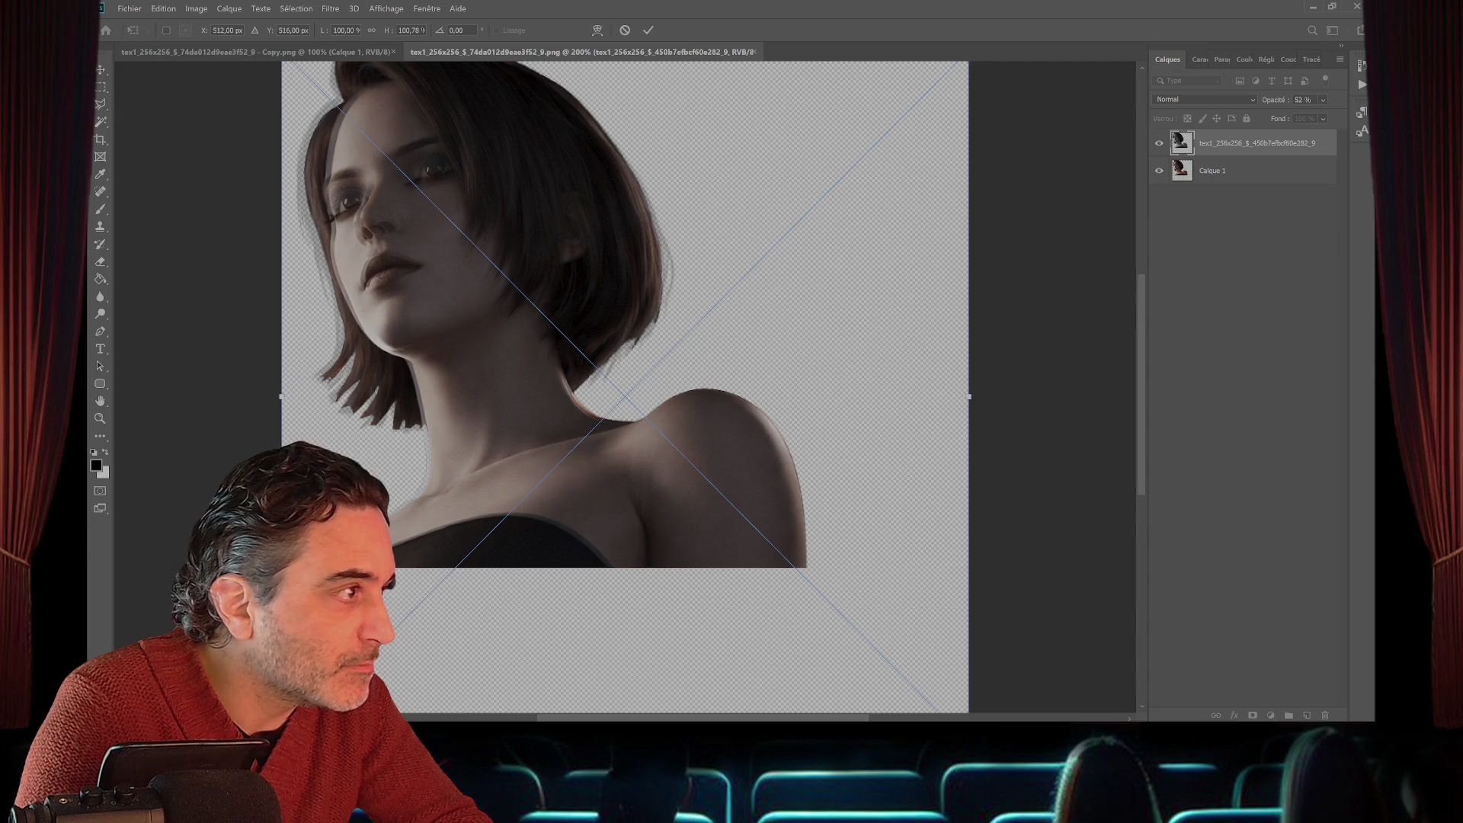
drag(281, 396, 288, 396)
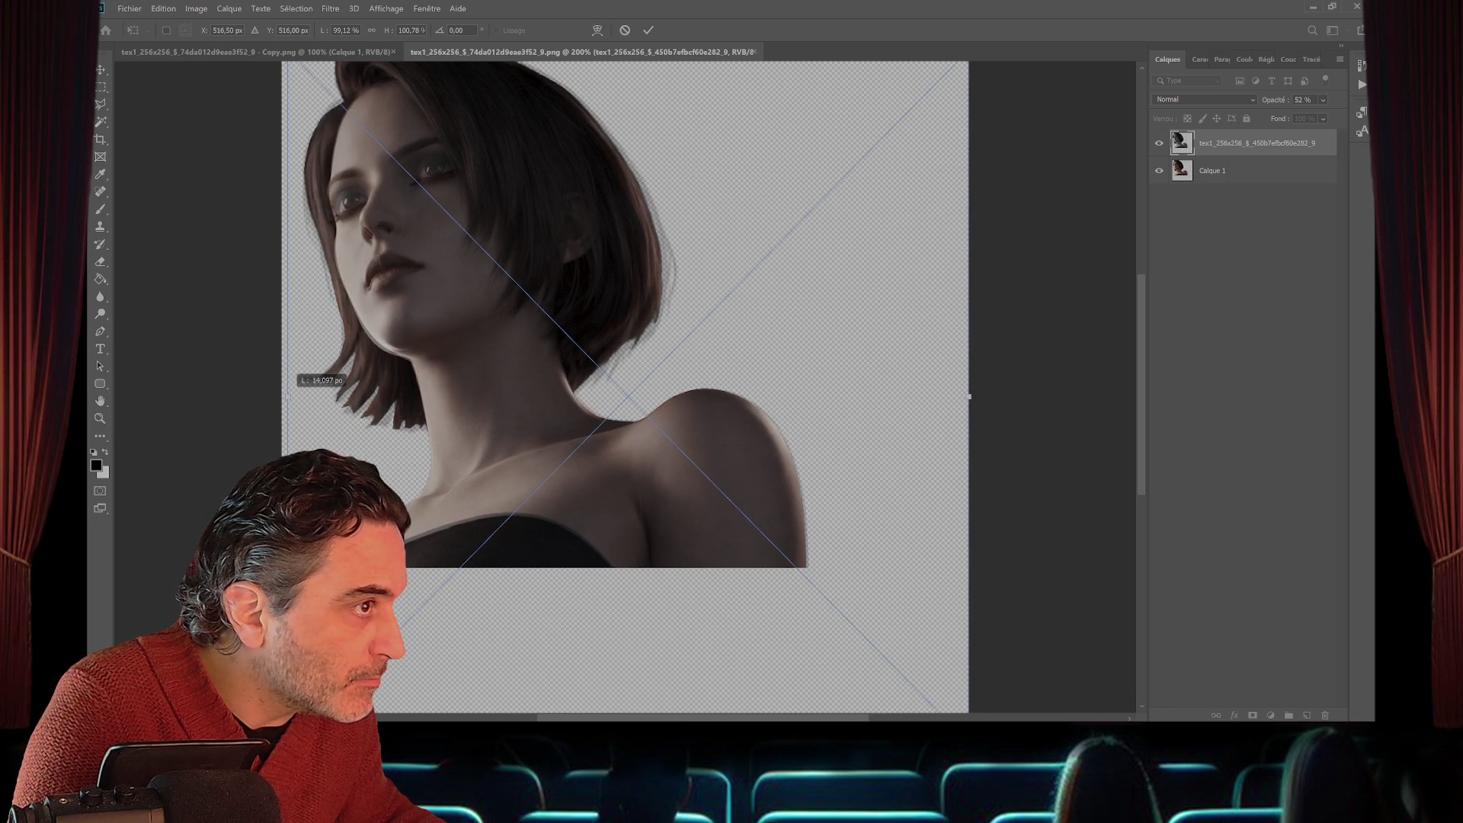
drag(288, 396, 287, 396)
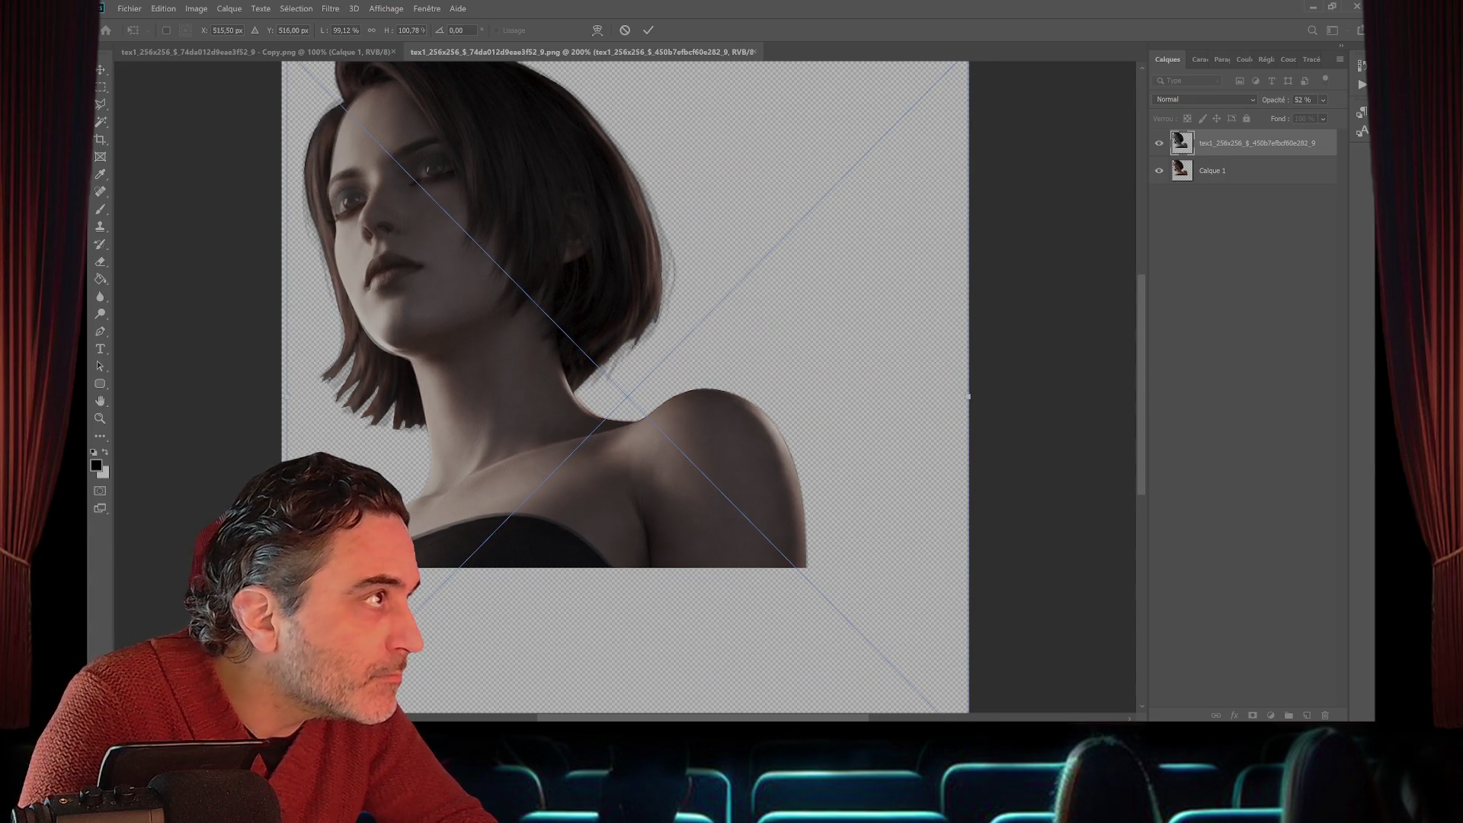
- Restore full opacity, fine-tune the corner scale to about 100.5%, and commit the transform
scroll(625, 381, up, 1)
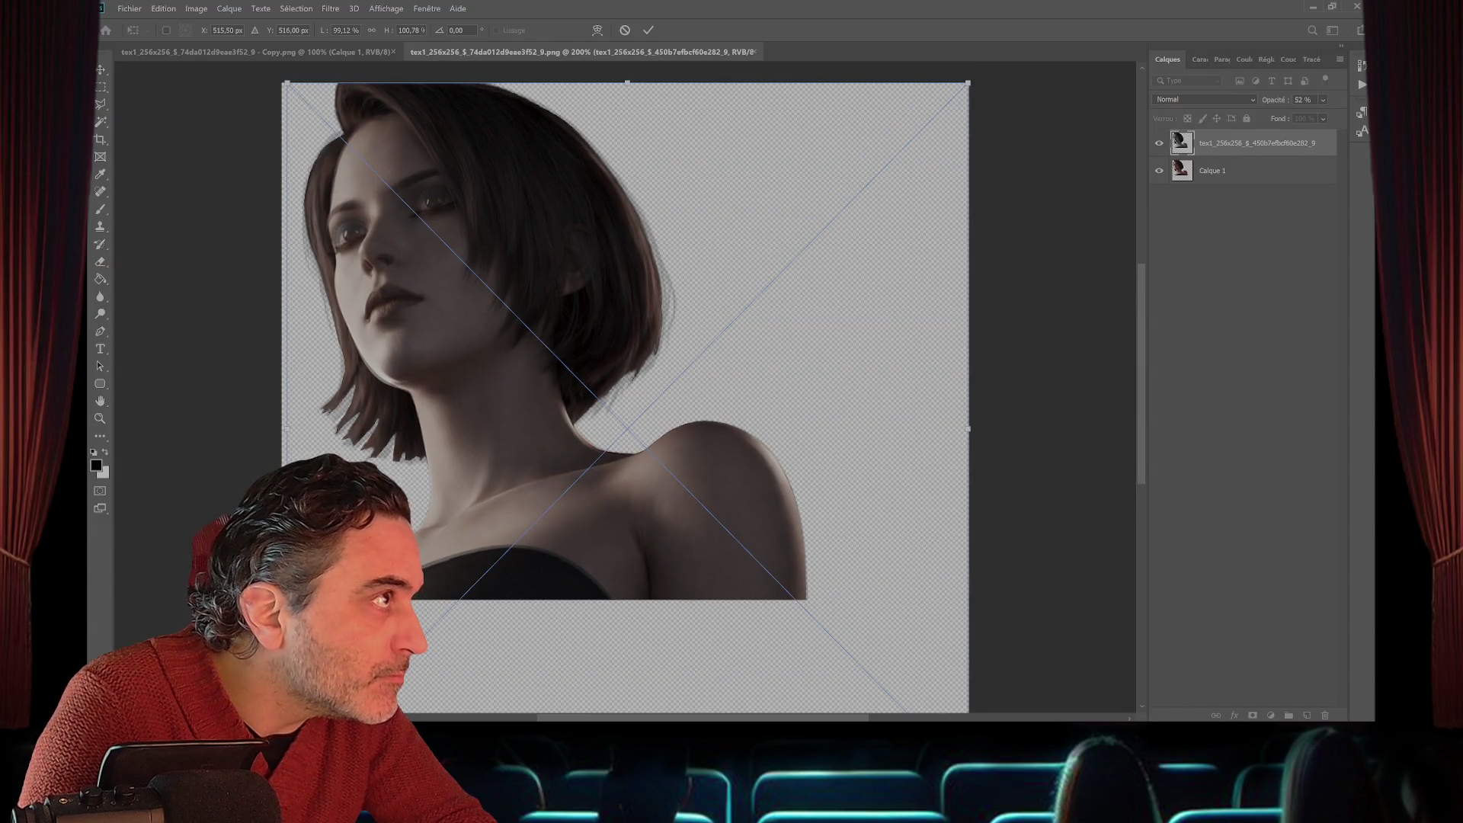
scroll(625, 396, up, 1)
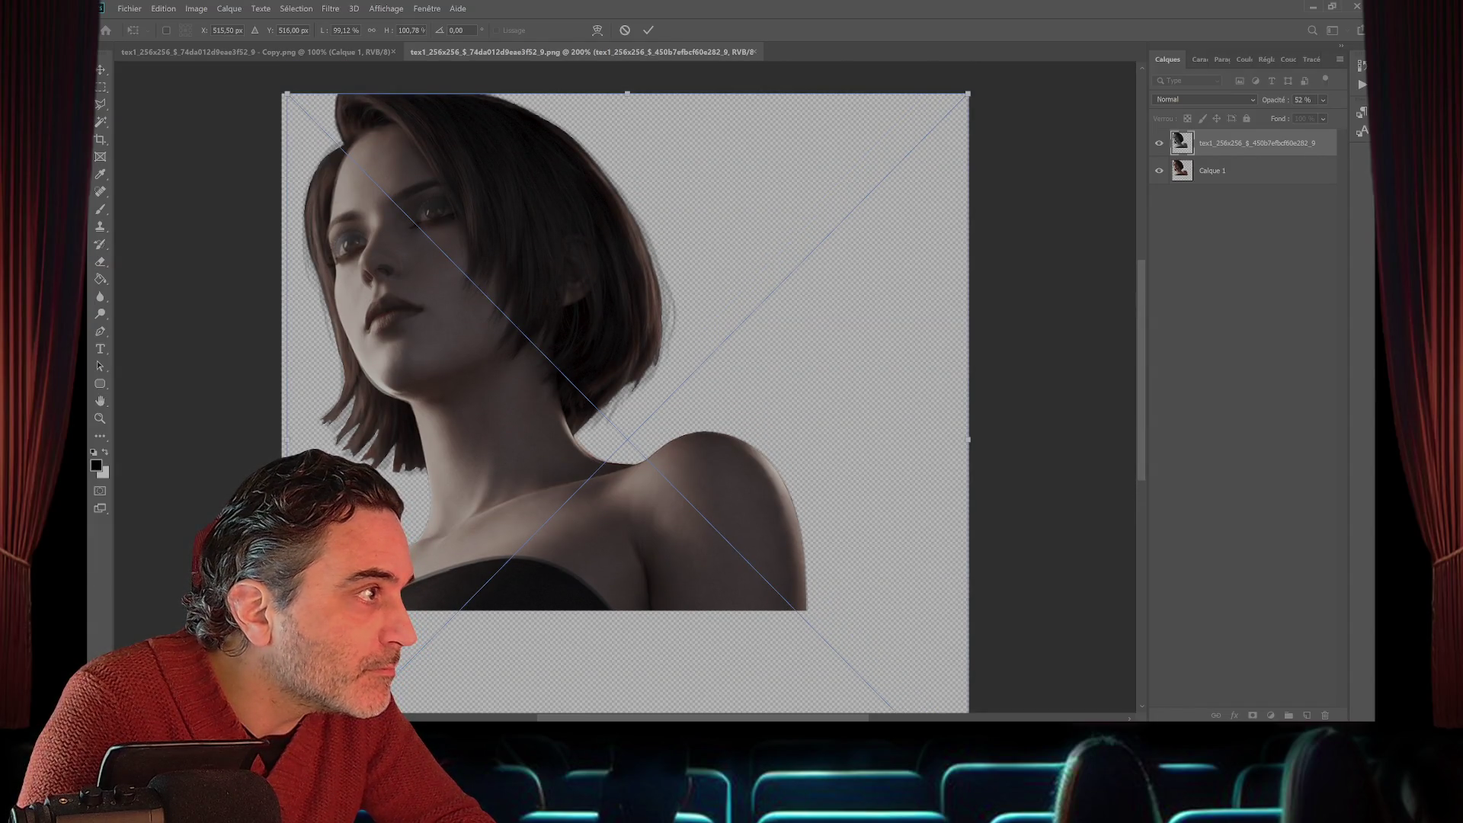
click(1323, 100)
drag(1309, 116, 1339, 116)
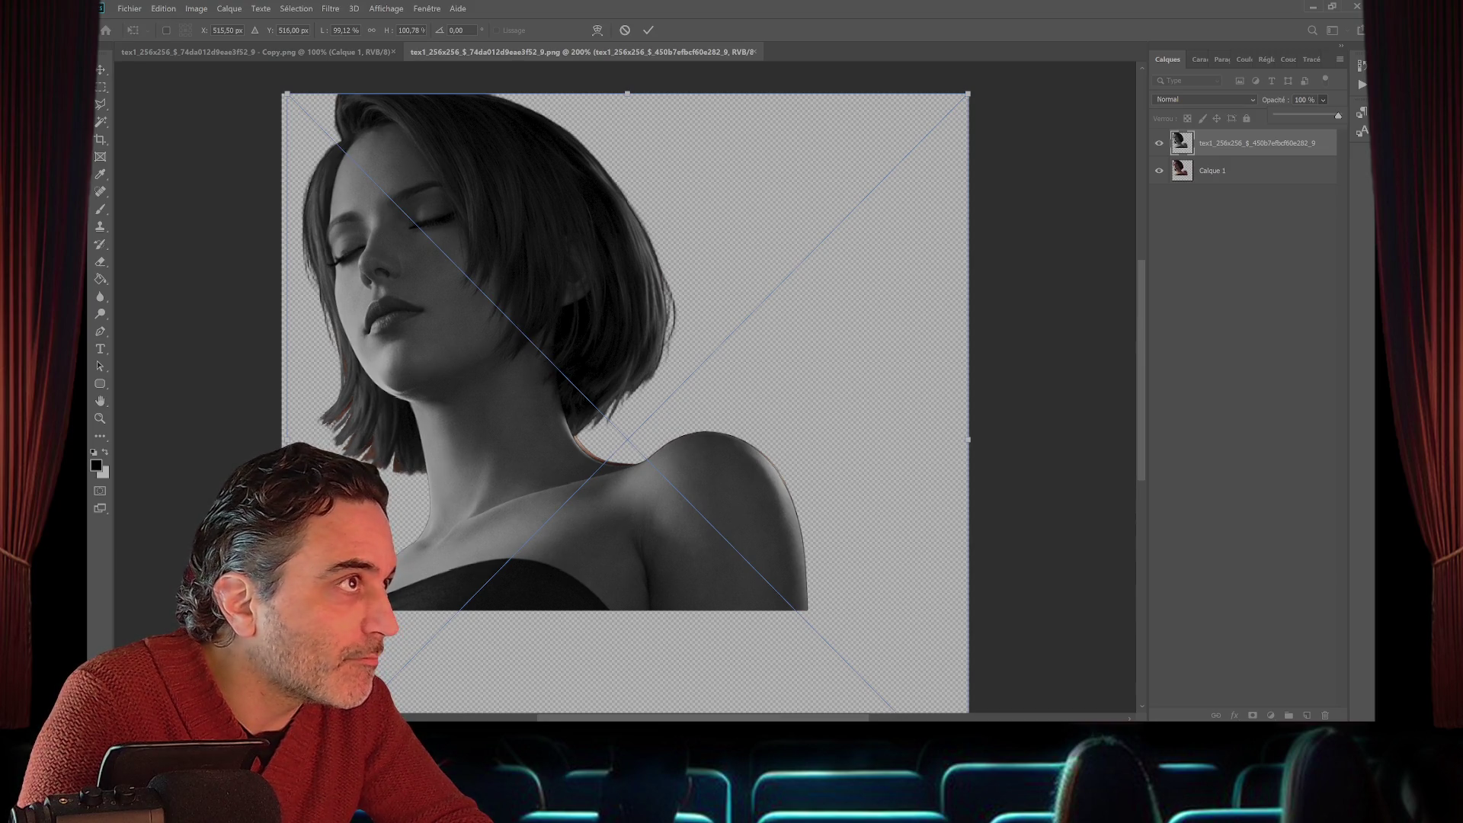
drag(968, 93, 963, 99)
drag(970, 93, 972, 92)
key(Return)
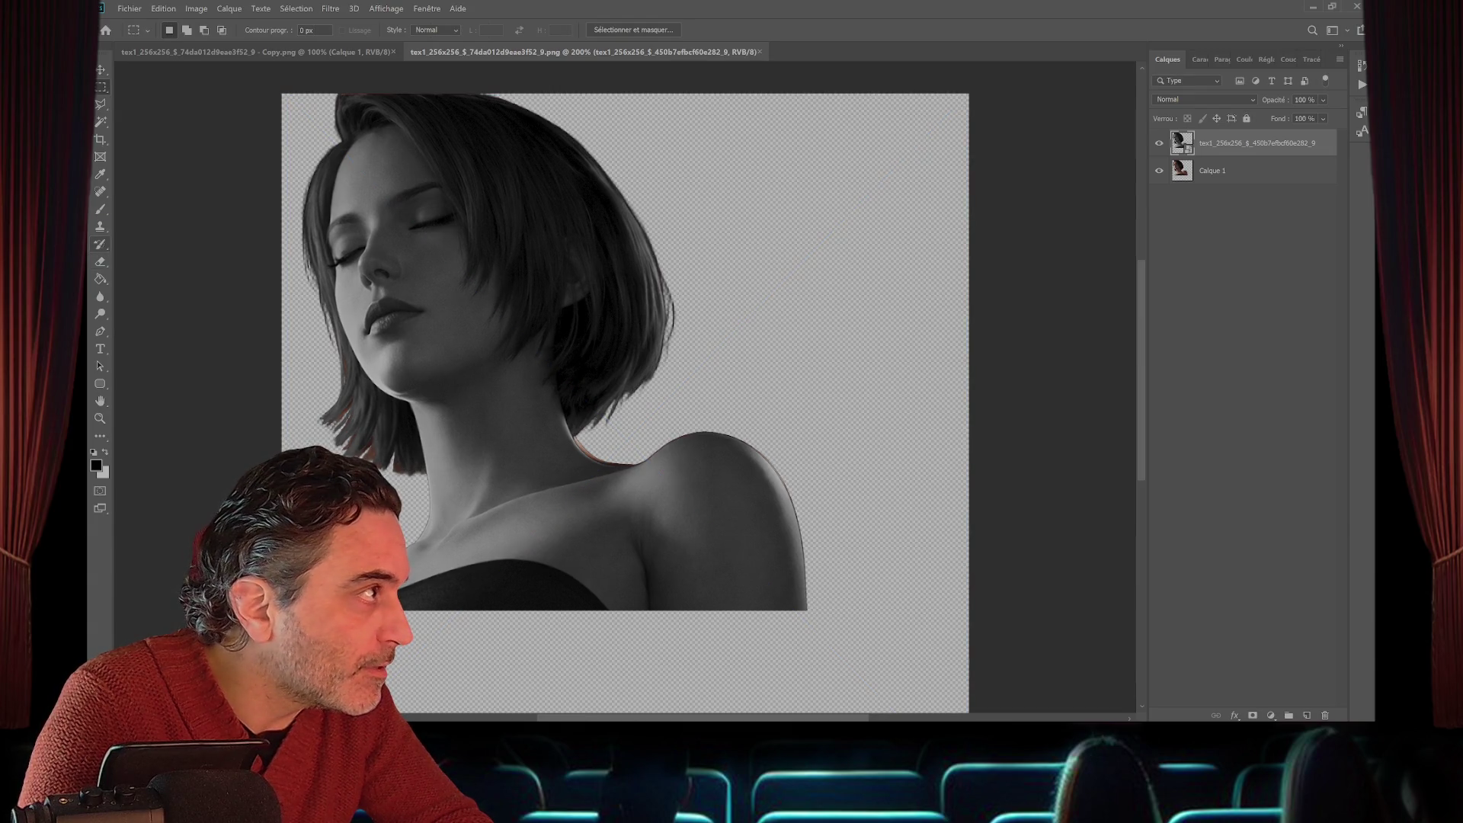
- Dismiss the smart object error and rasterize the top portrait layer with Pixelliser le calque
click(101, 122)
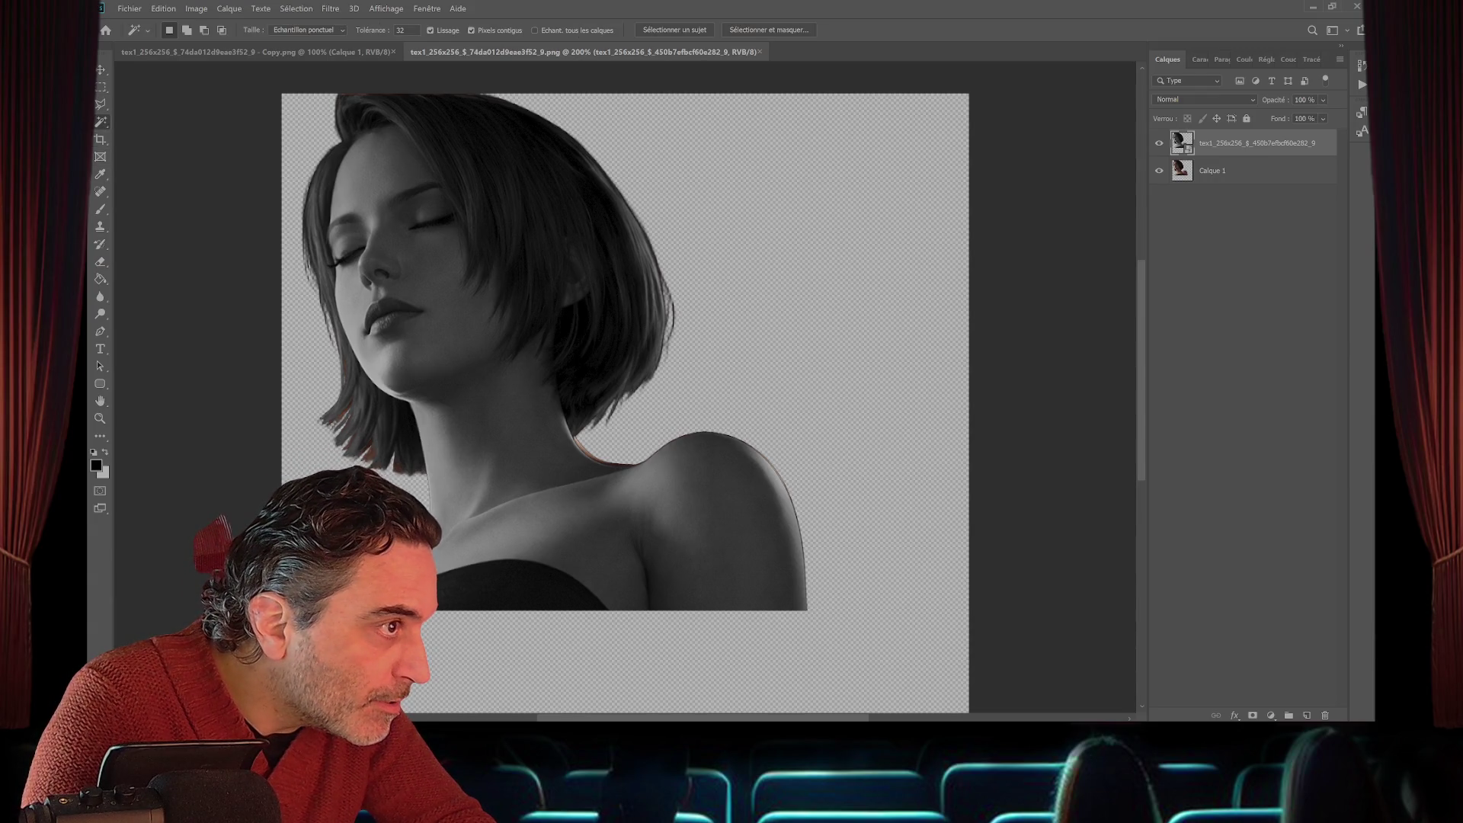
key(Delete)
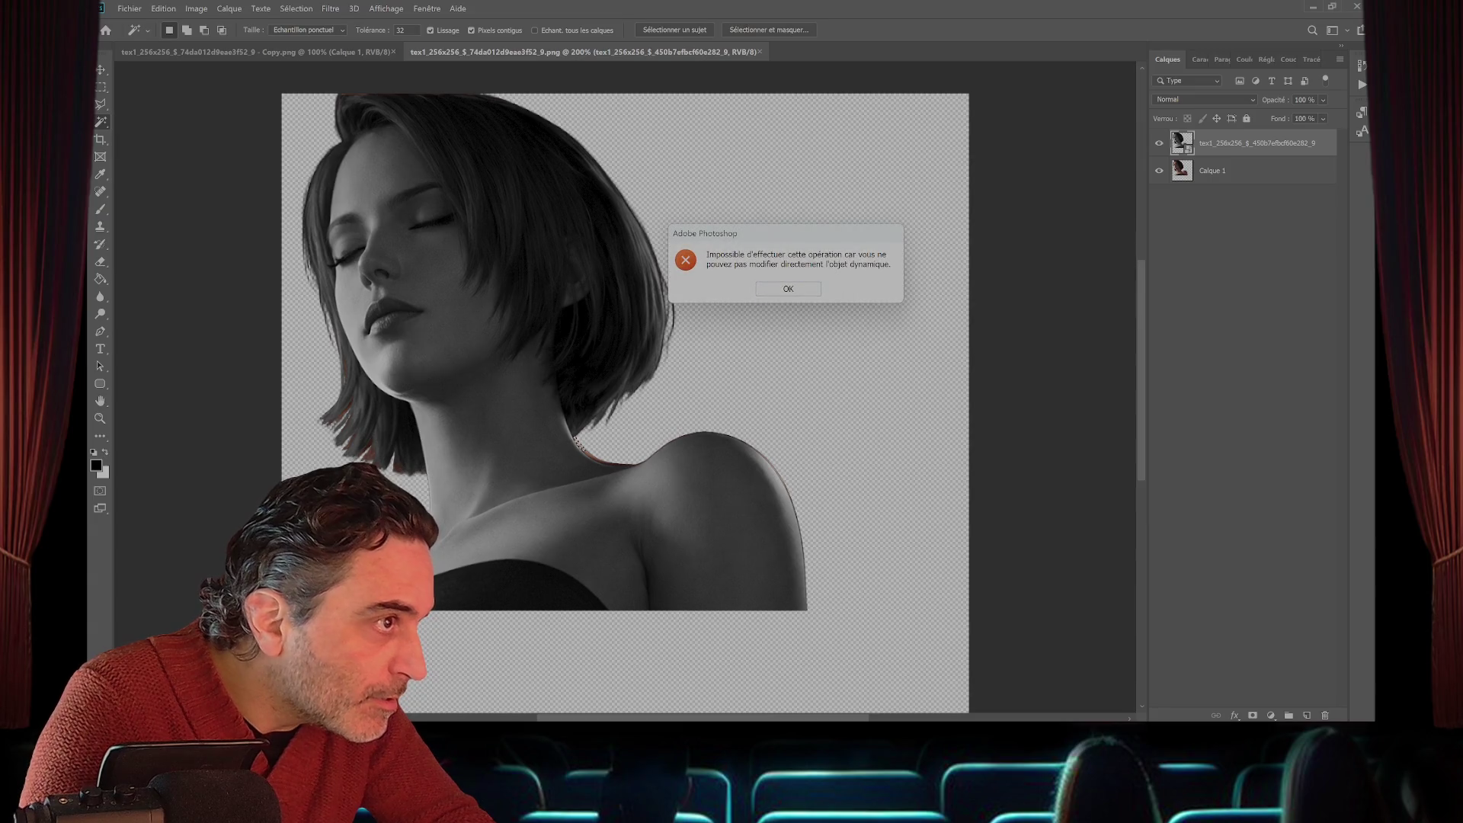
key(Return)
right_click(1180, 142)
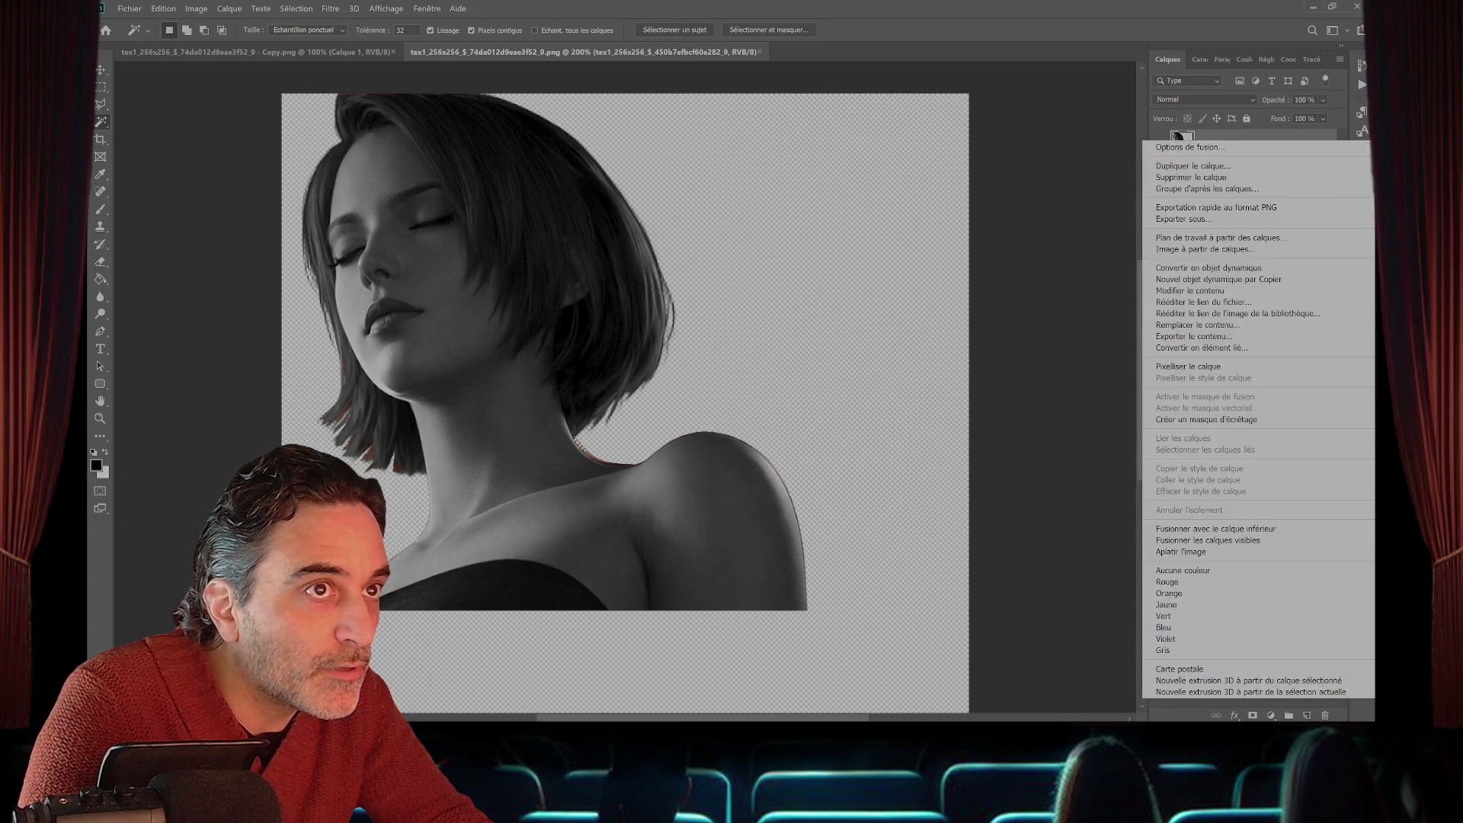
click(1189, 366)
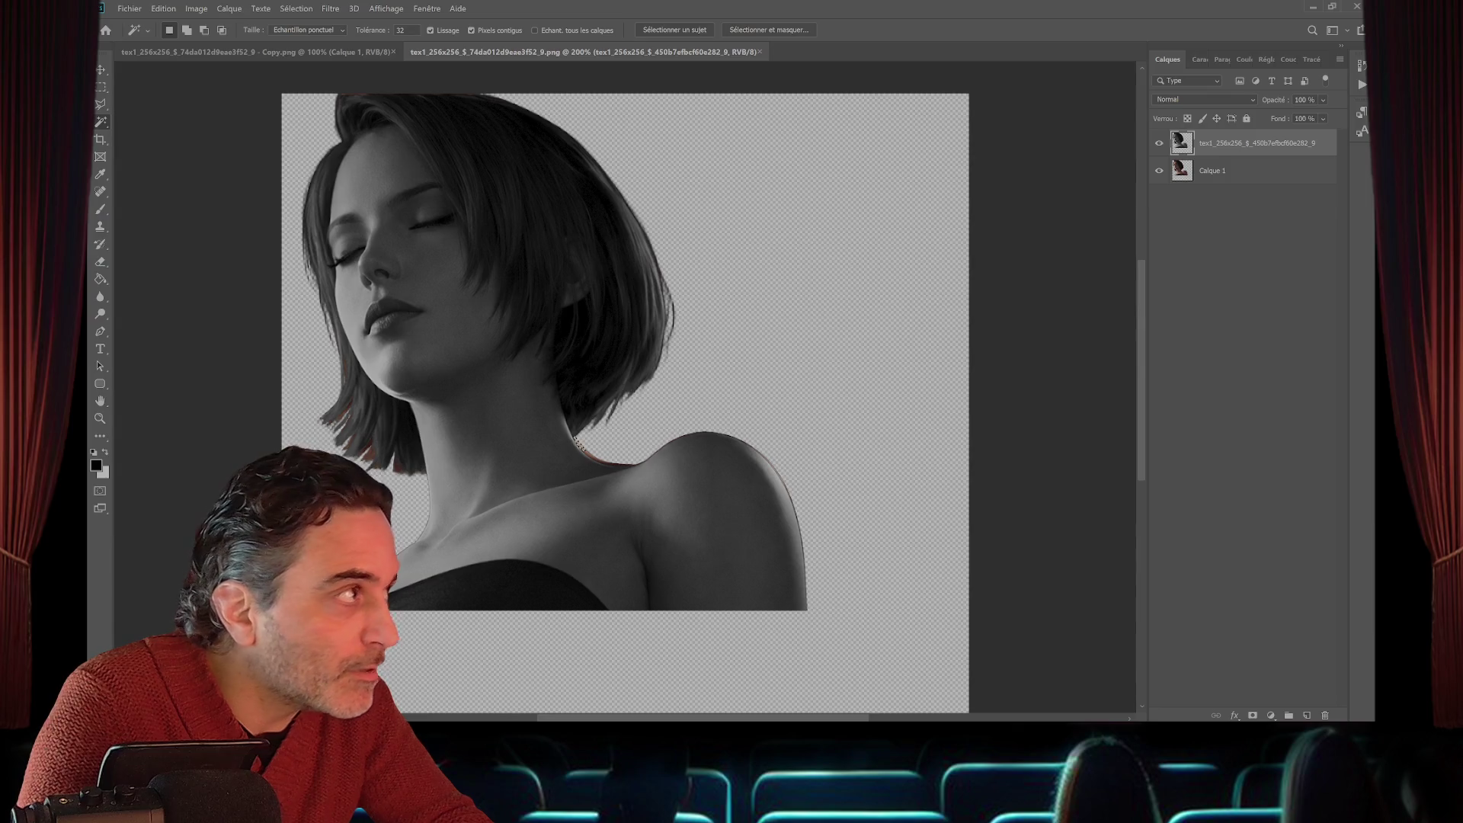
- Switch to the Rectangular Marquee and zoom the portrait to 300%
key(m)
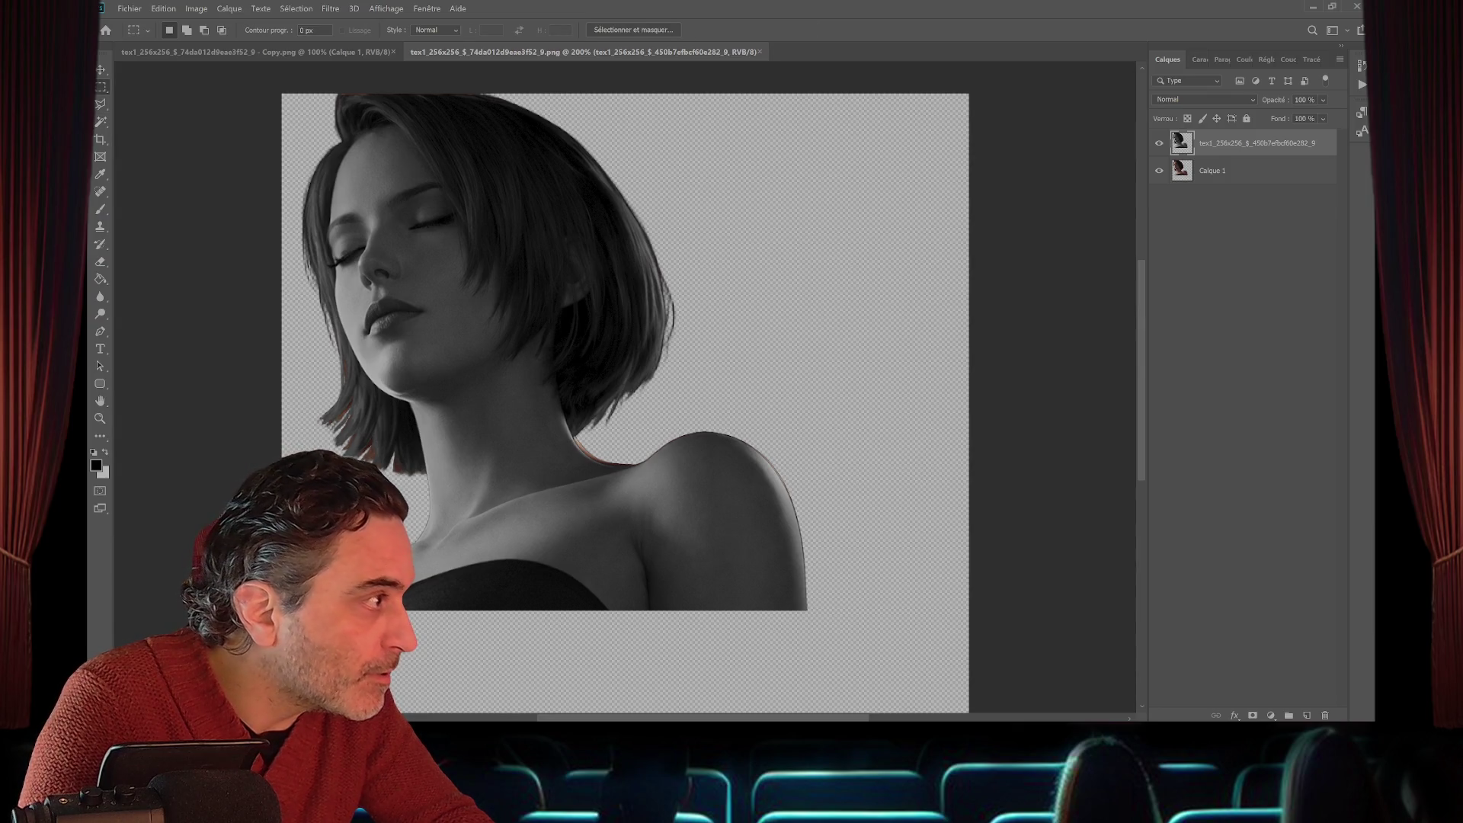
key(z)
key(ctrl+plus)
scroll(708, 381, down, 3)
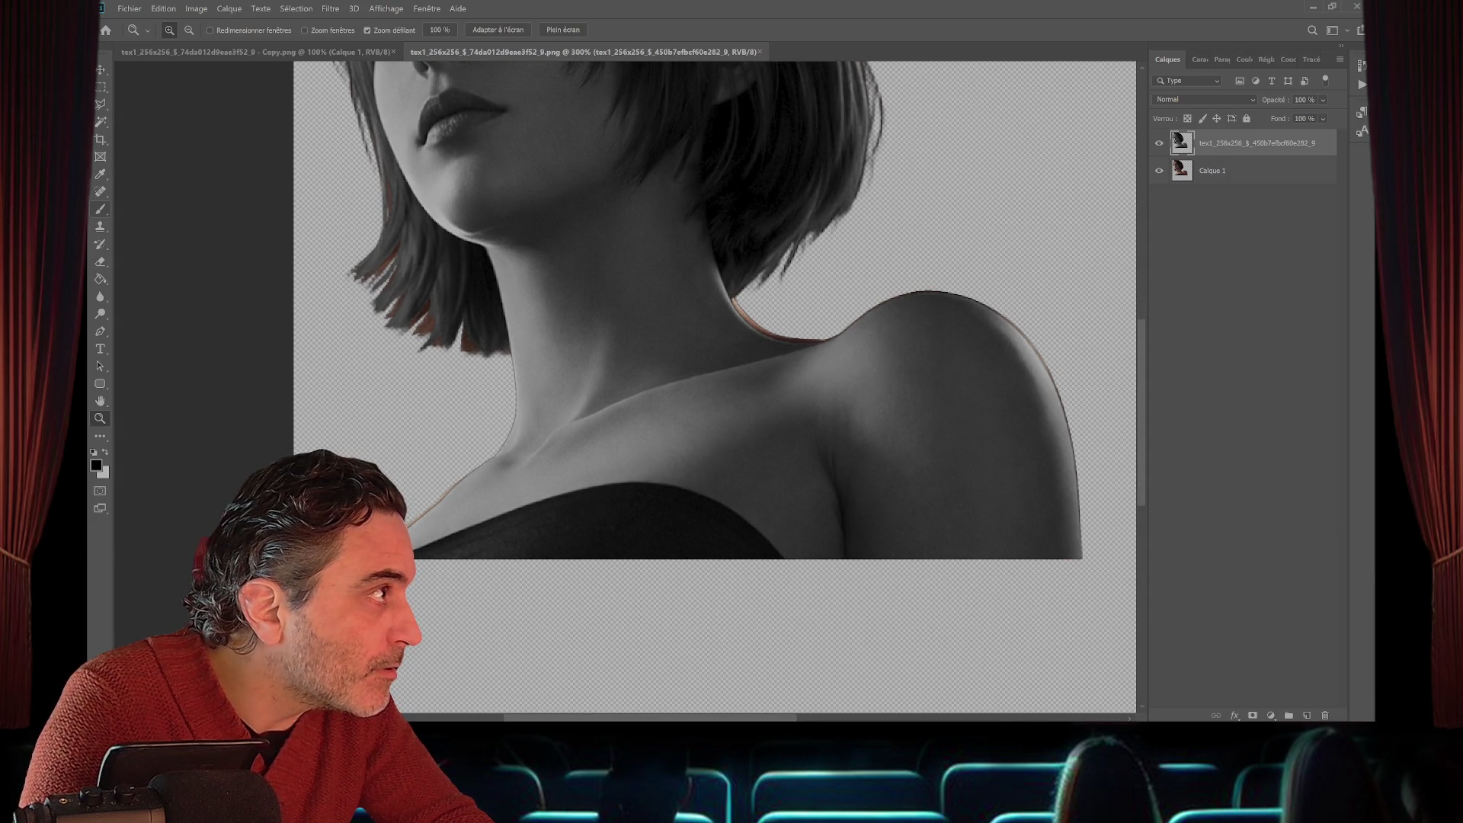
- Select the Eraser with a 14 px brush size
click(100, 262)
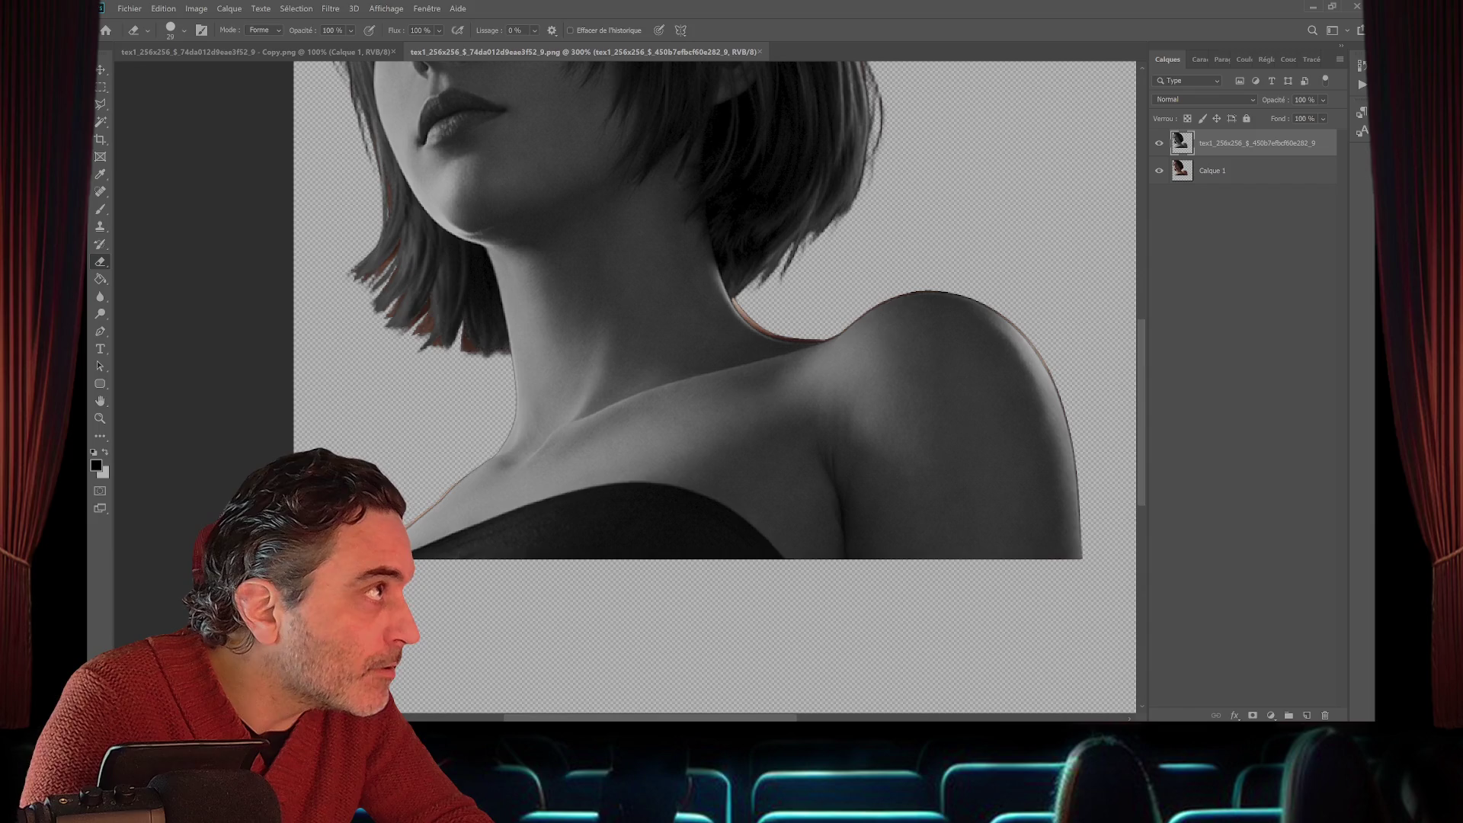
click(184, 30)
text(14)
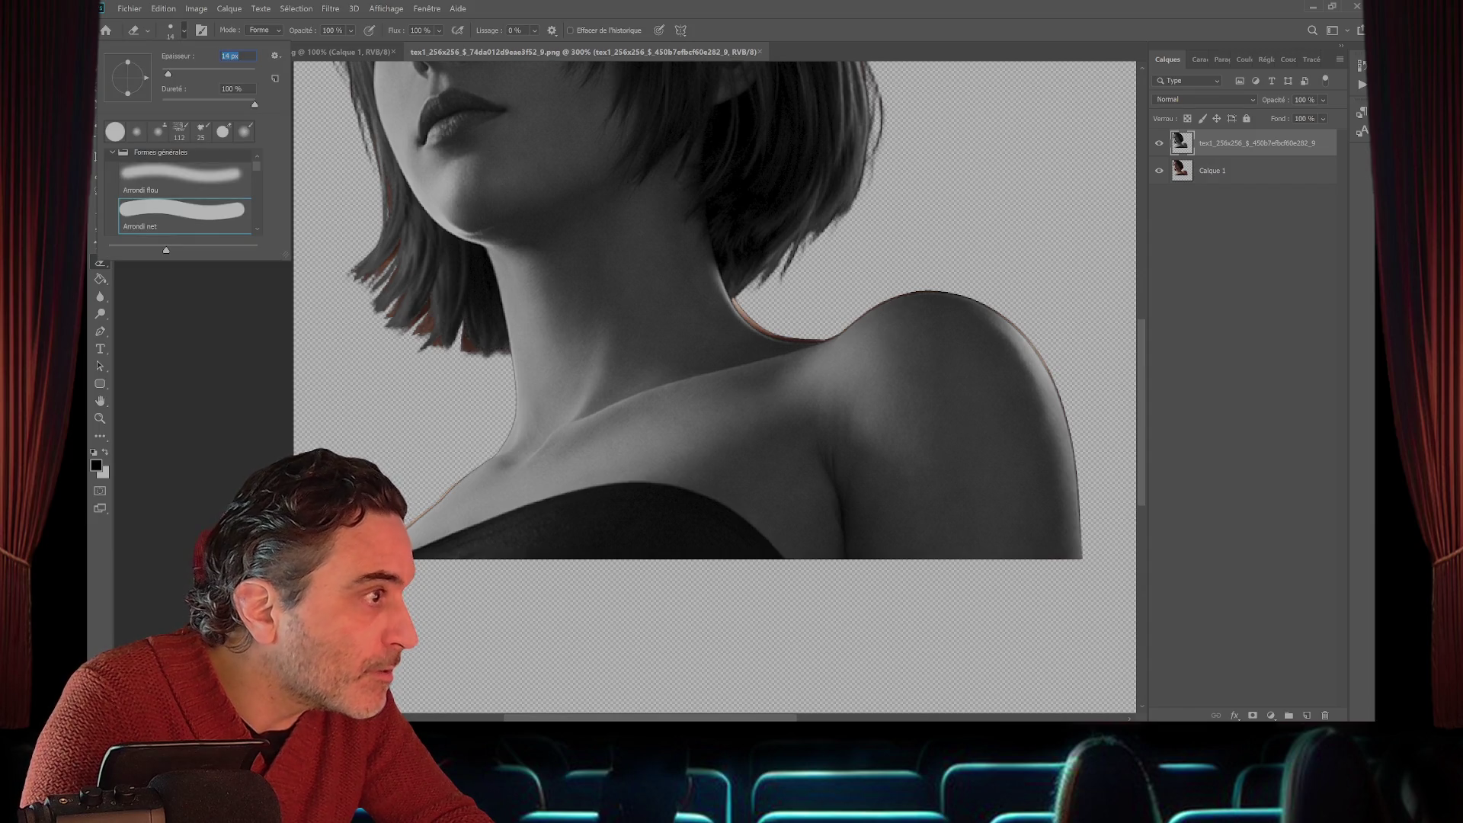
key(Return)
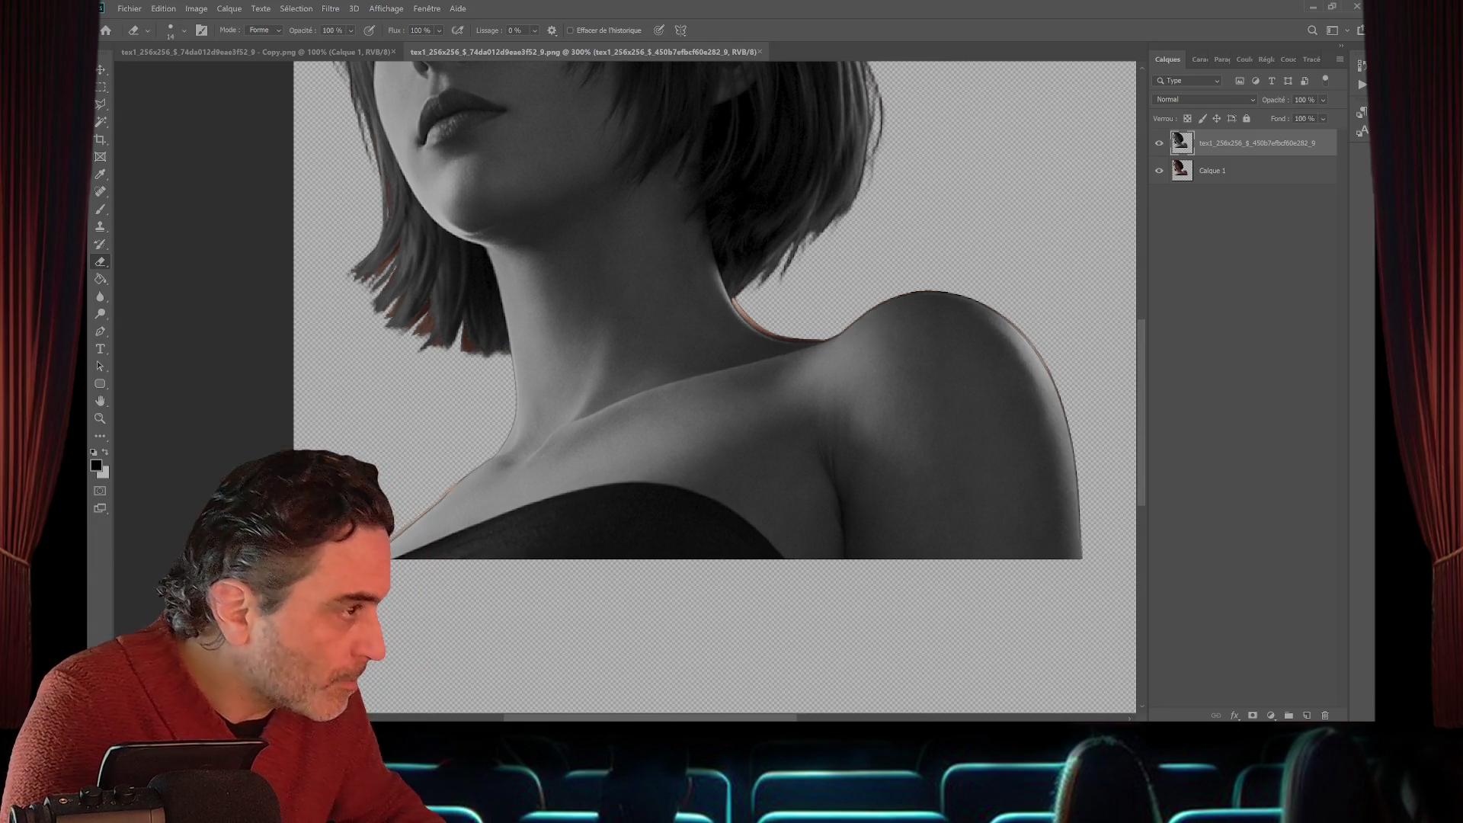
- Reduce the eraser to 10 px and hide the Calque 1 layer underneath
scroll(716, 343, up, 3)
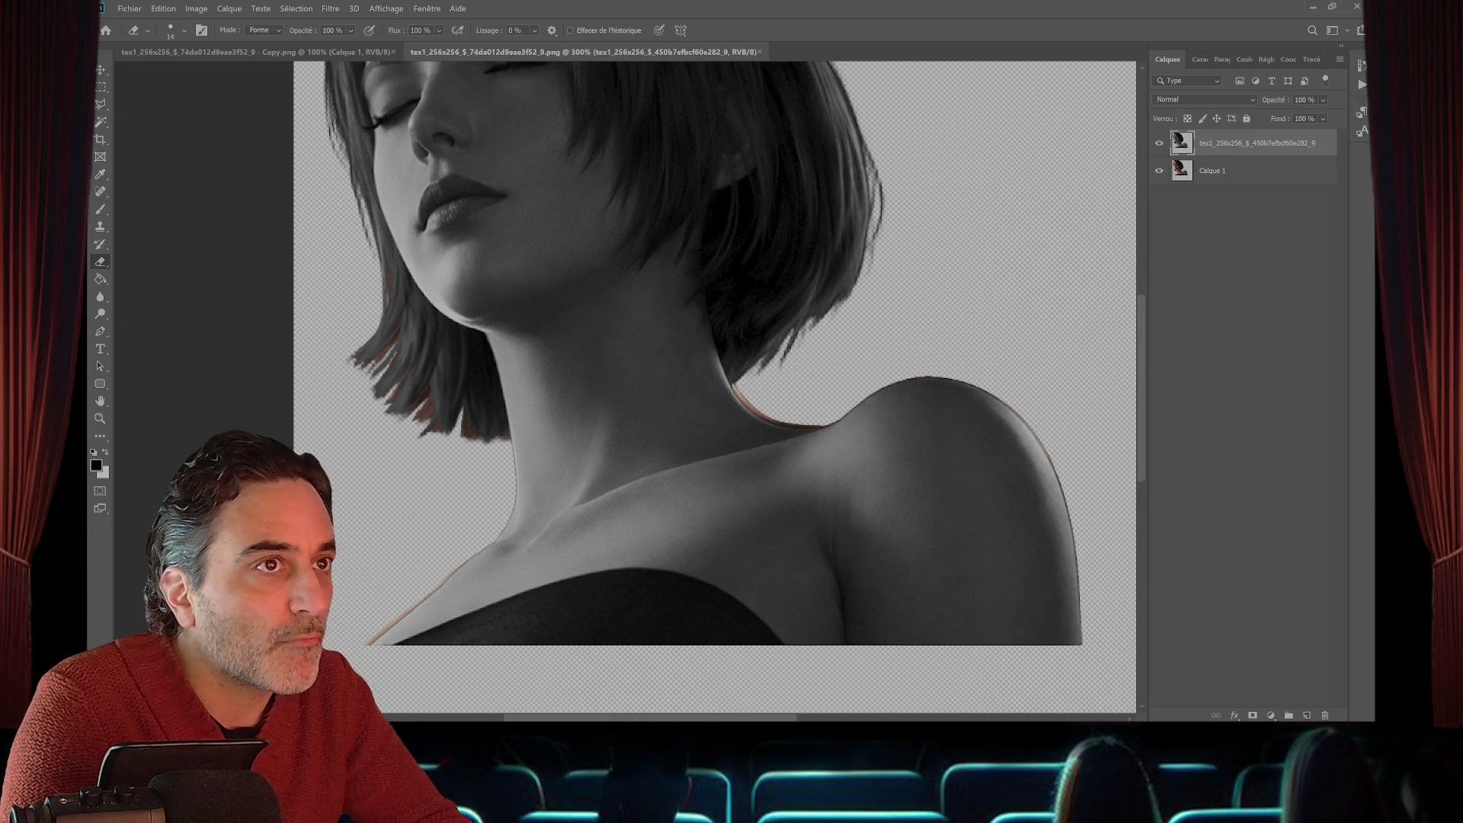
click(1159, 169)
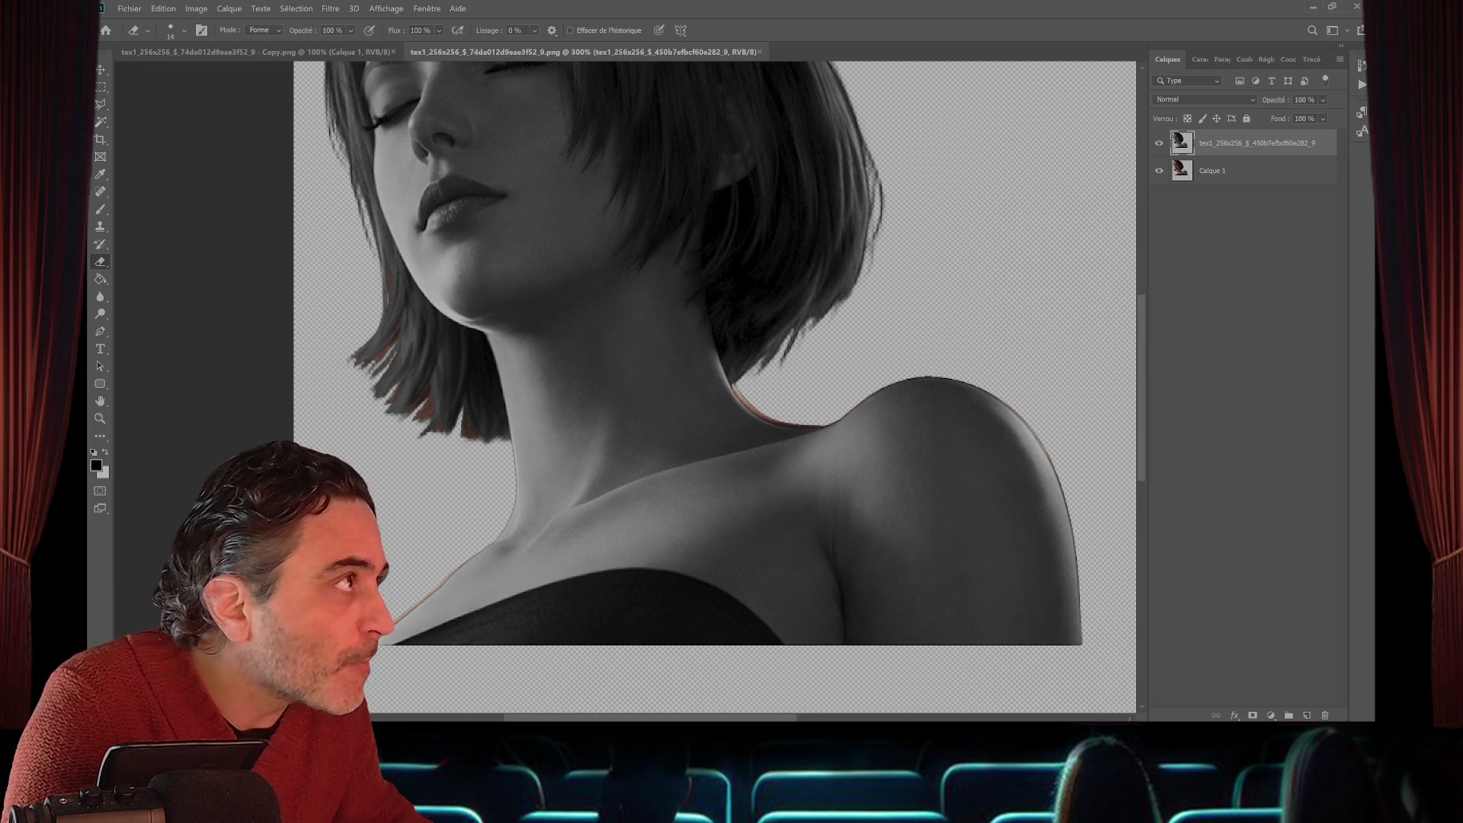
click(183, 31)
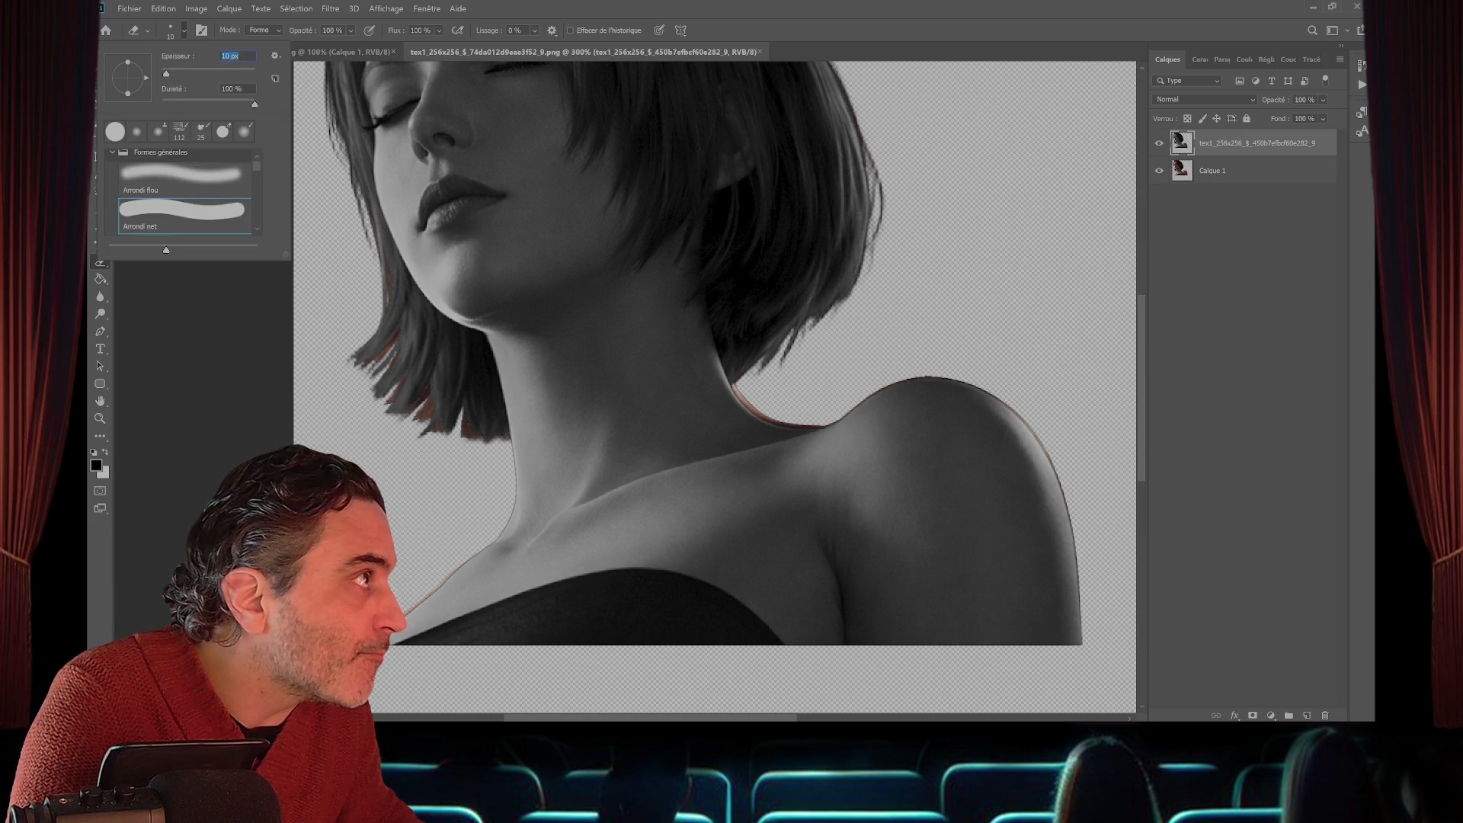
key(Return)
click(1159, 170)
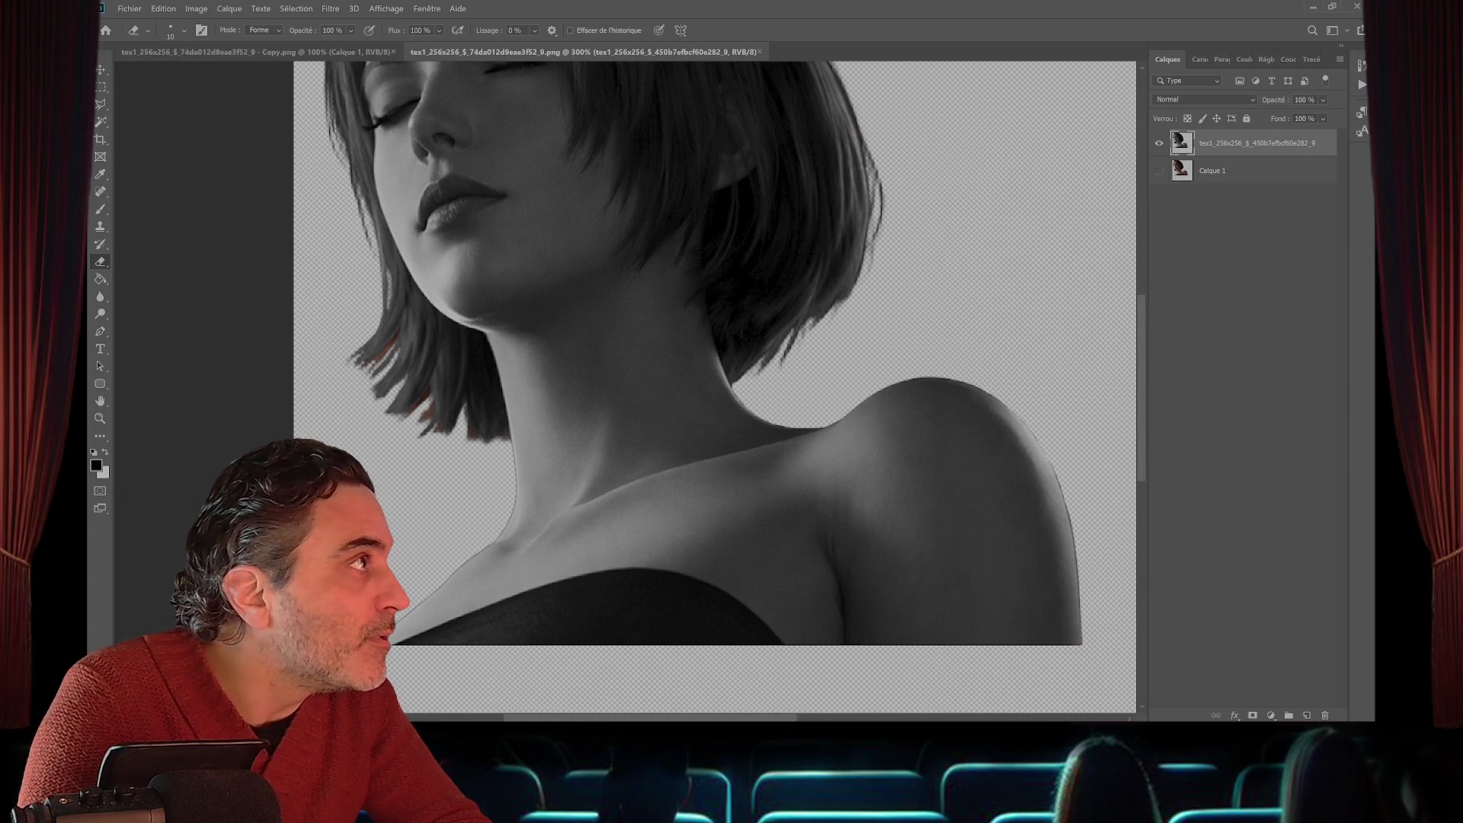
- Shrink the eraser to 7 px and clean up stray fringe on the hair's right edge
click(183, 31)
key(Down)
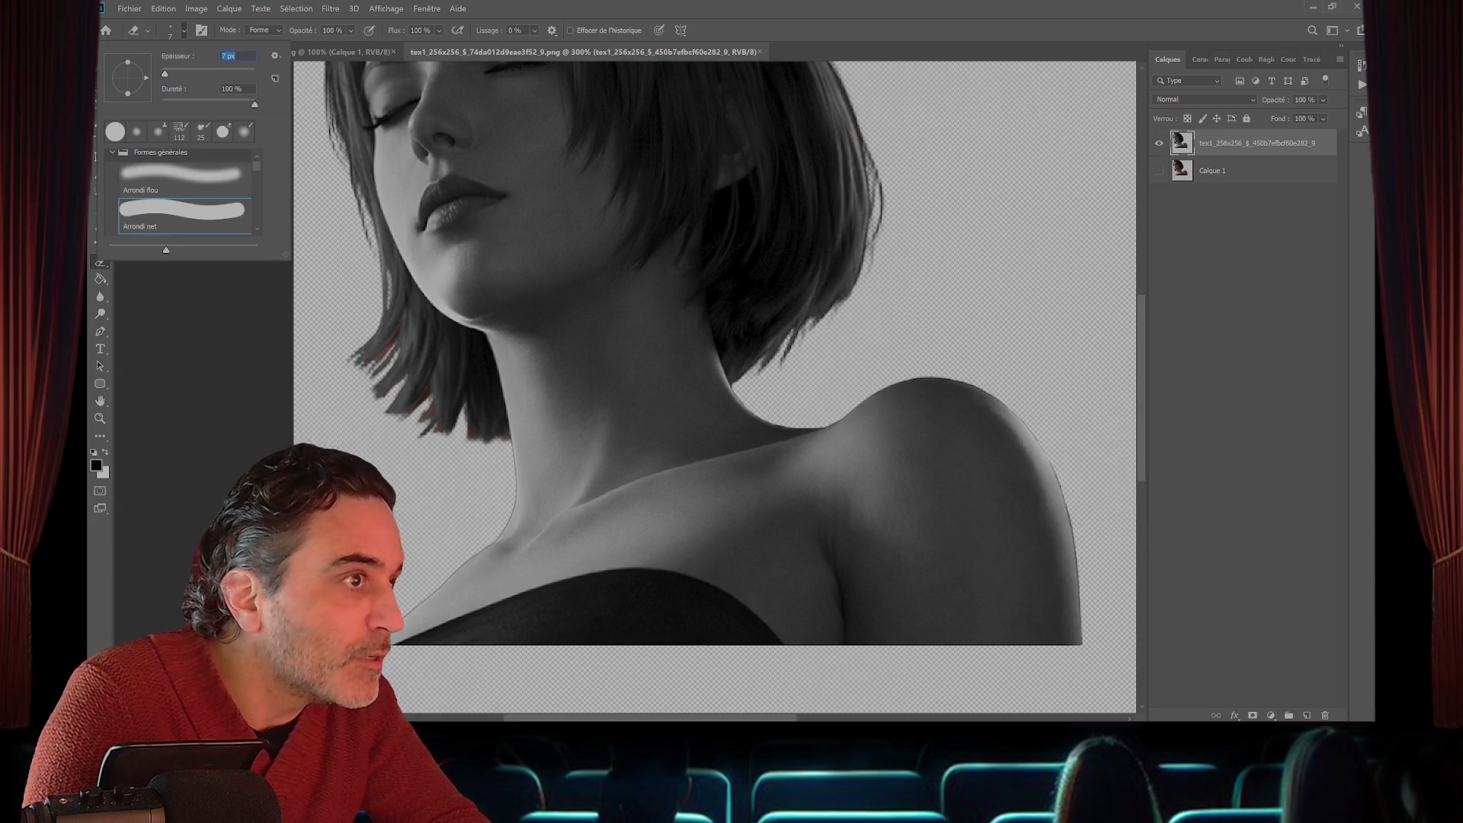
key(Return)
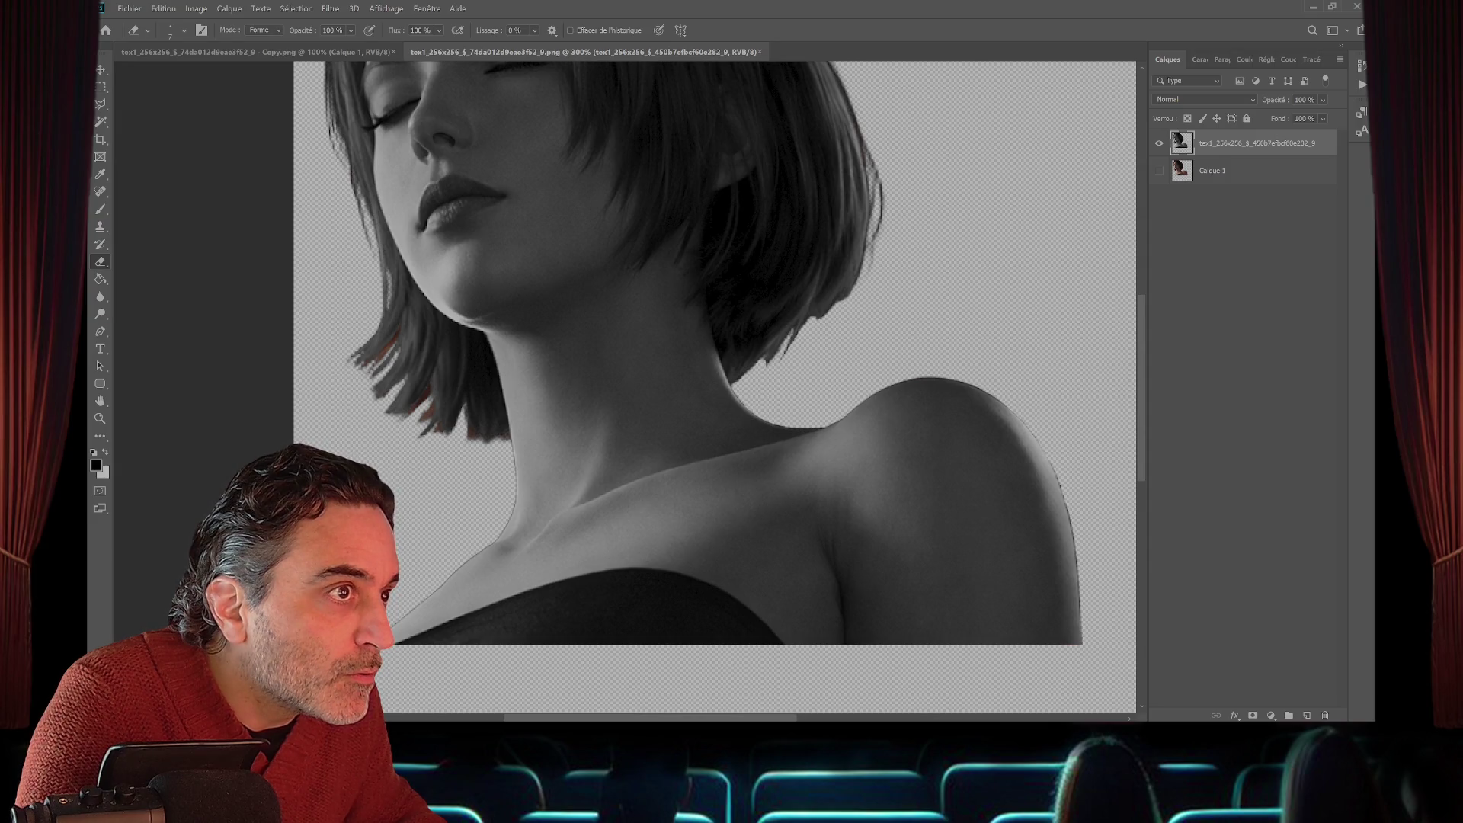
scroll(714, 386, up, 3)
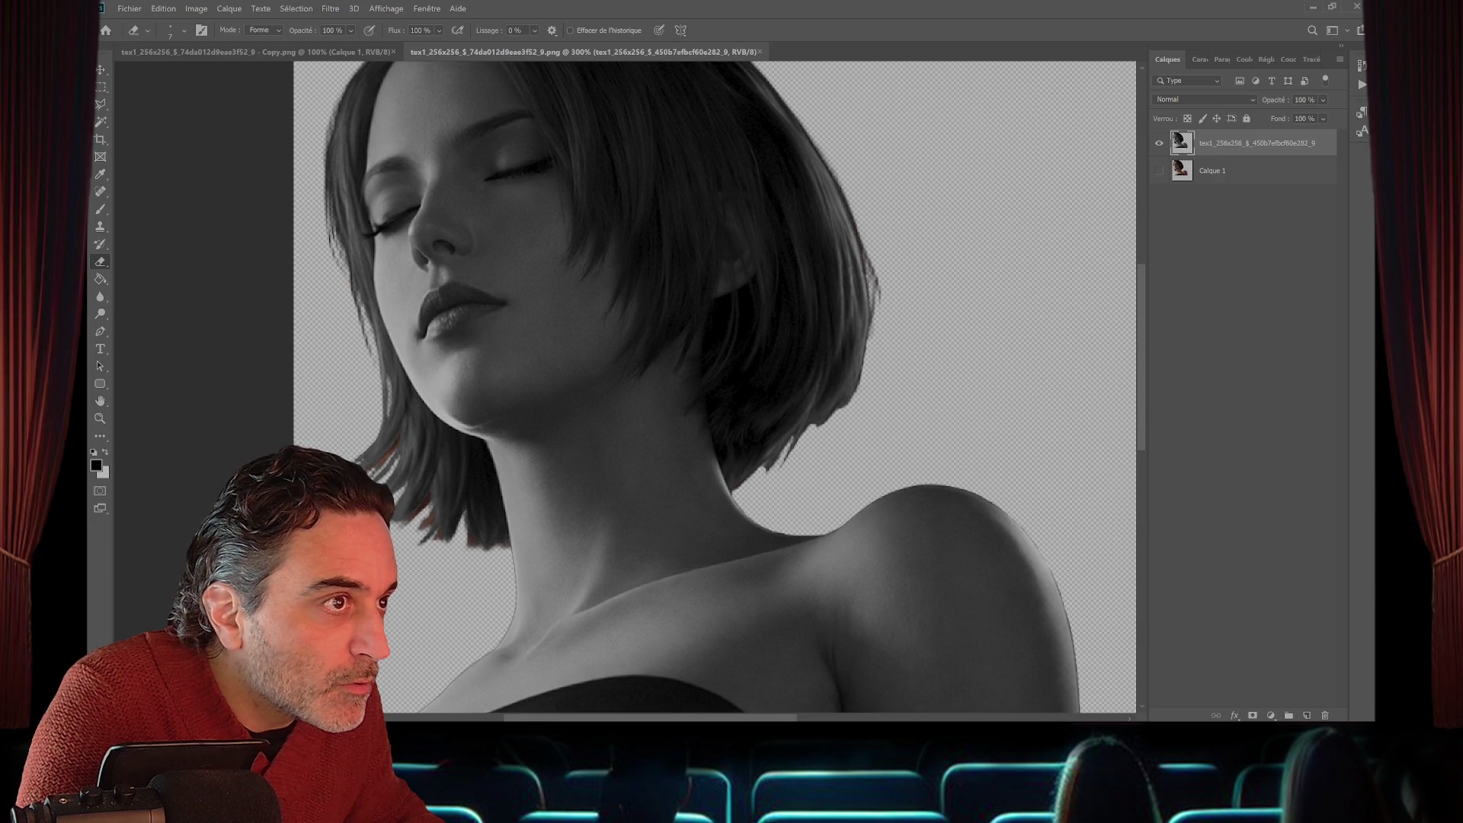
drag(872, 338, 876, 272)
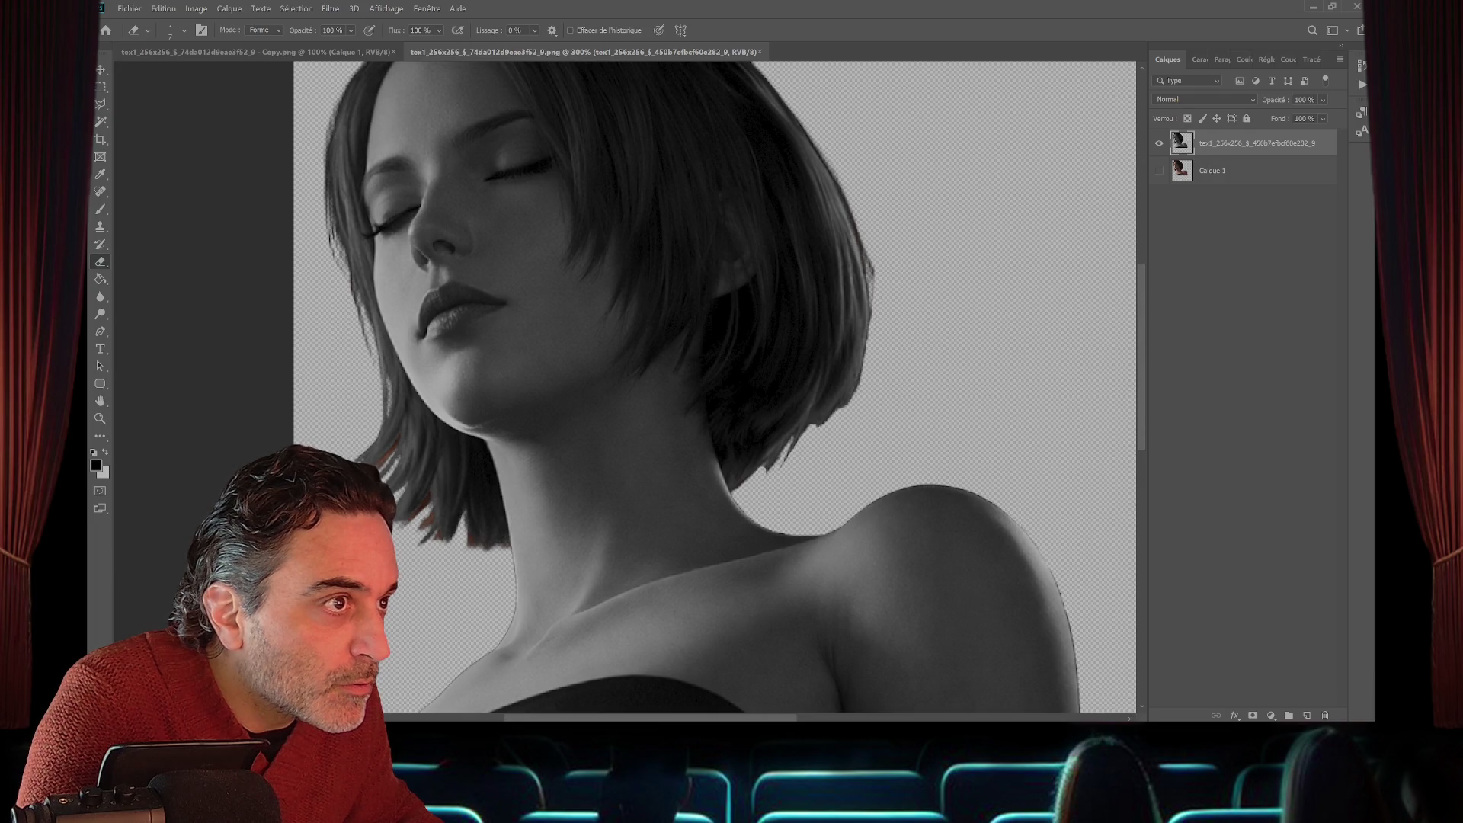
scroll(715, 387, up, 3)
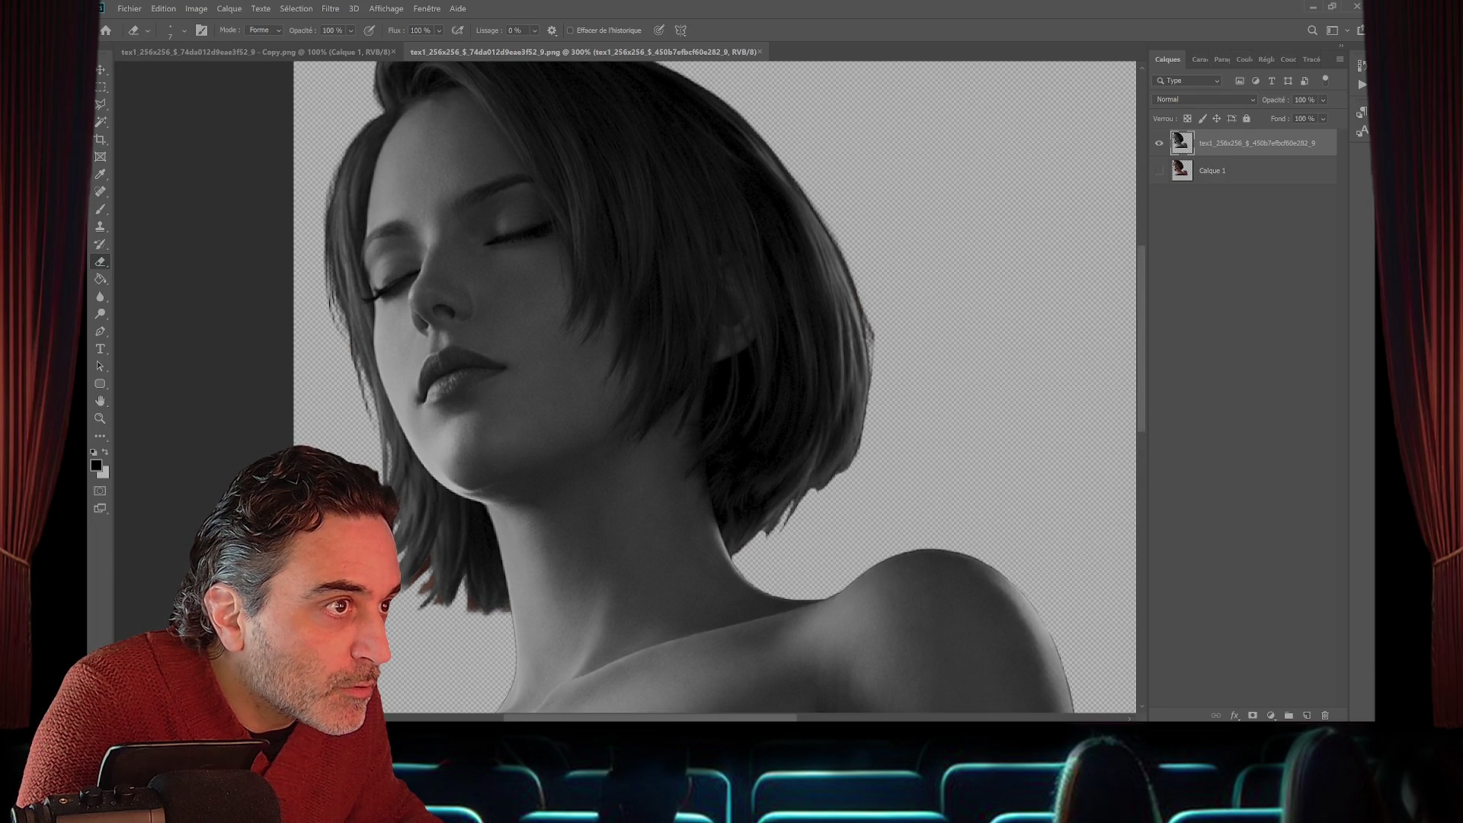
drag(871, 341, 869, 319)
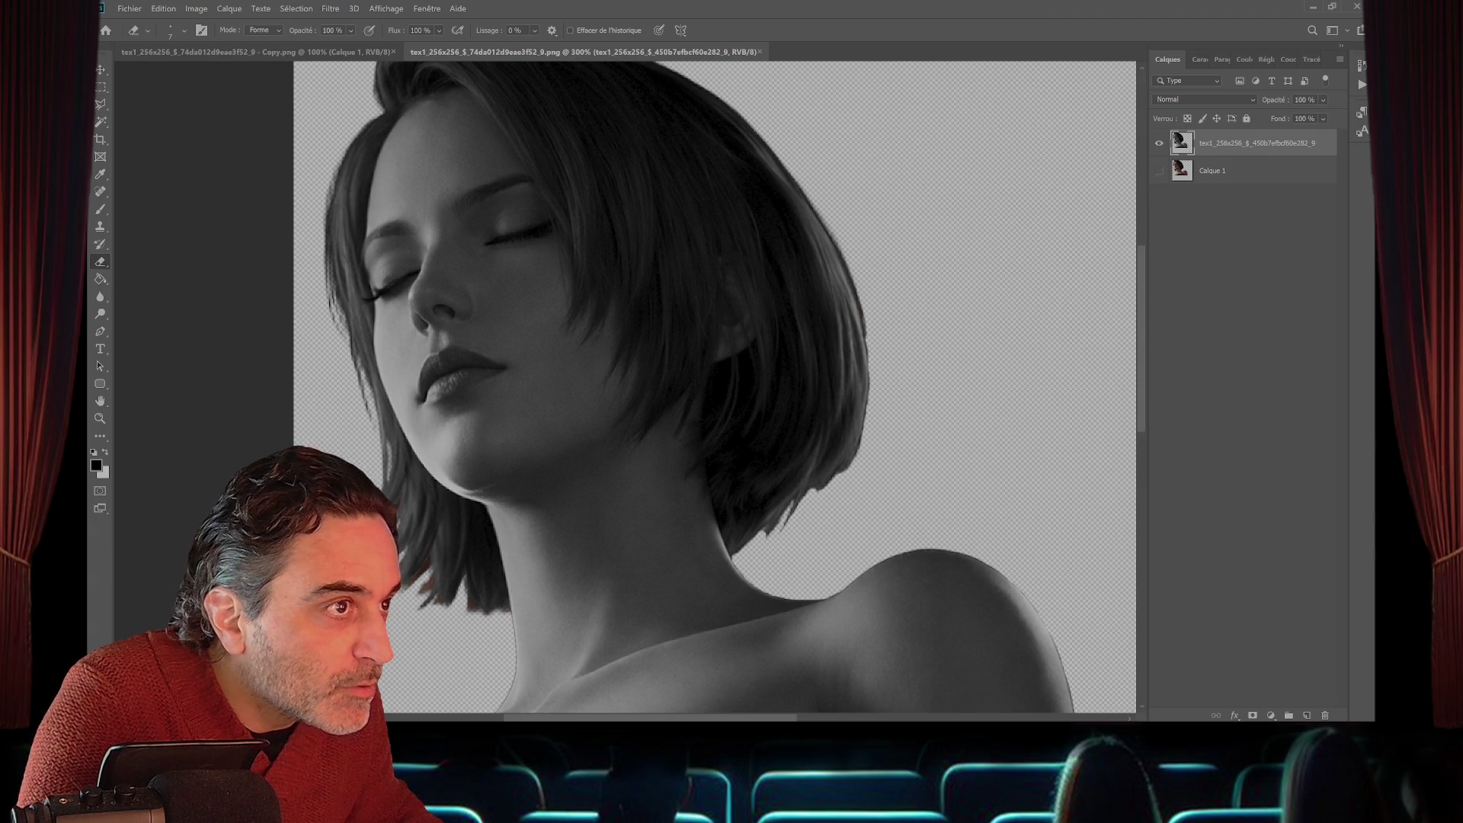
- Erase the stray dark strands along the hair's left edge, then reveal Calque 1 to check
scroll(715, 387, up, 2)
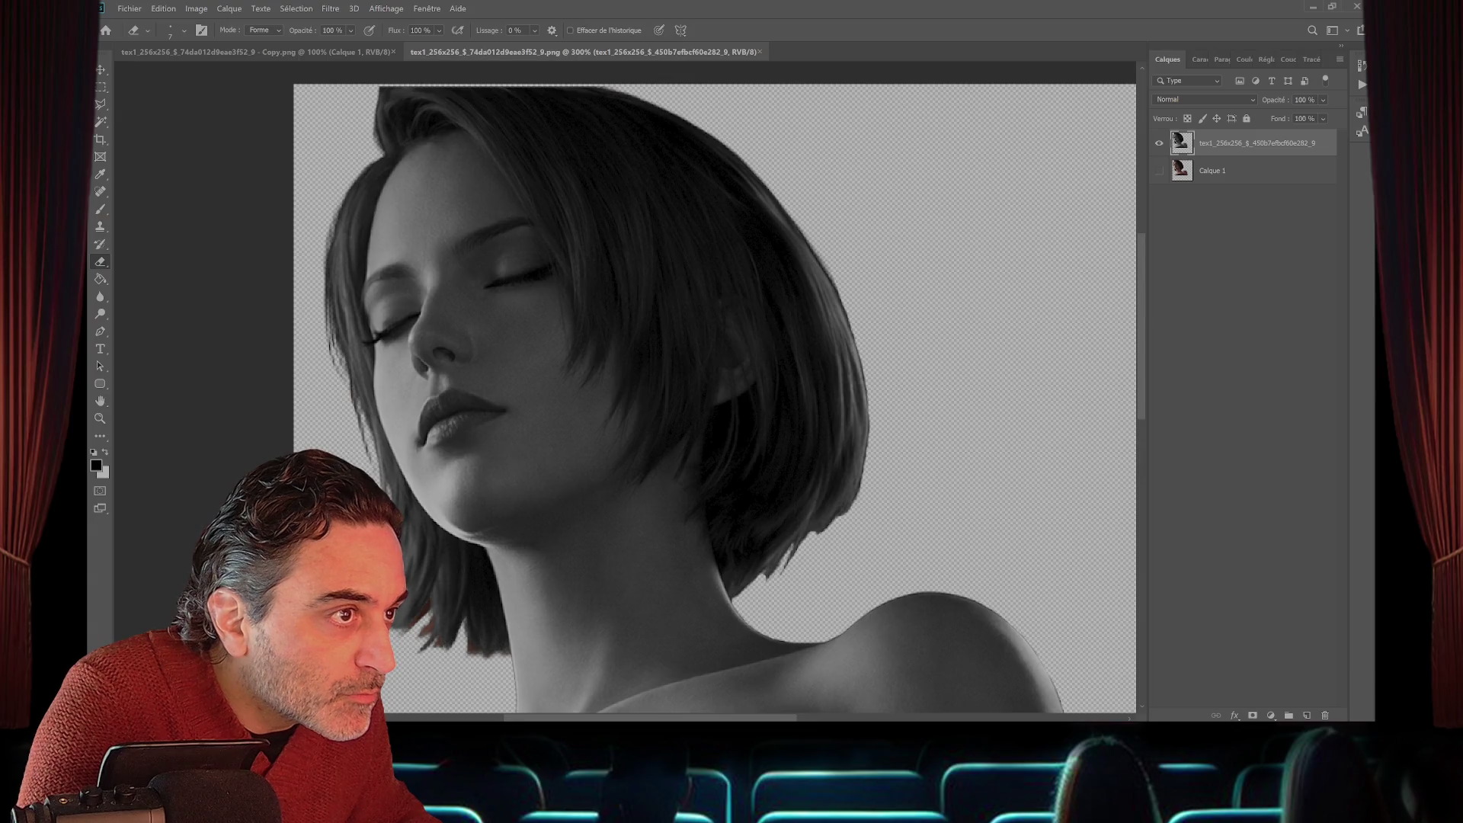
scroll(714, 398, up, 2)
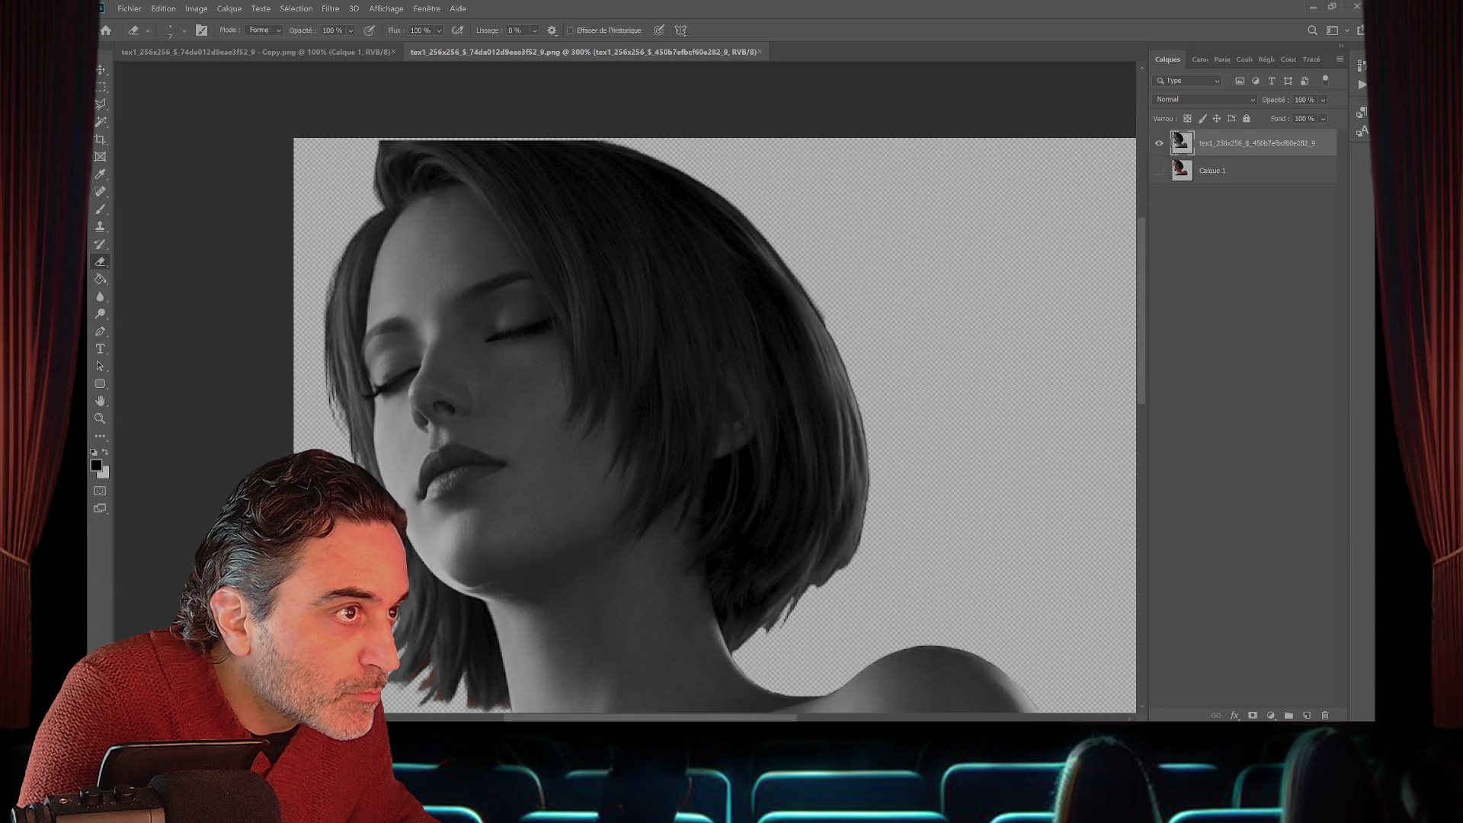
scroll(714, 425, up, 1)
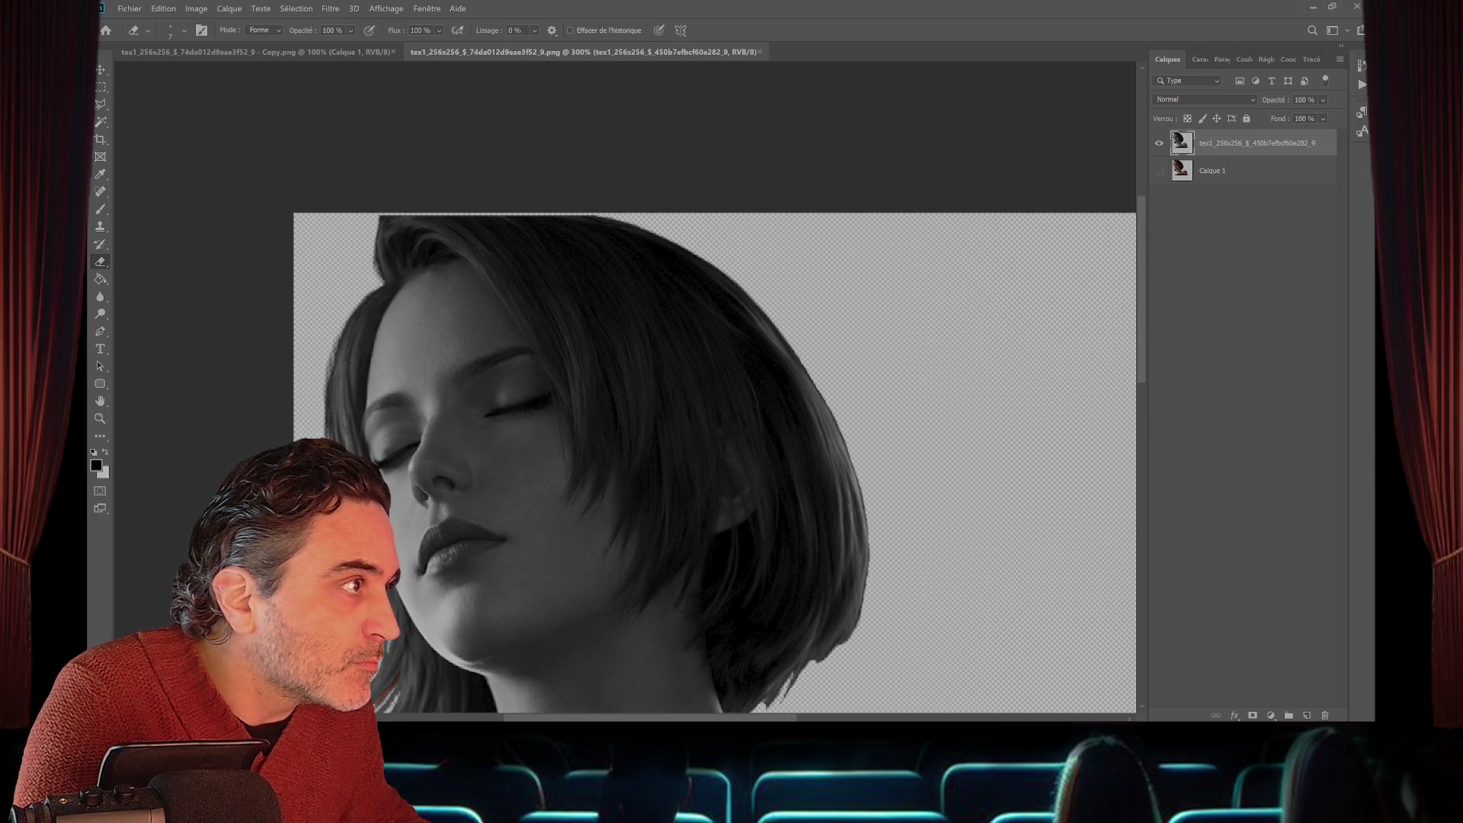
scroll(714, 457, down, 2)
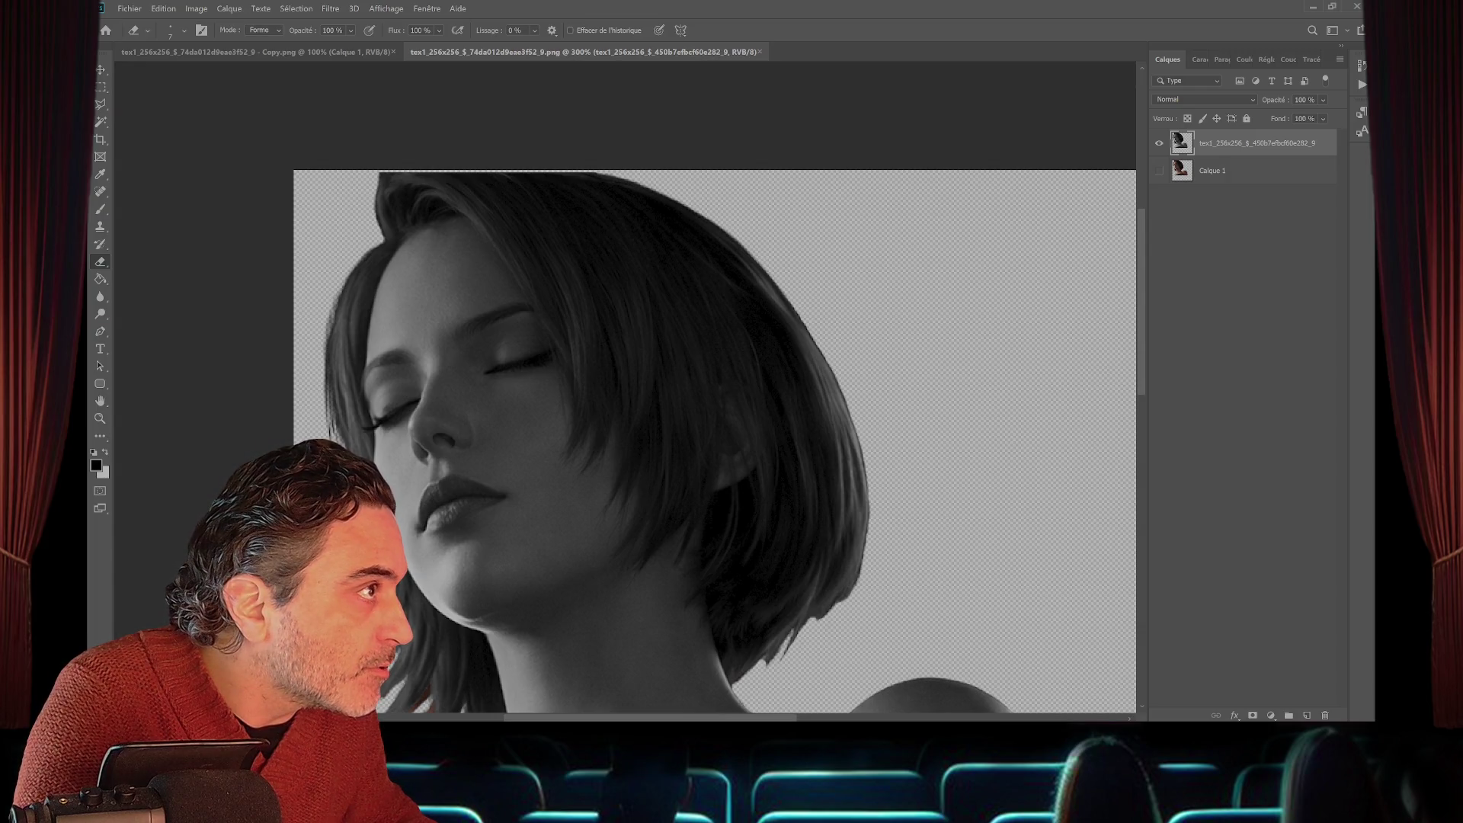
scroll(714, 414, down, 2)
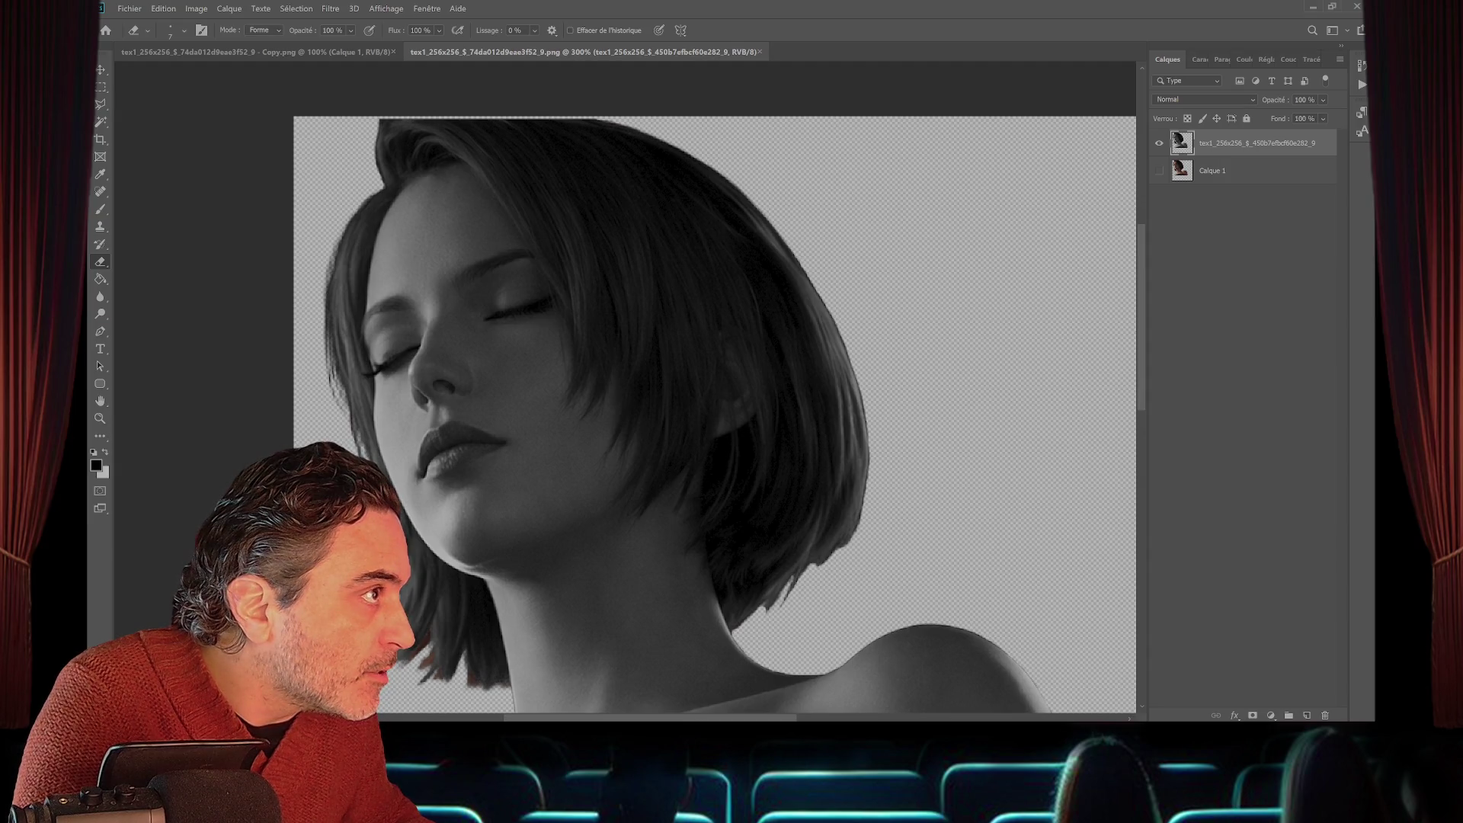
drag(341, 238, 325, 304)
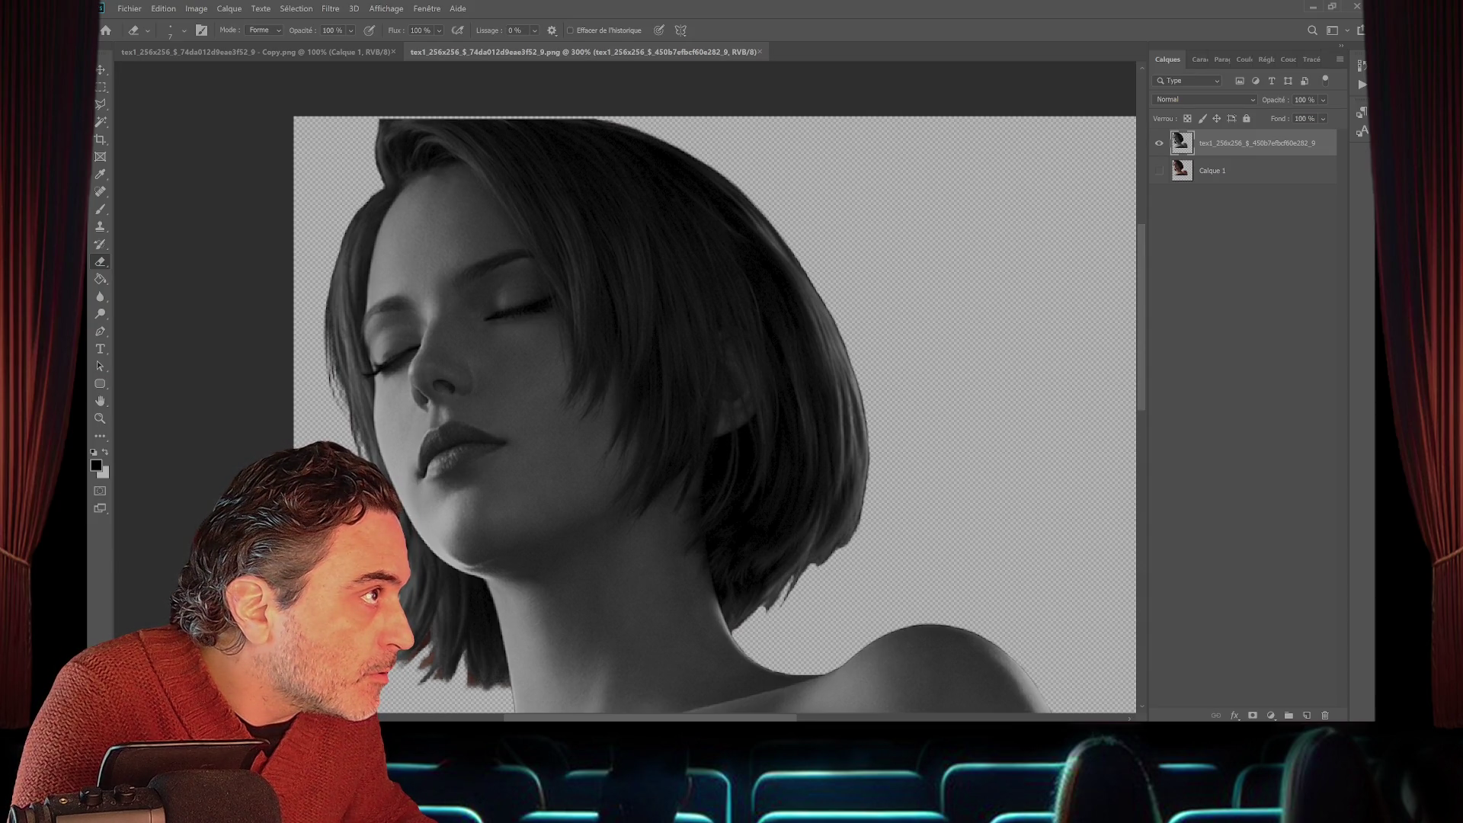
scroll(715, 386, down, 3)
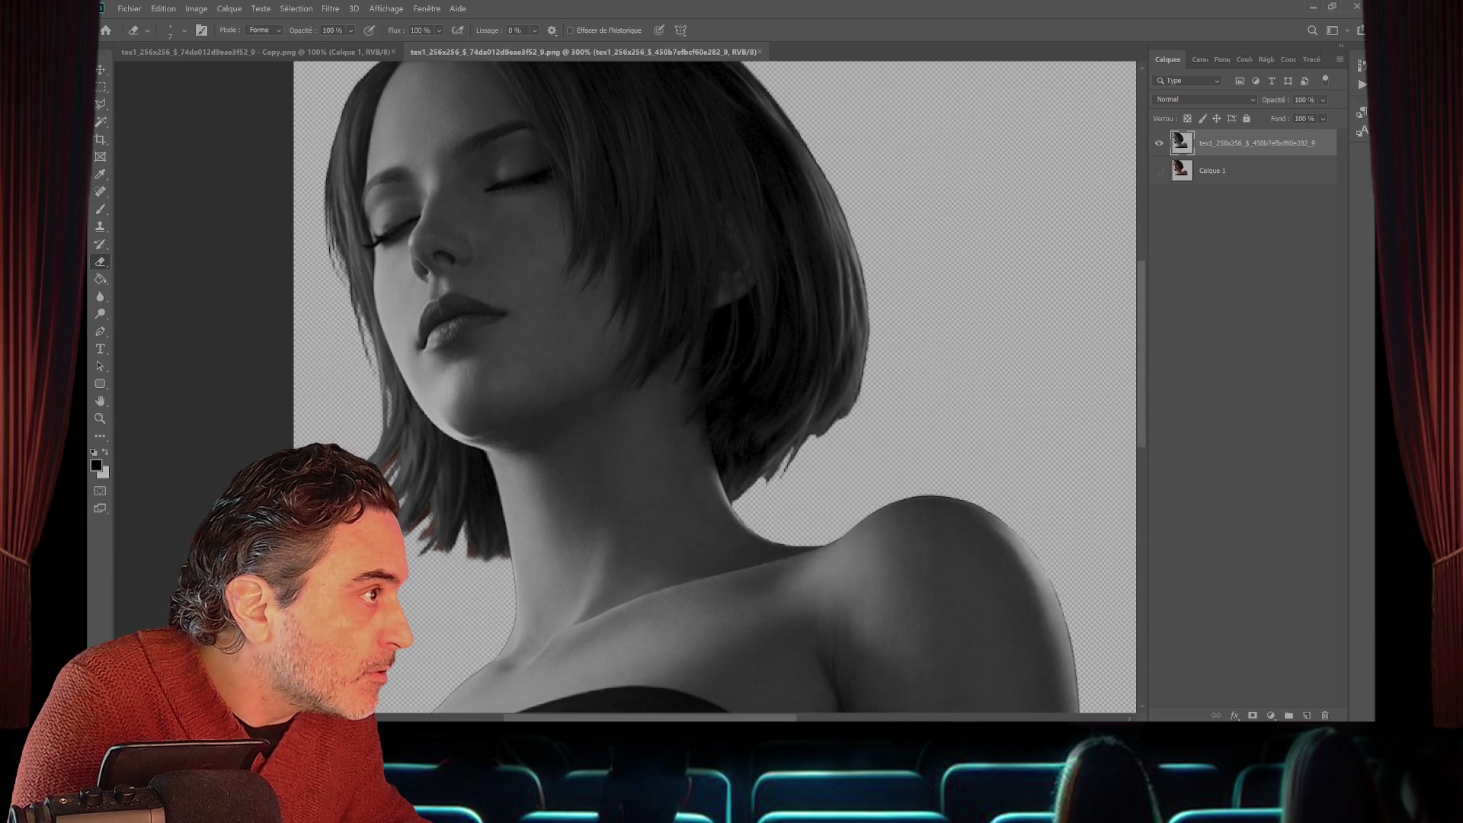
drag(367, 347, 345, 279)
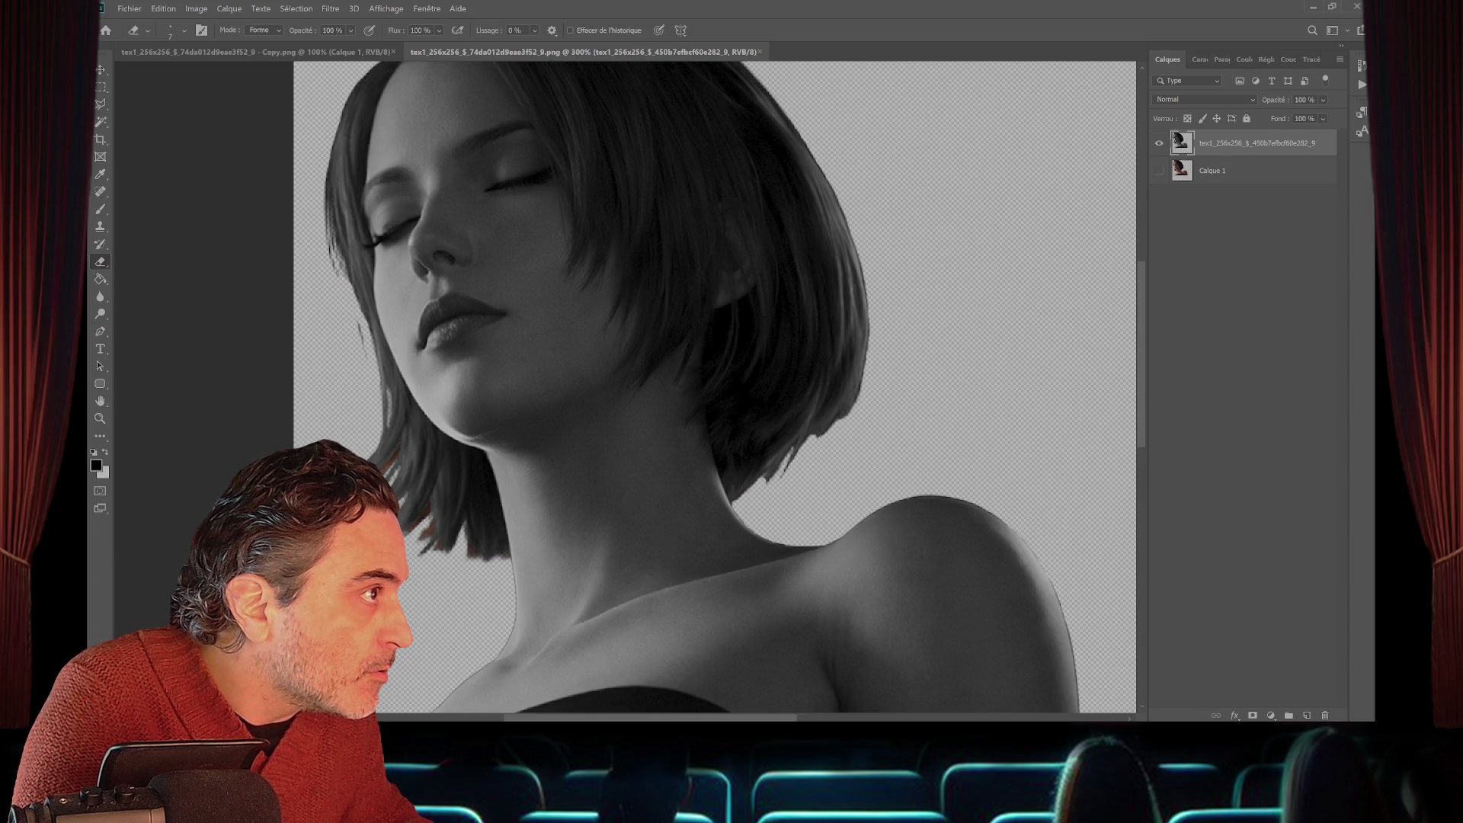
drag(363, 349, 358, 328)
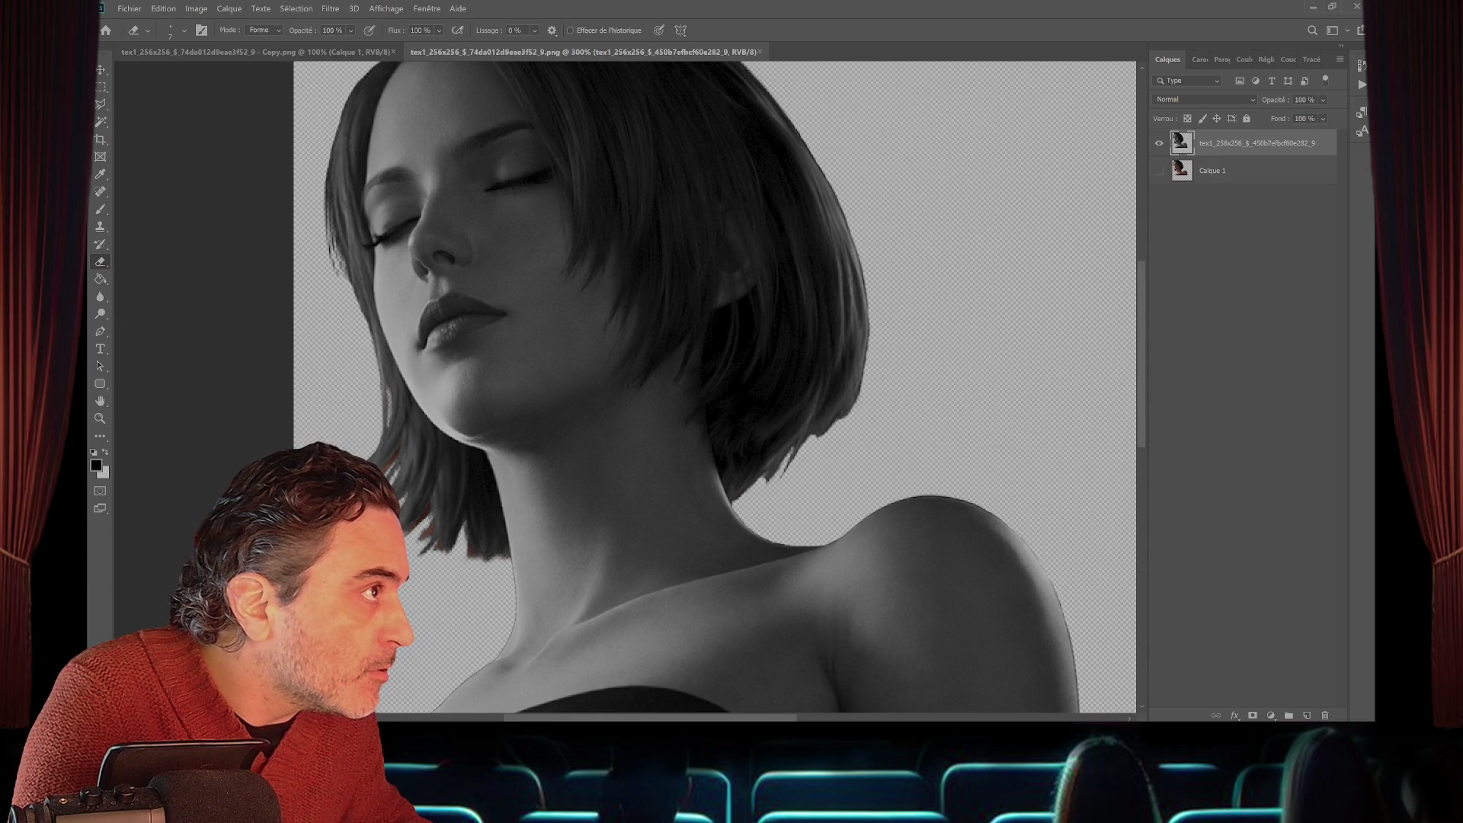
click(1159, 170)
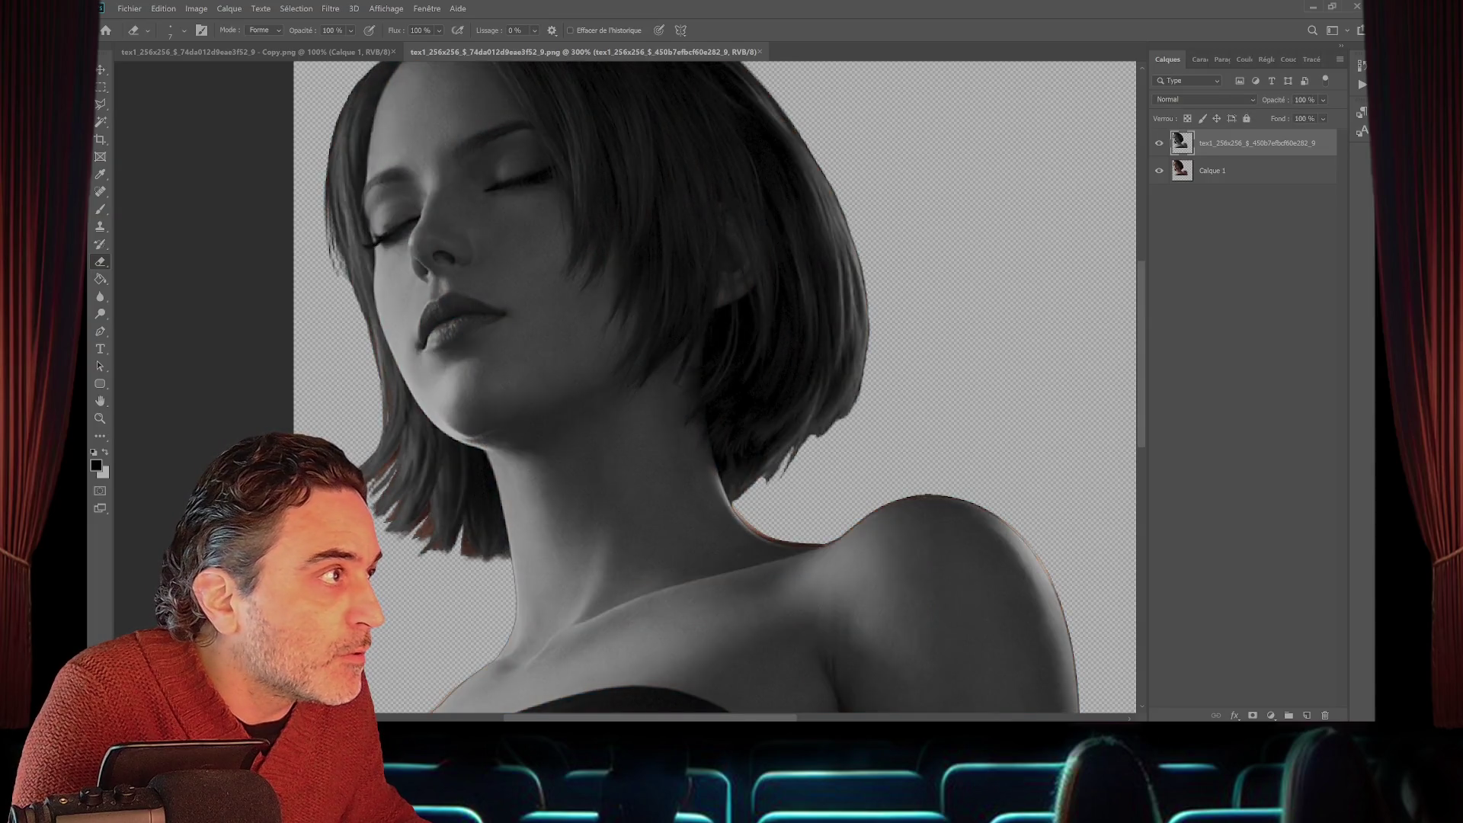
- Hide Calque 1 again and erase a thin strip along the left hair edge
click(1160, 170)
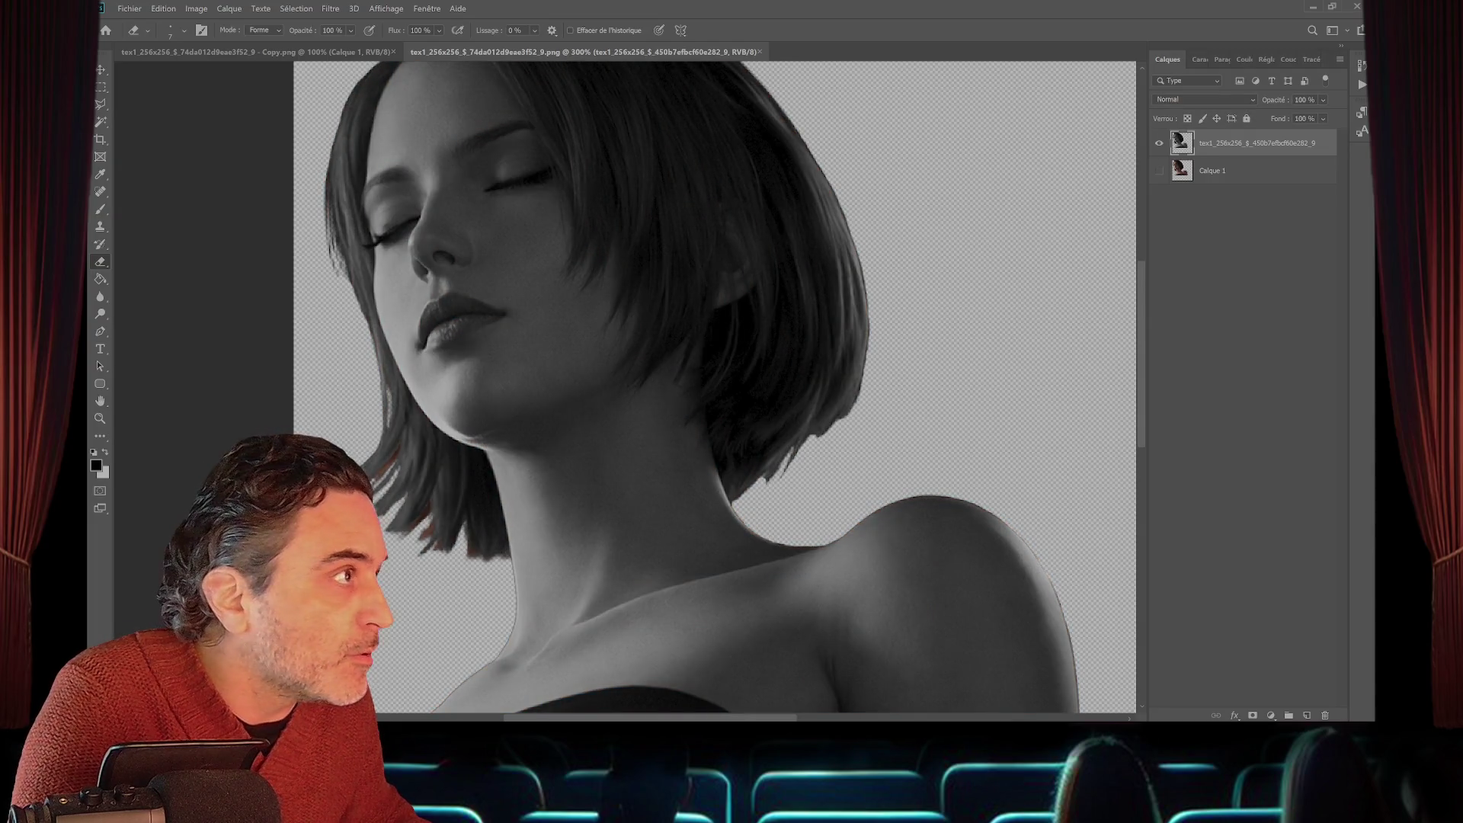
drag(326, 196, 334, 263)
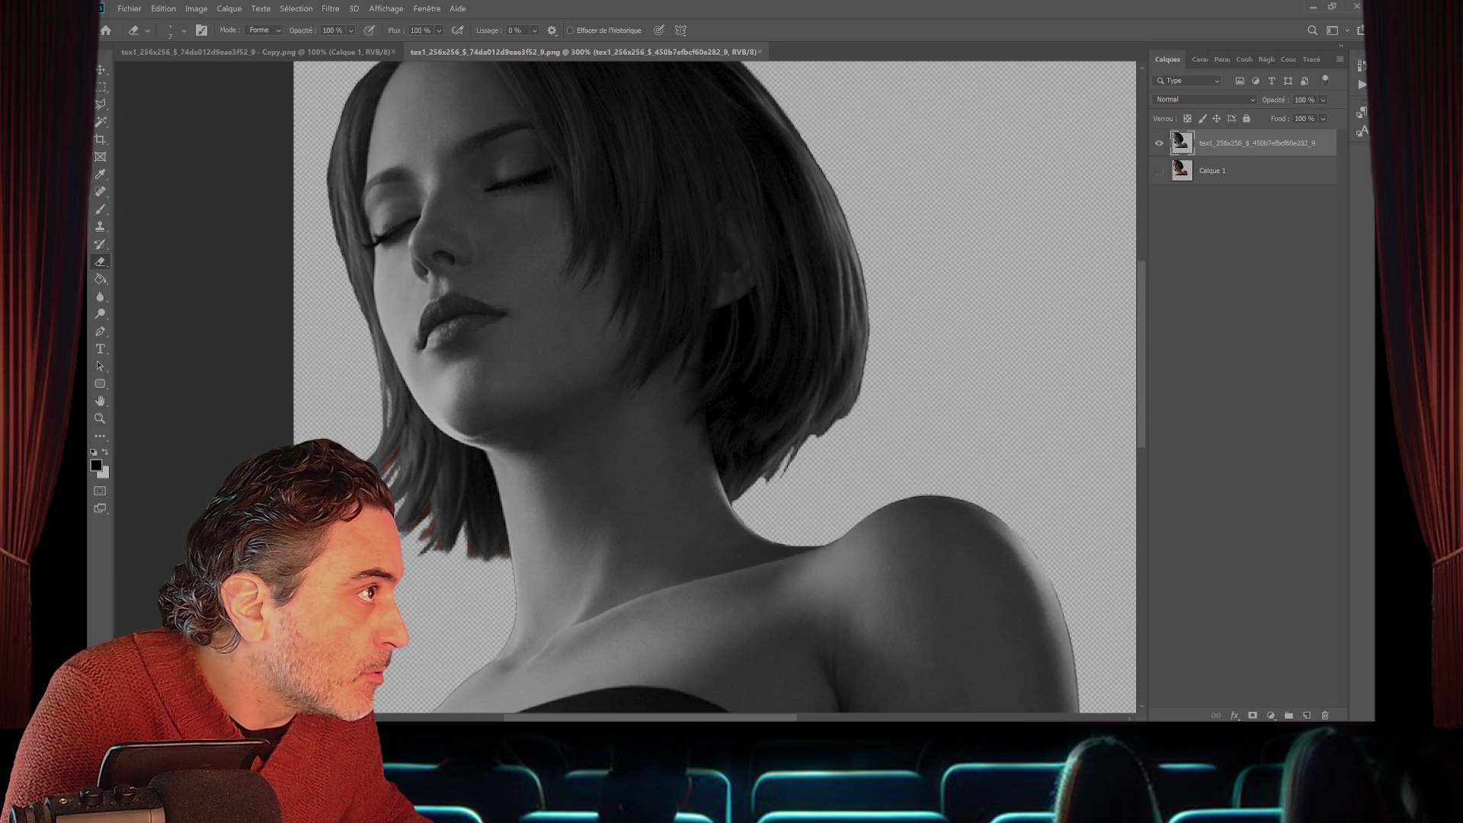
scroll(717, 381, down, 3)
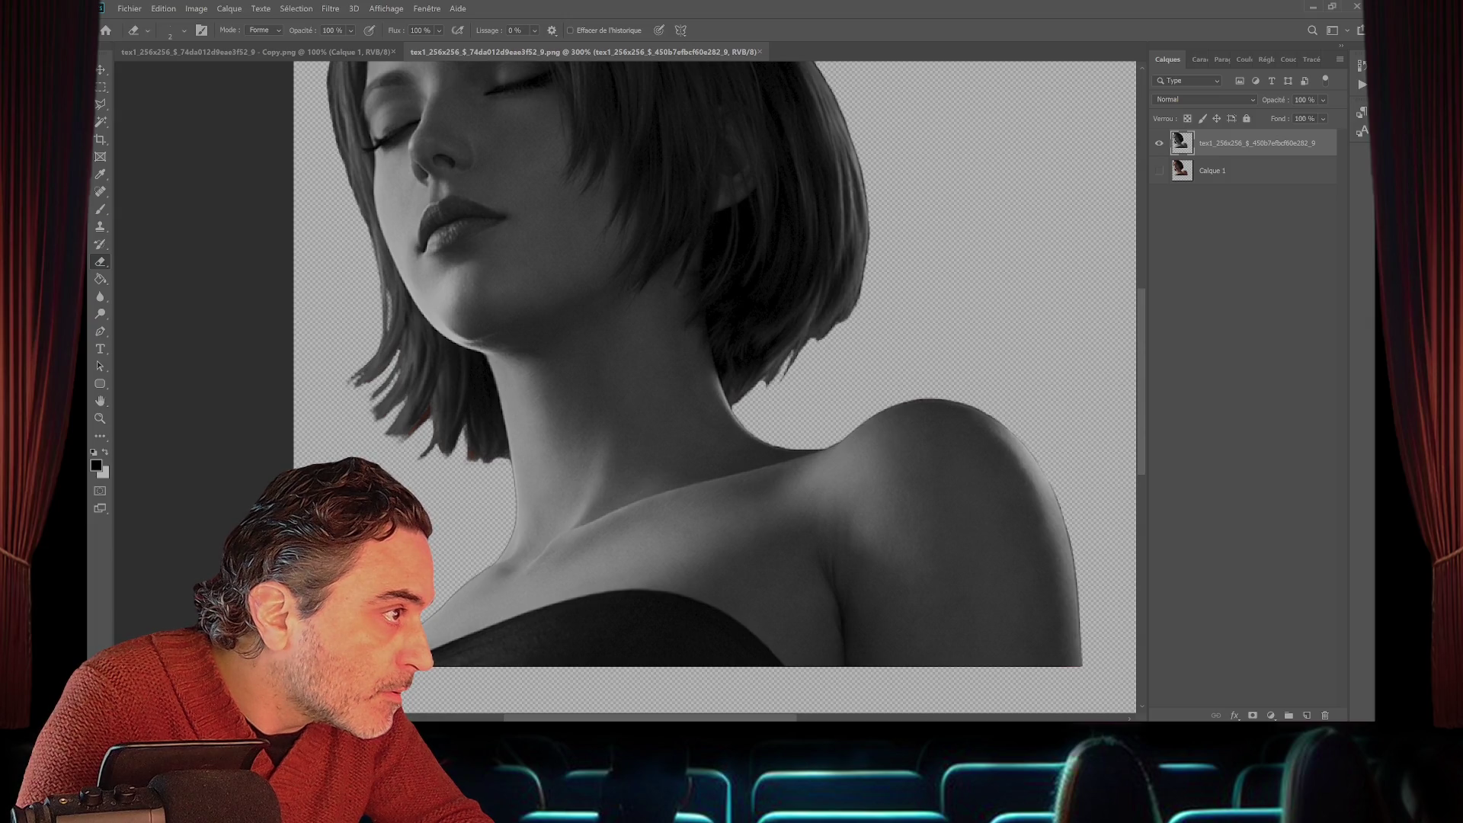
scroll(715, 386, up, 2)
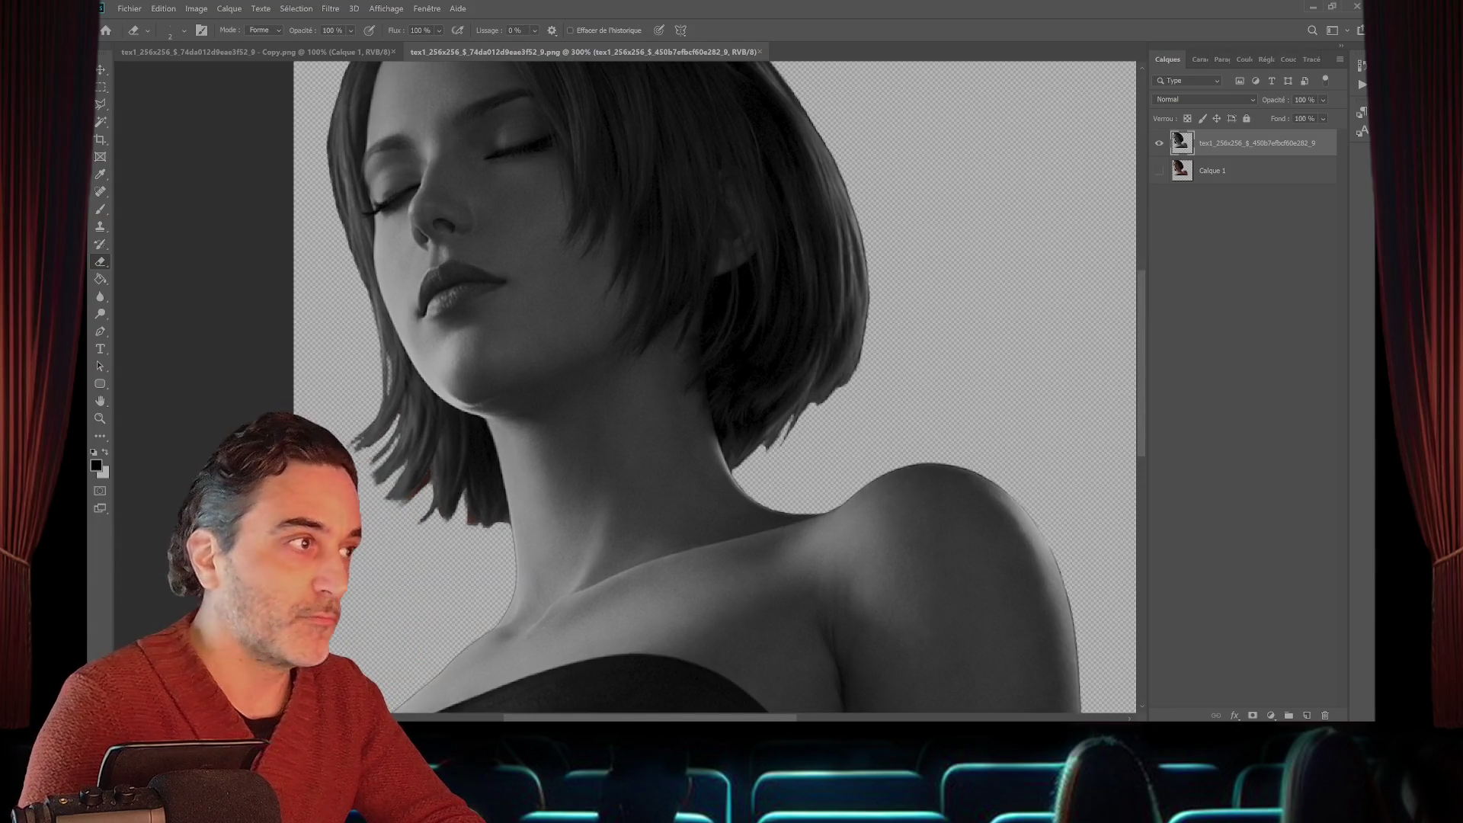
scroll(715, 386, up, 2)
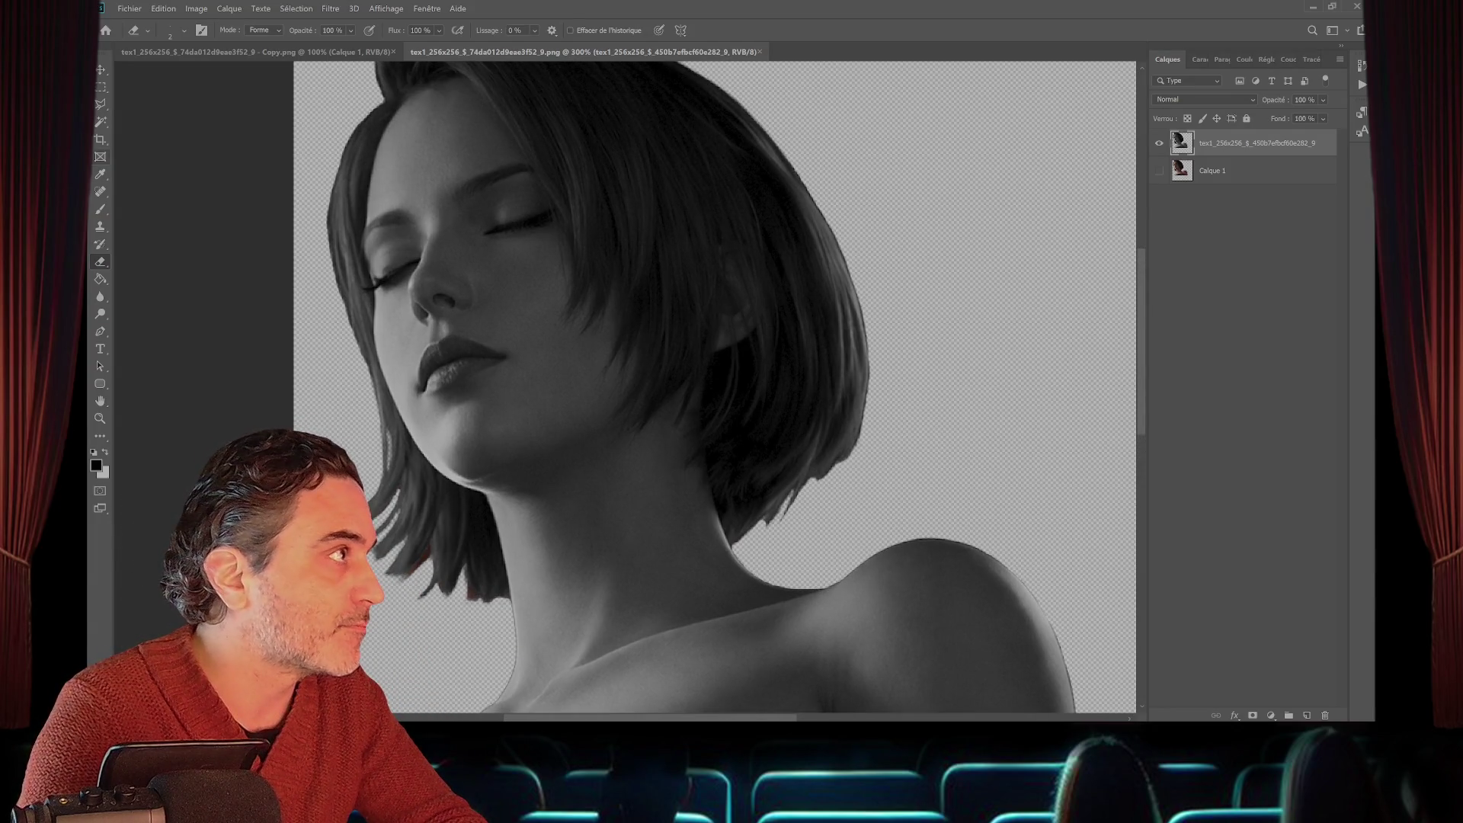
key(m)
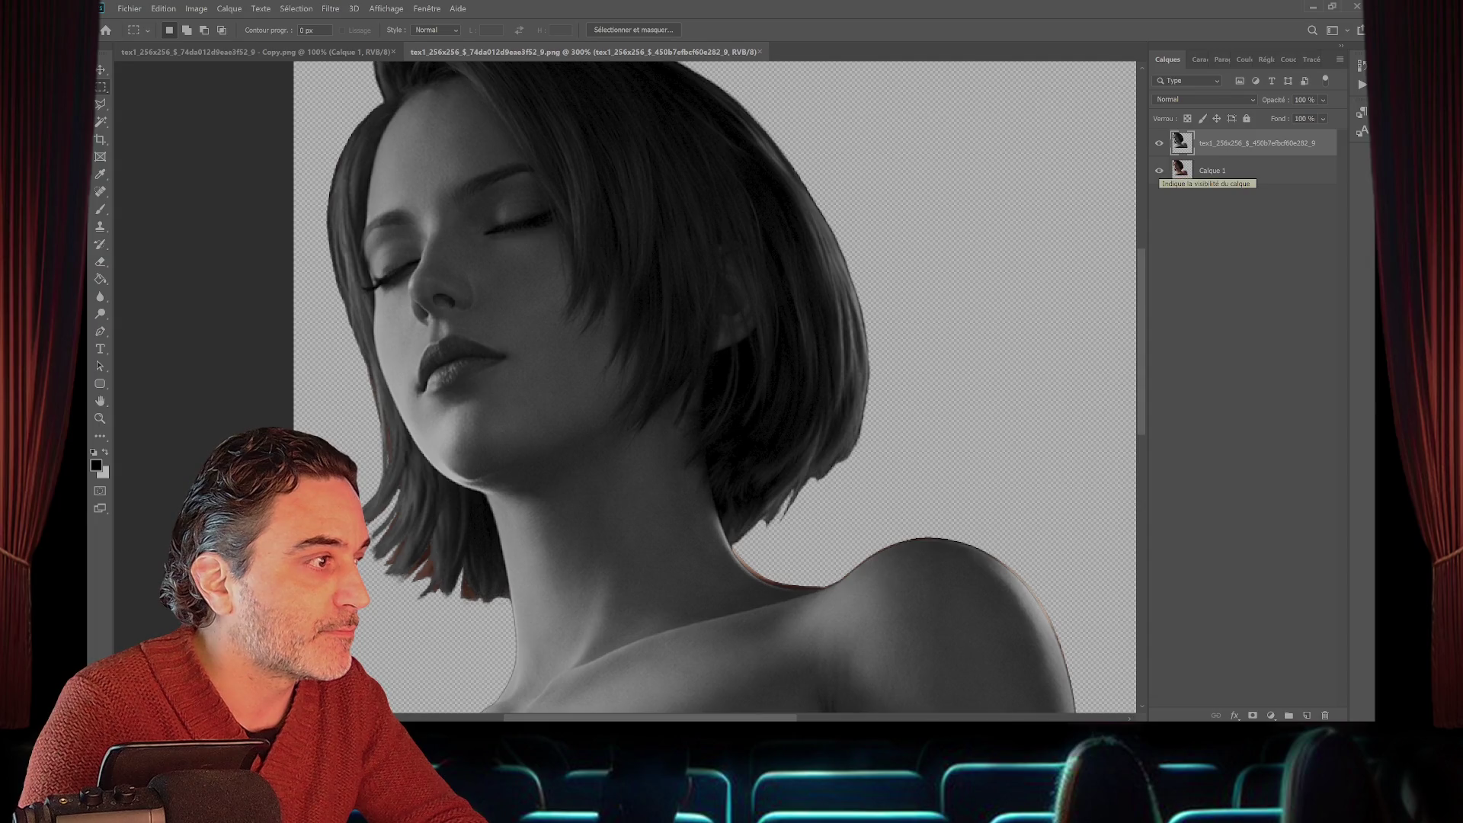
click(1160, 170)
click(1159, 171)
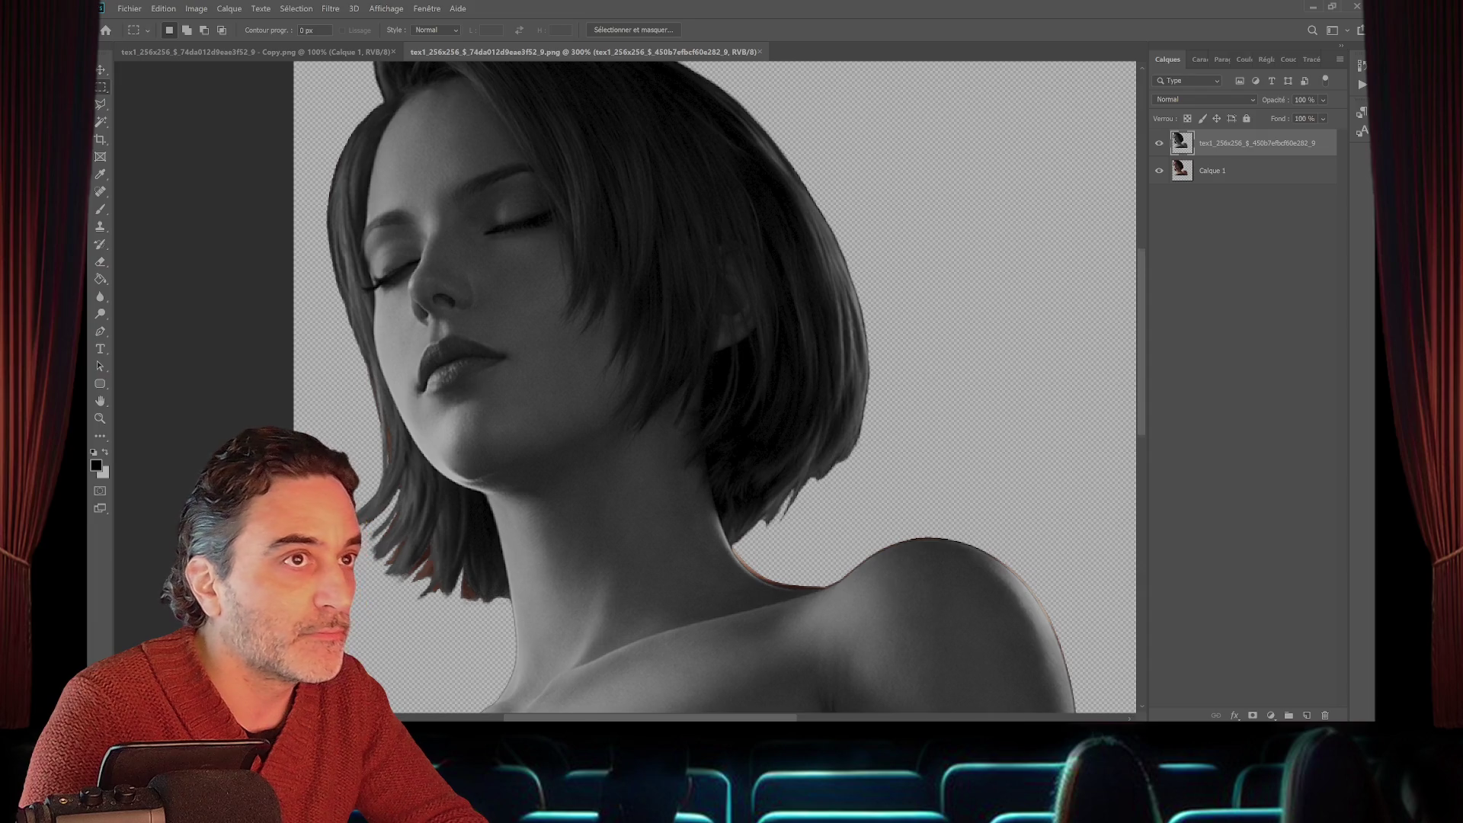
scroll(715, 387, down, 3)
click(1258, 171)
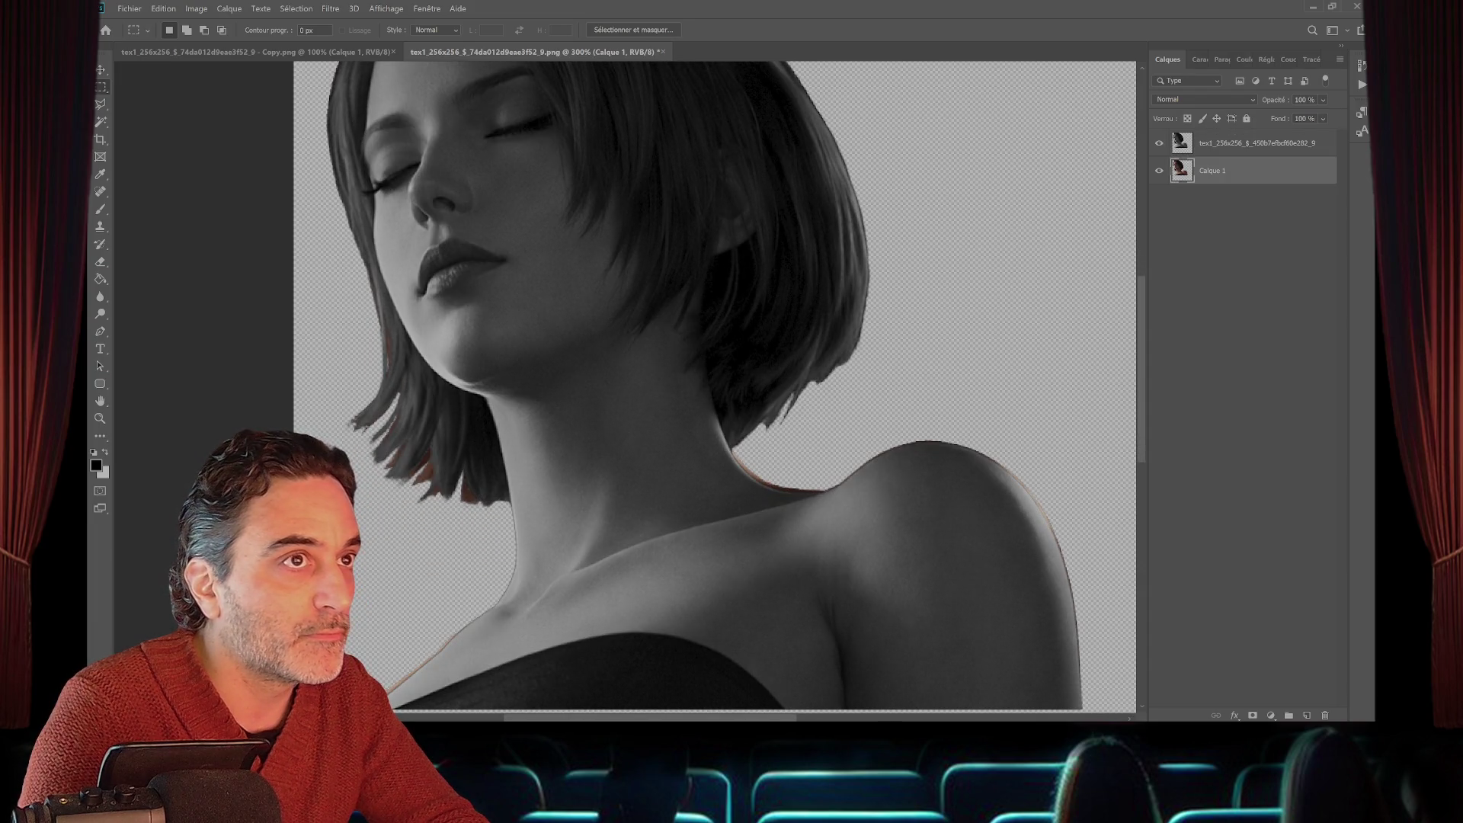
click(1160, 143)
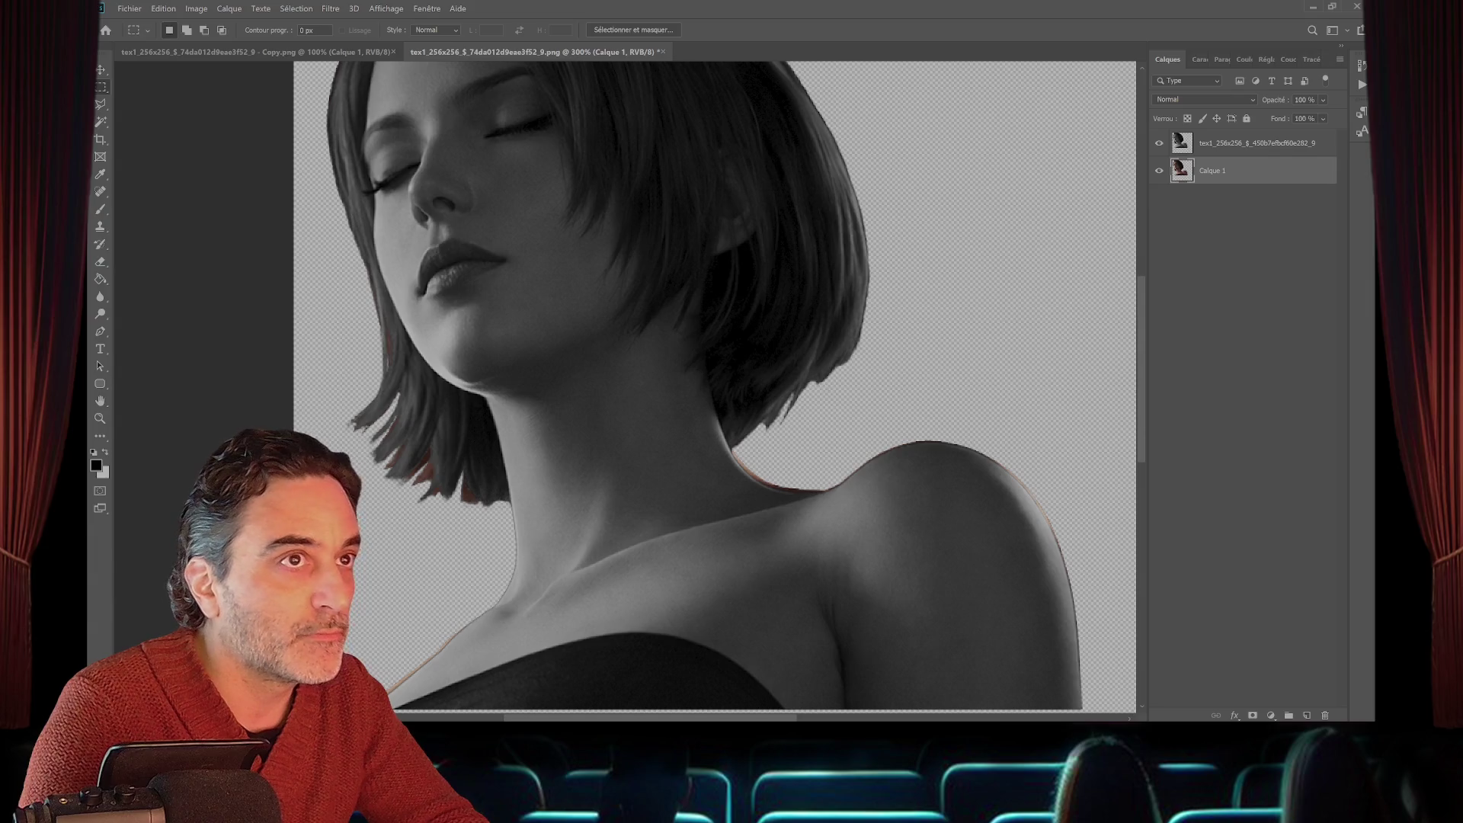
scroll(705, 385, down, 2)
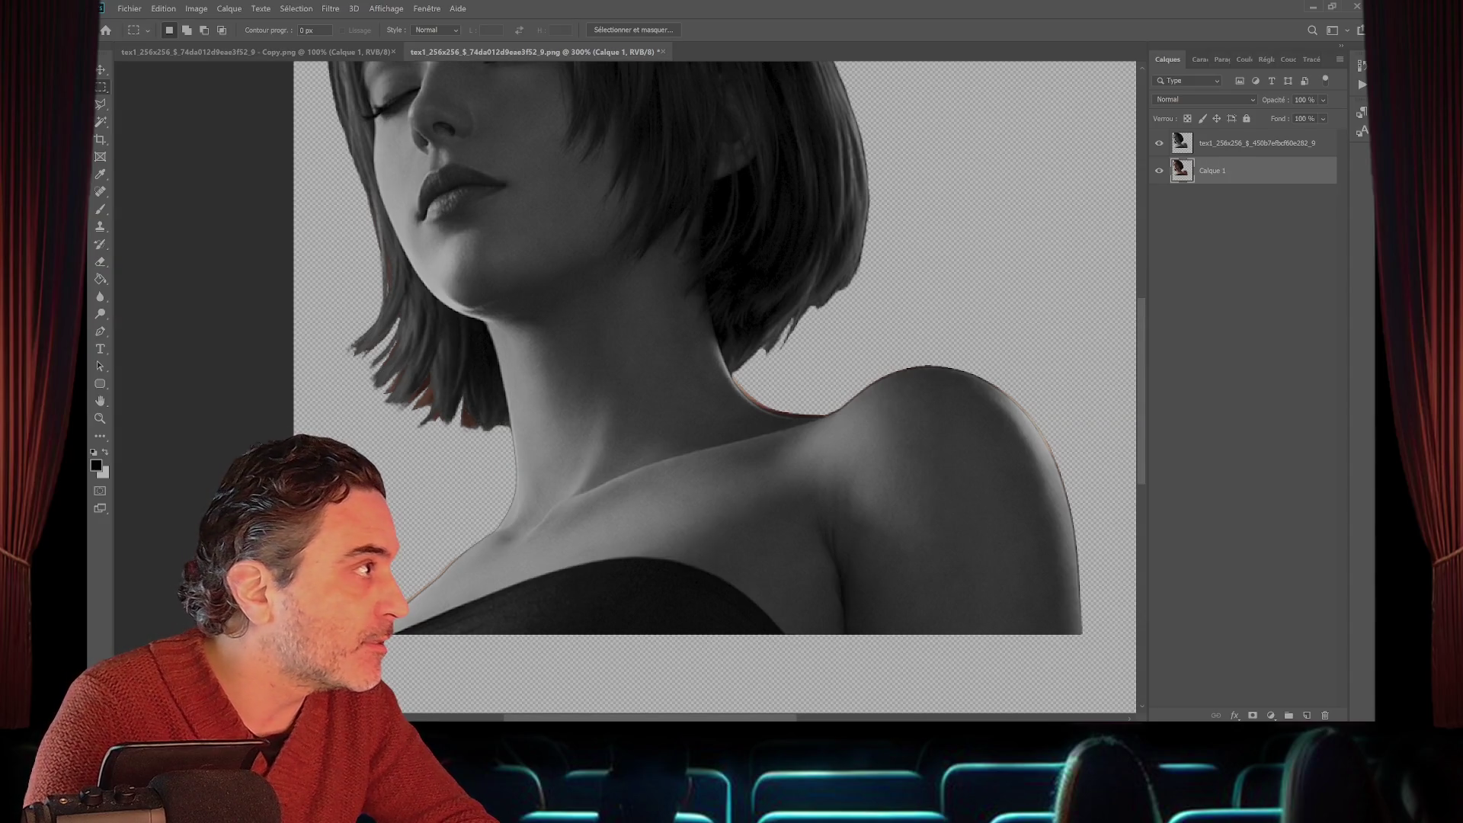
key(b)
key(e)
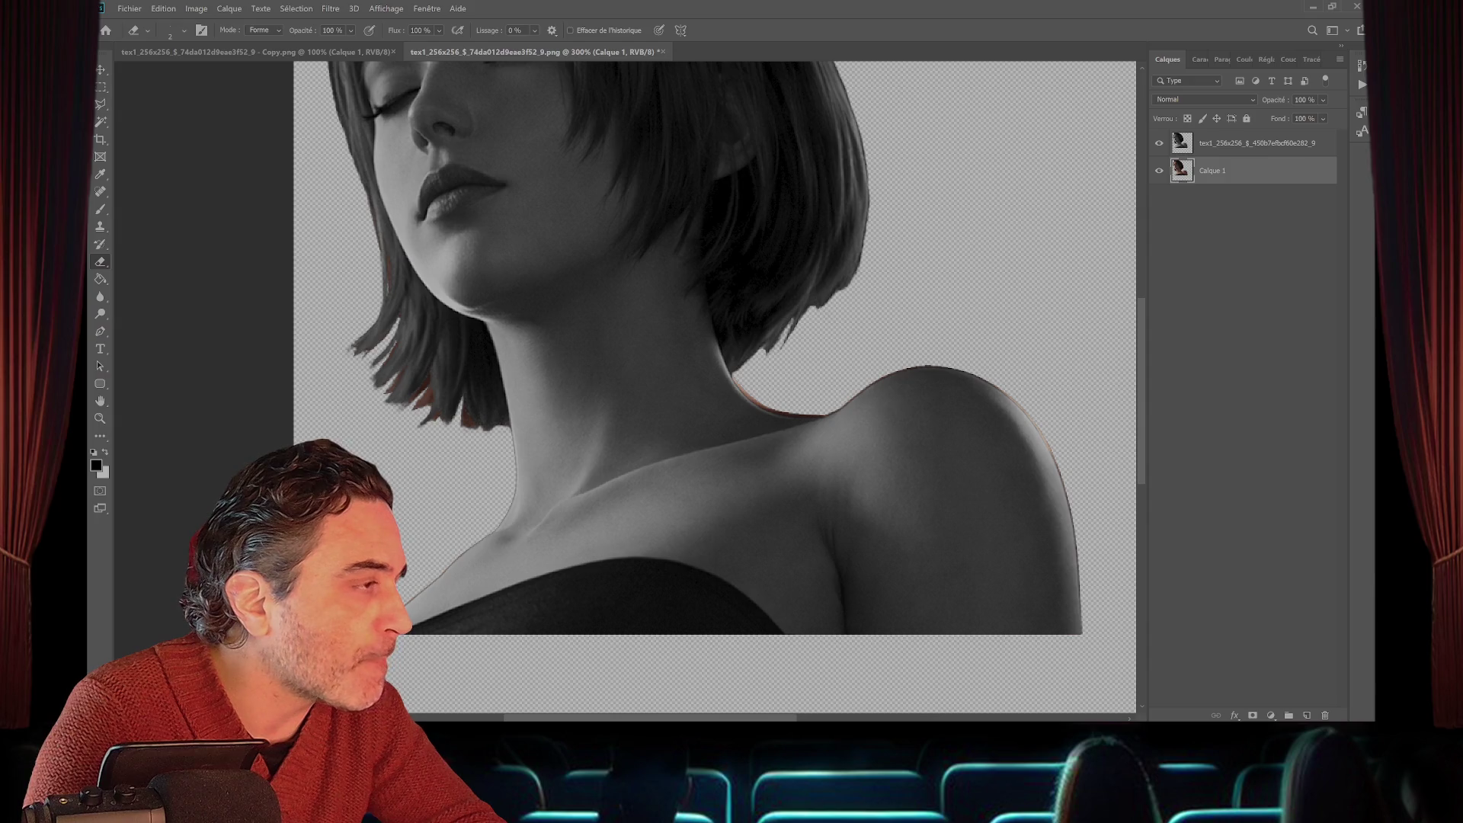
key(m)
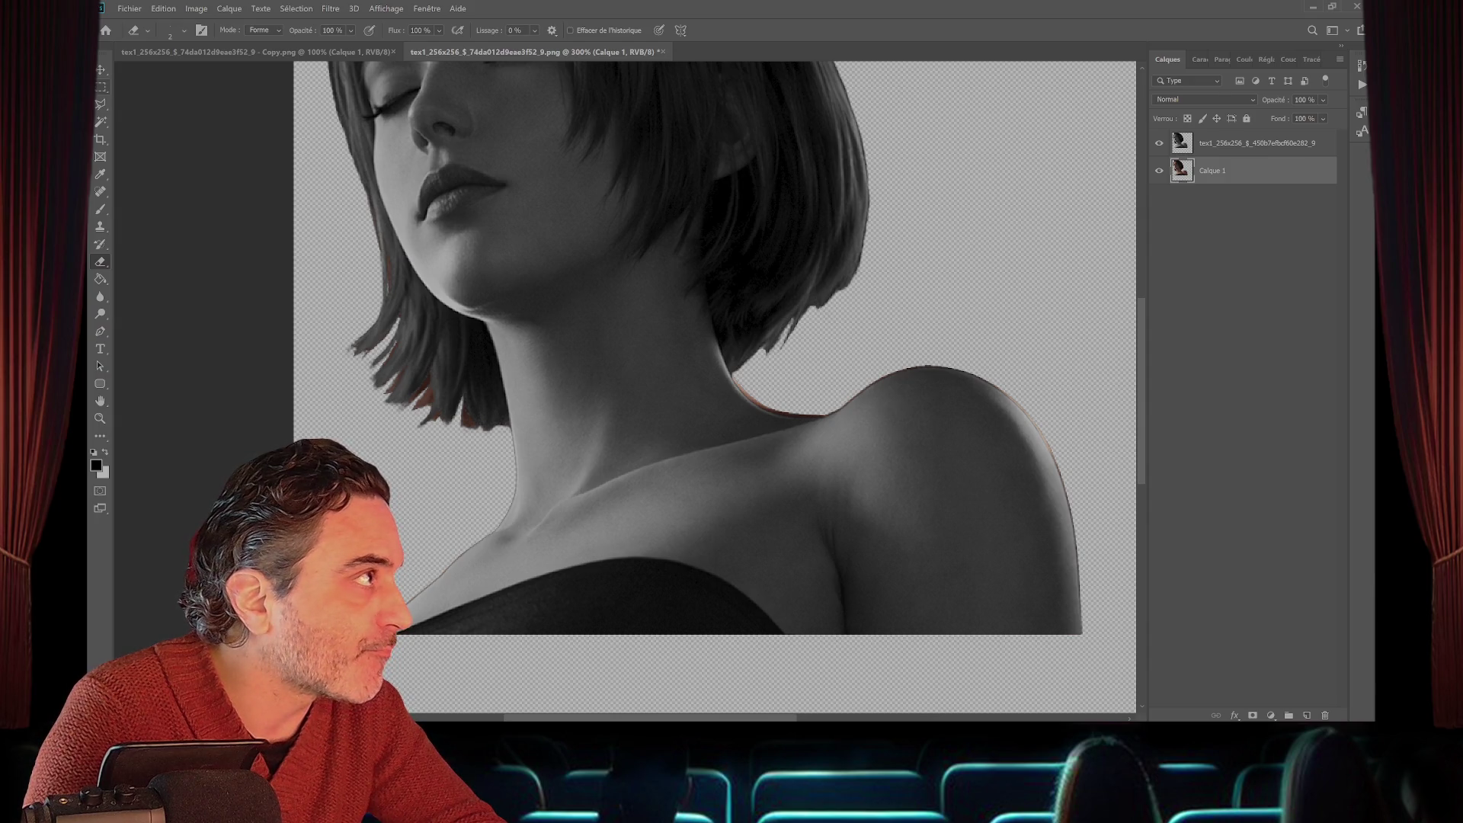
- Copy the left hair and chin area onto Calque 2, shift it vertically into place, and show the grey top layer
mouse_move(320, 231)
mouse_down()
mouse_move(390, 279)
mouse_move(503, 455)
mouse_up()
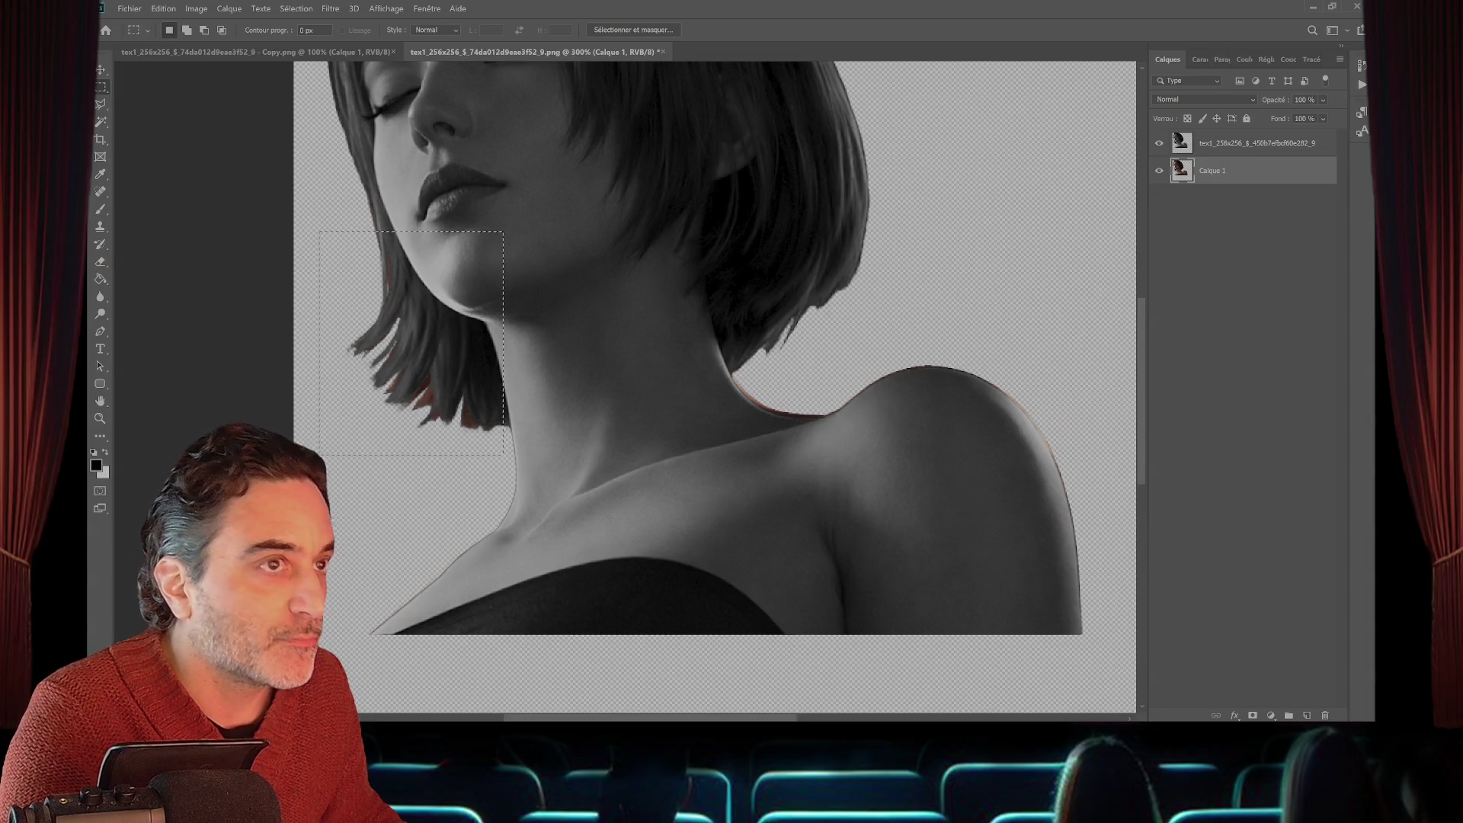
key(ctrl+v)
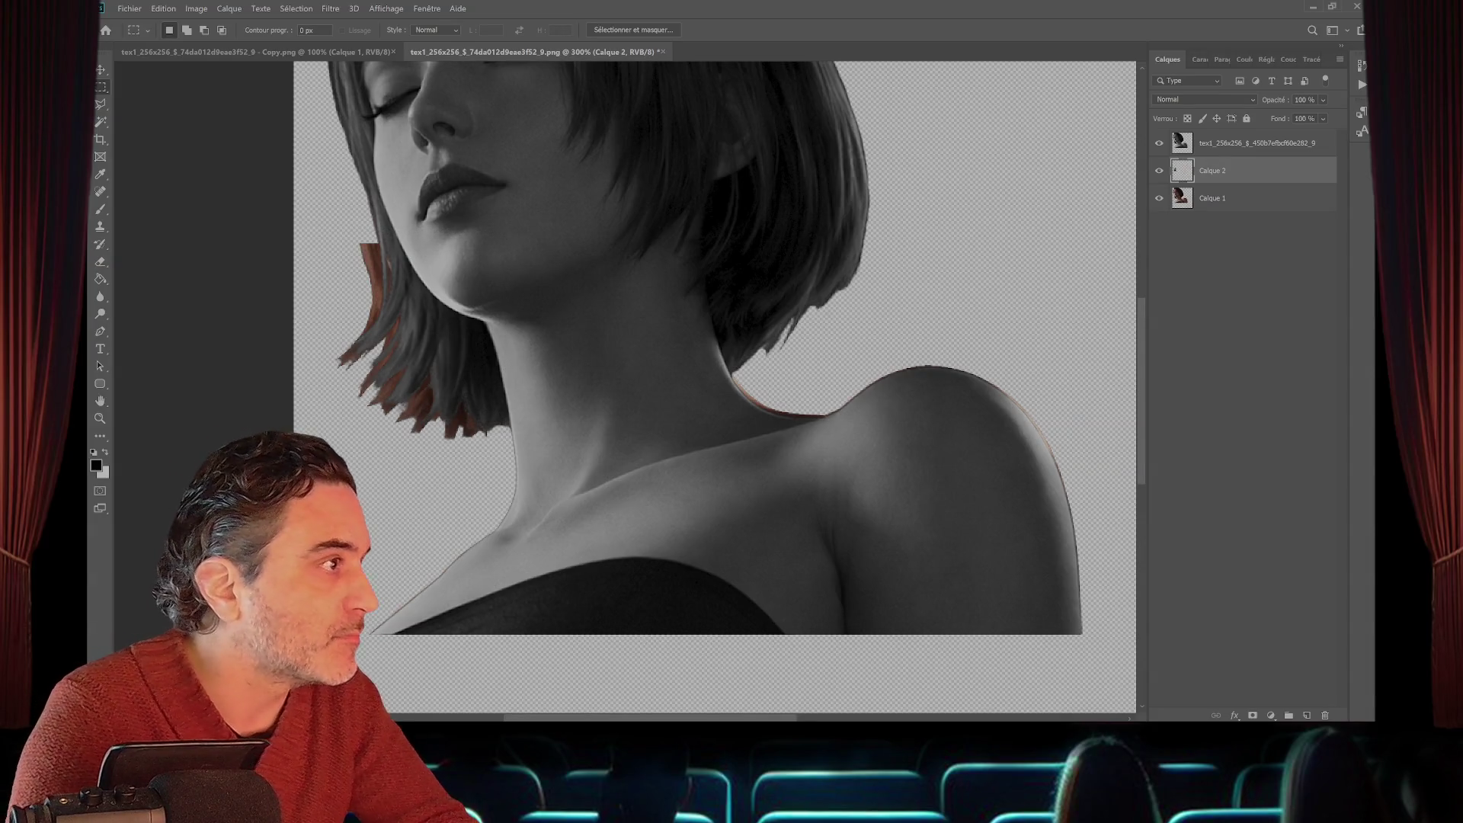
key(v)
drag(373, 237, 397, 229)
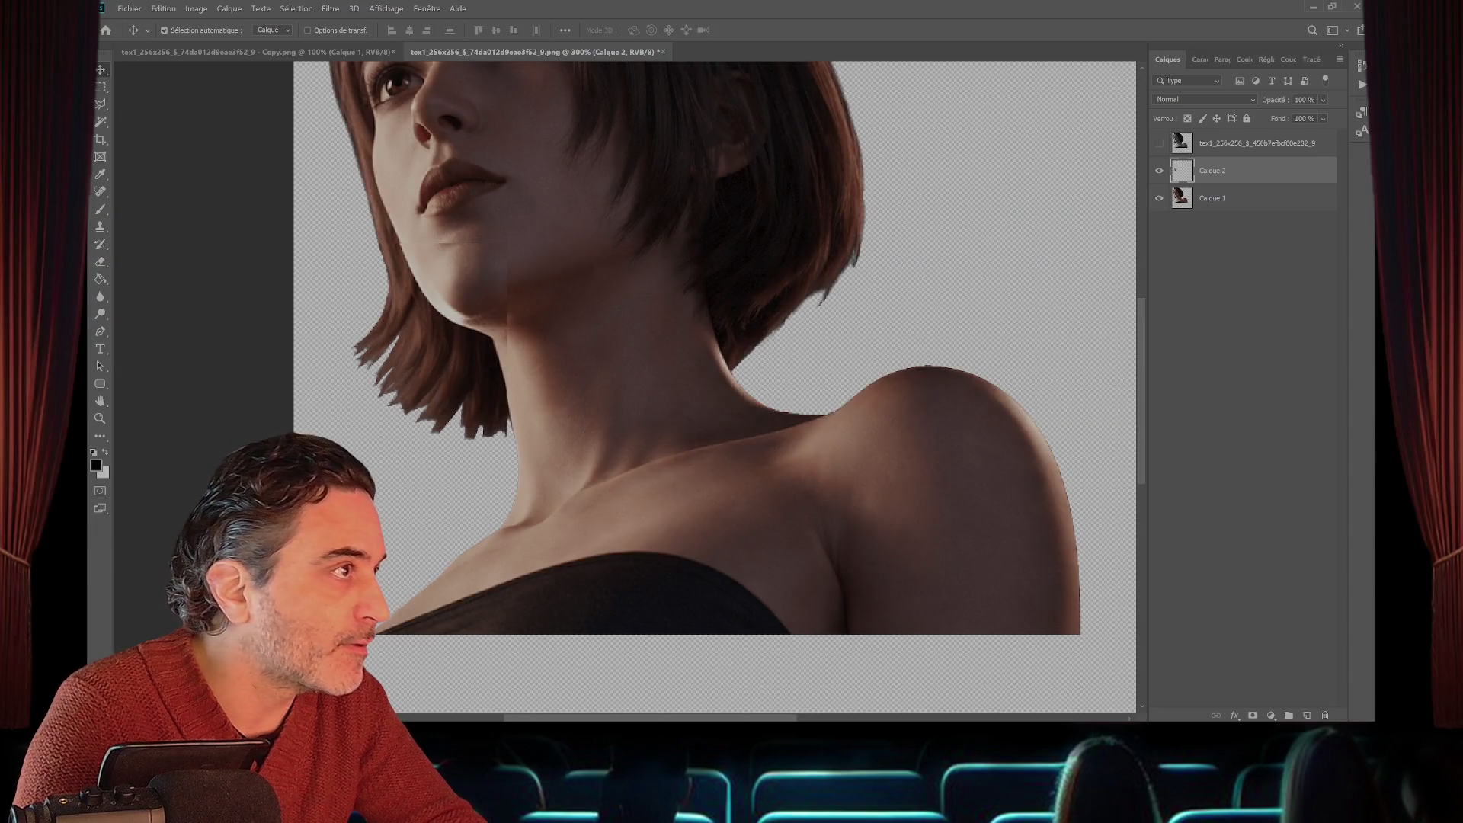
drag(441, 257, 434, 254)
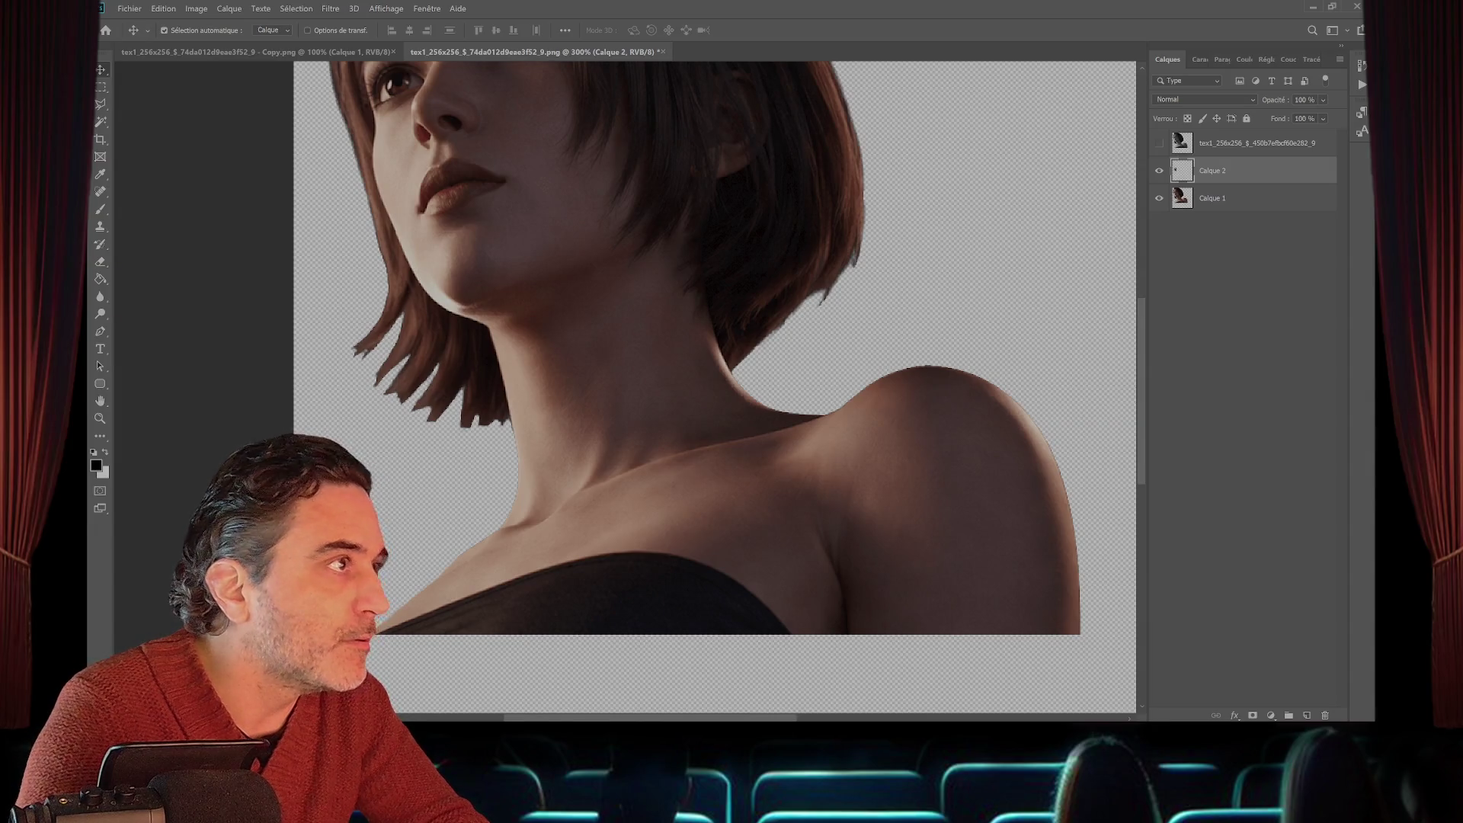
click(1159, 143)
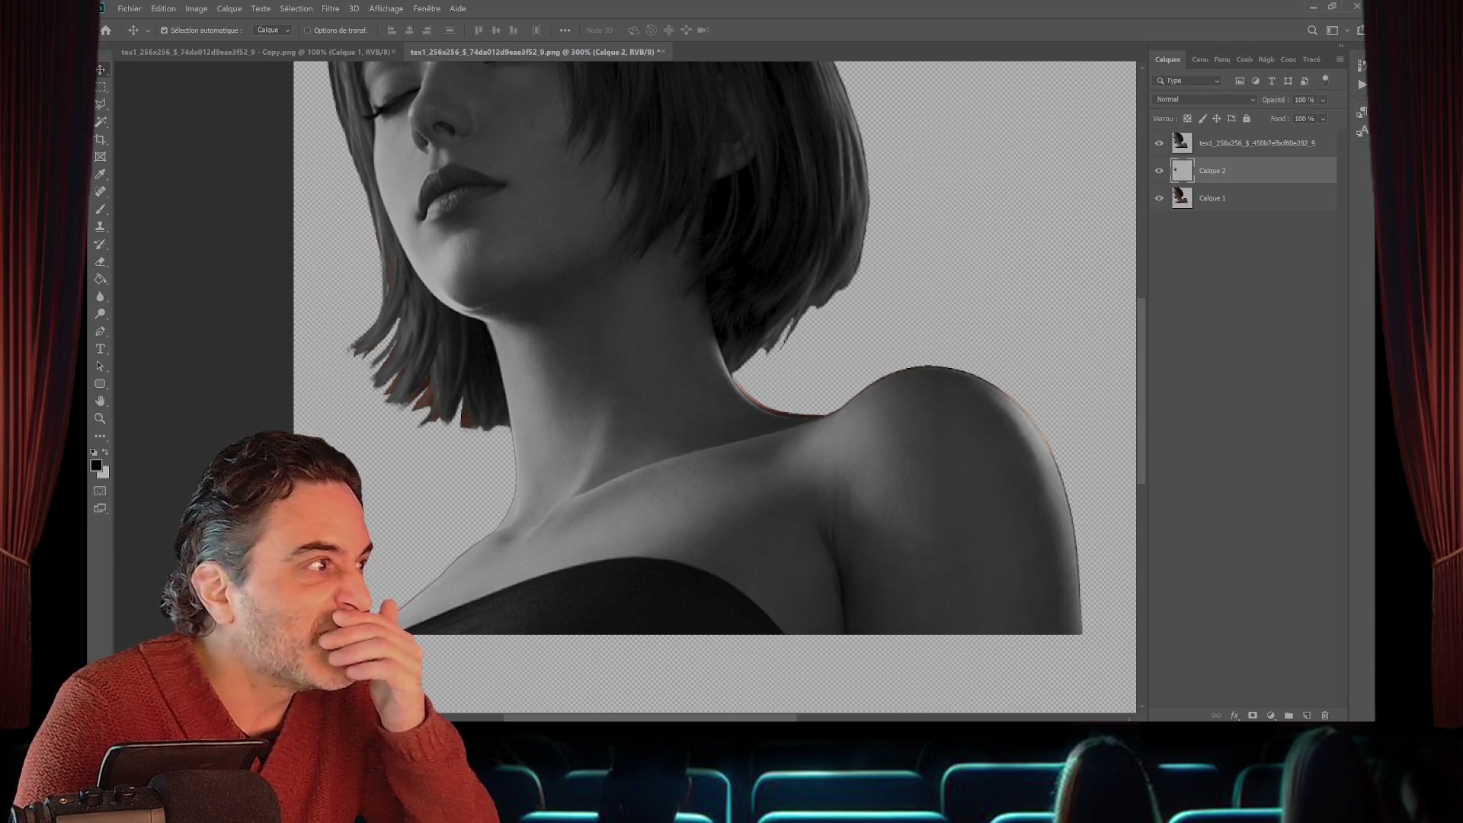
click(196, 9)
- Desaturate Calque 2 via Teinte/Saturation at about -100 saturation, then hide the grey top layer
mouse_move(228, 38)
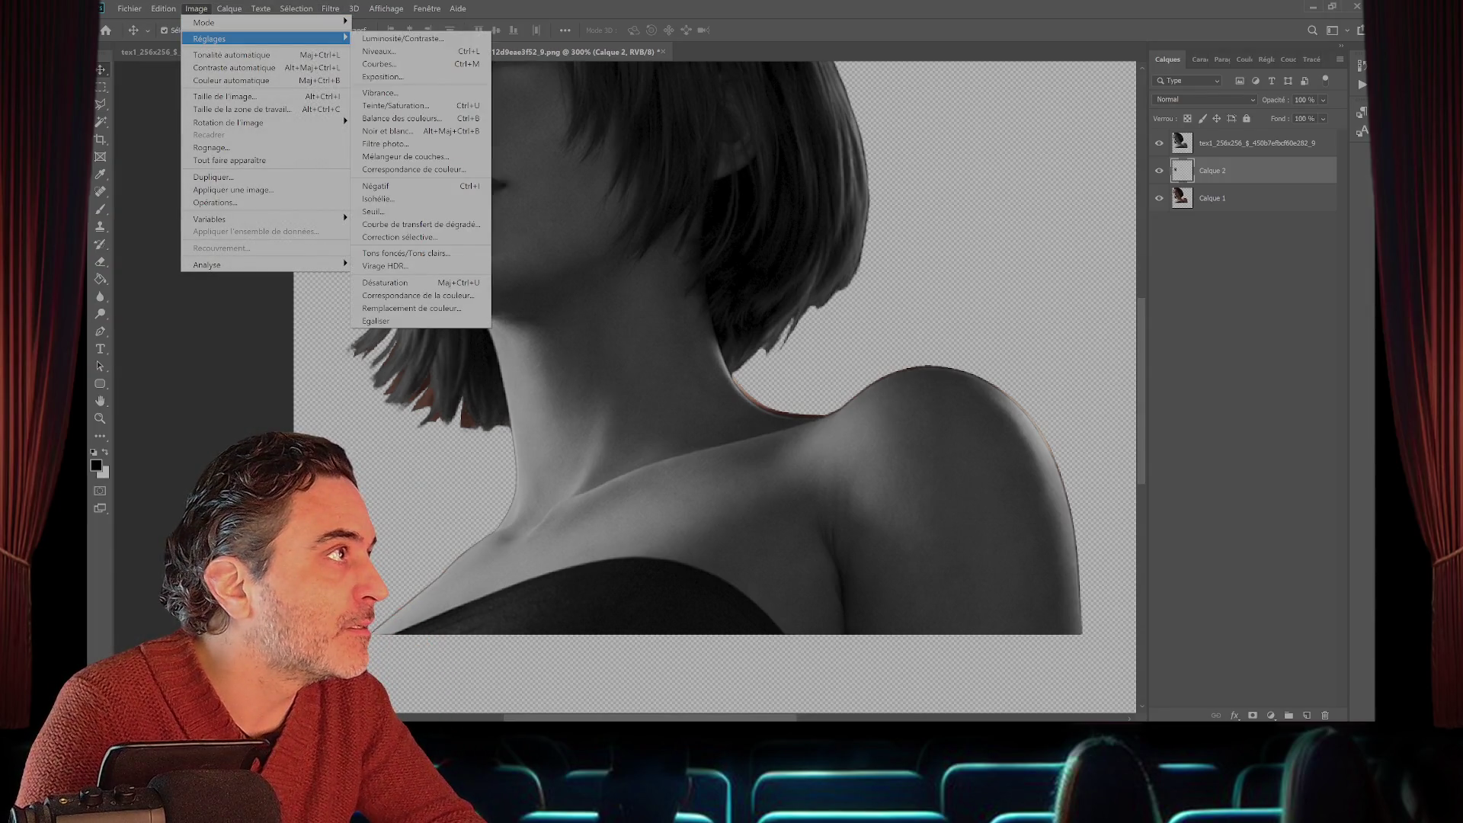
click(396, 106)
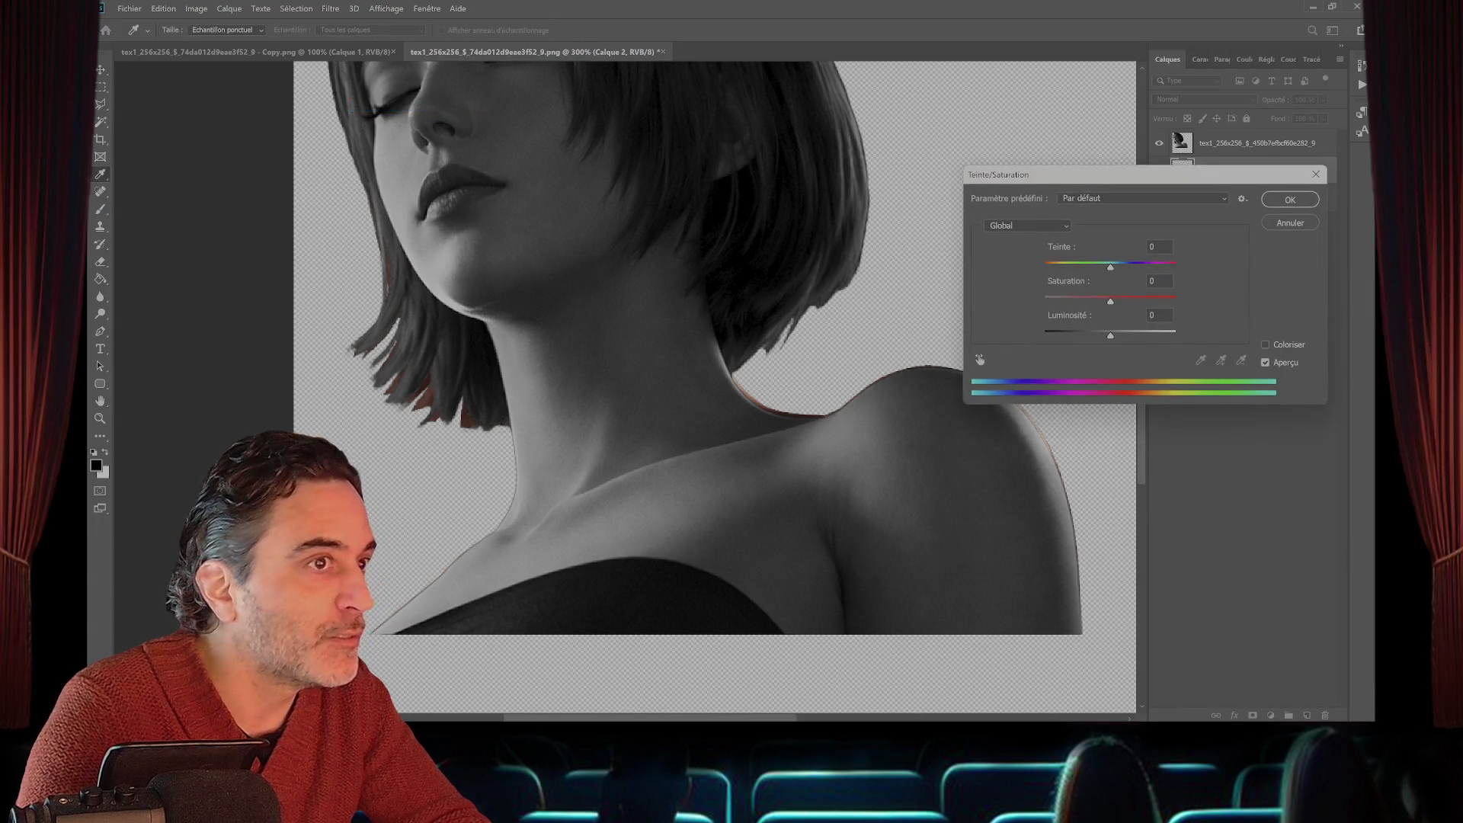
key(Tab)
text(-100)
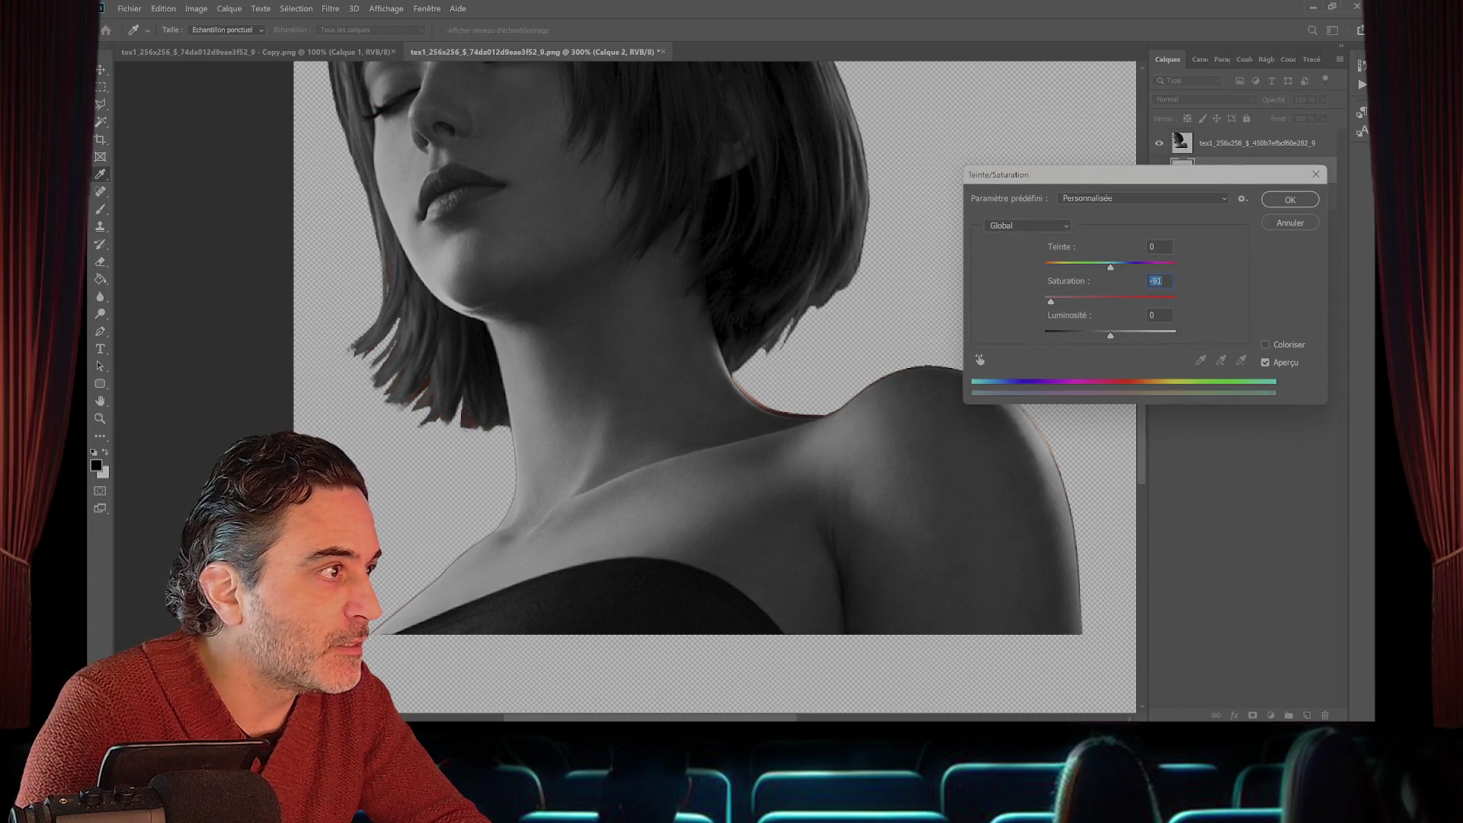
key(Up)
key(Up)
key(Up)
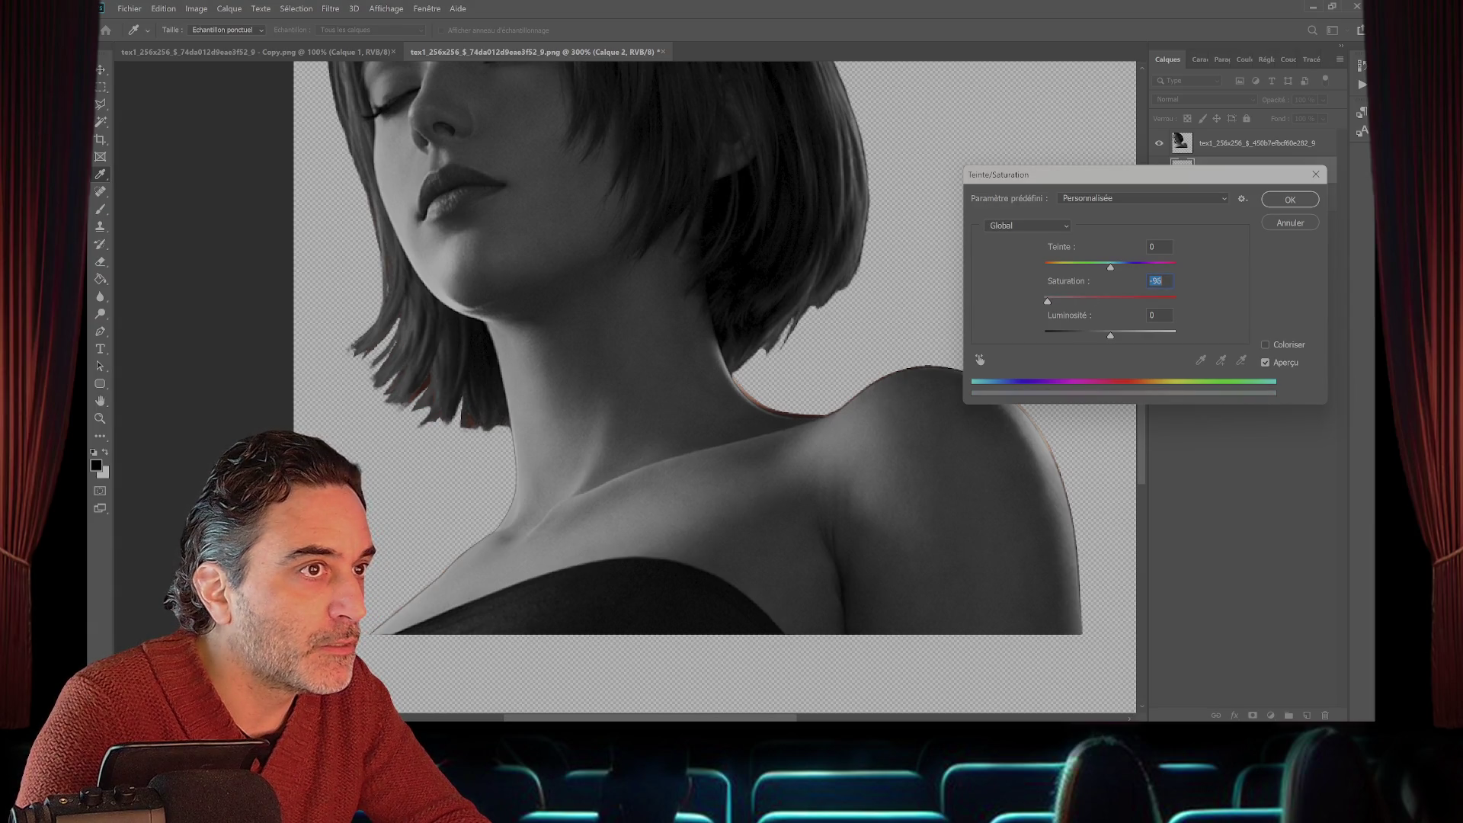
key(Return)
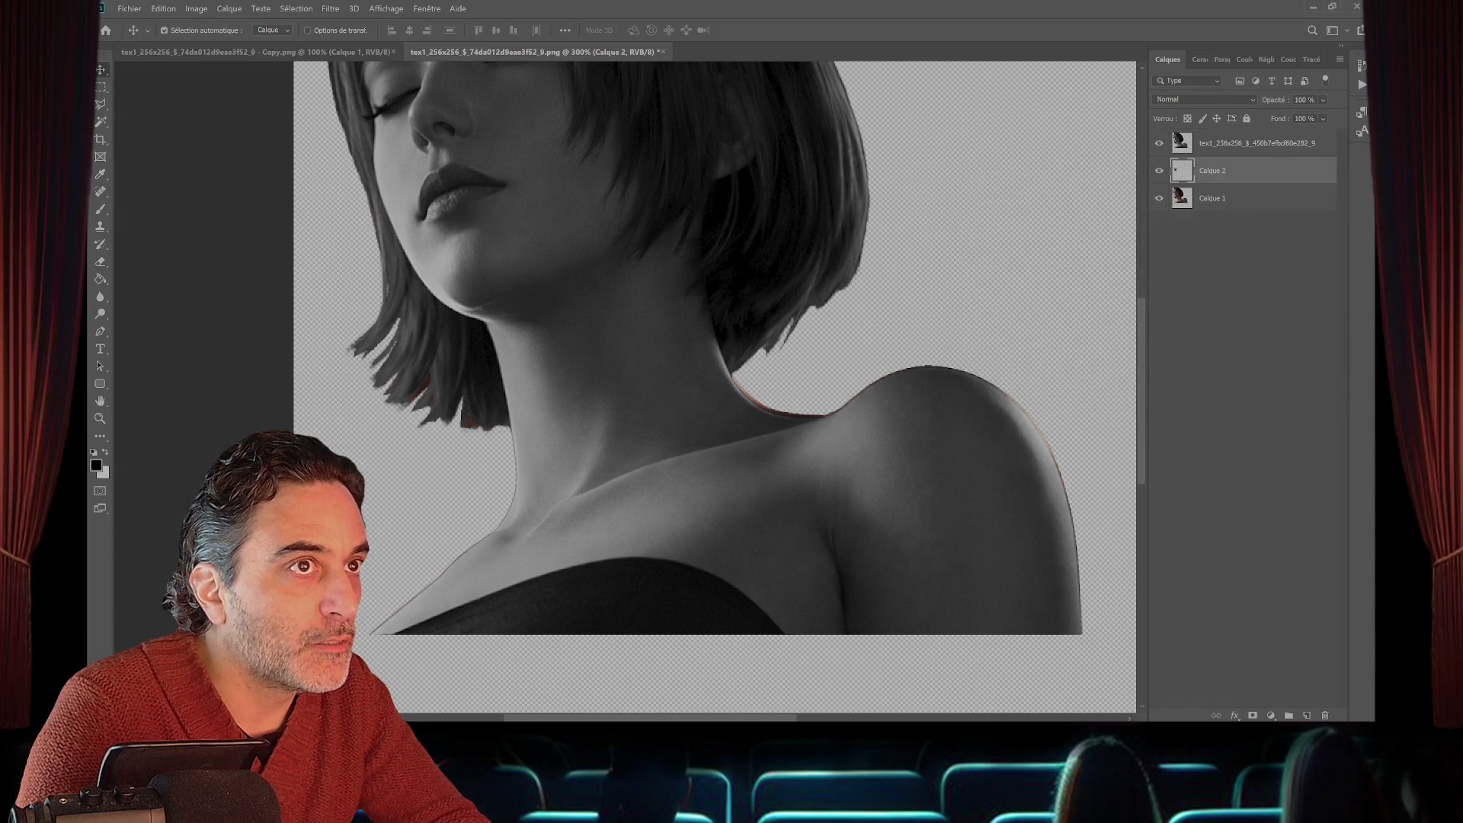
click(1159, 142)
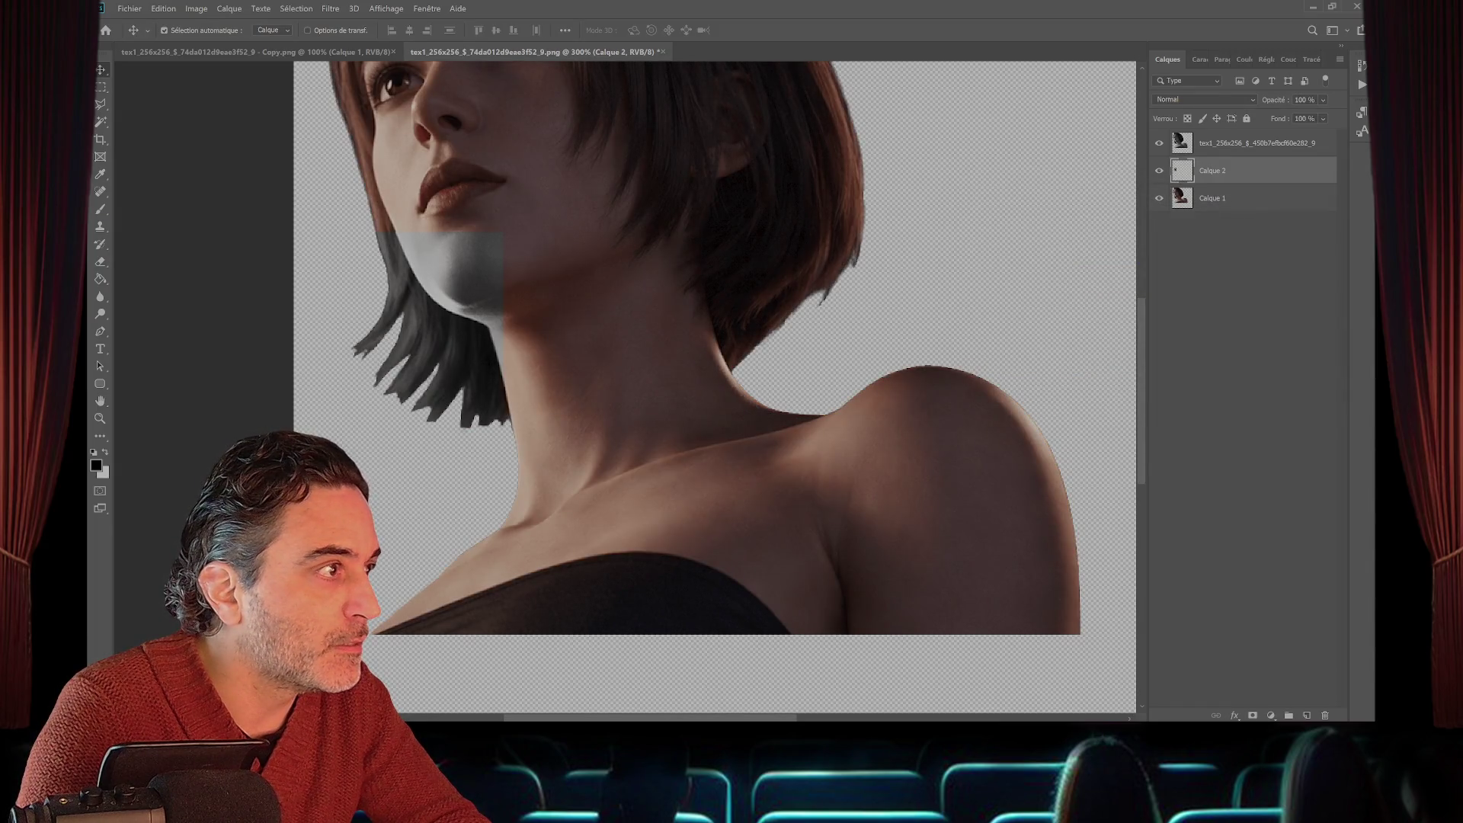
- Toggle the greyscale layer and Calque 1 on and off to find the source of the red fringe
click(1159, 142)
click(1160, 198)
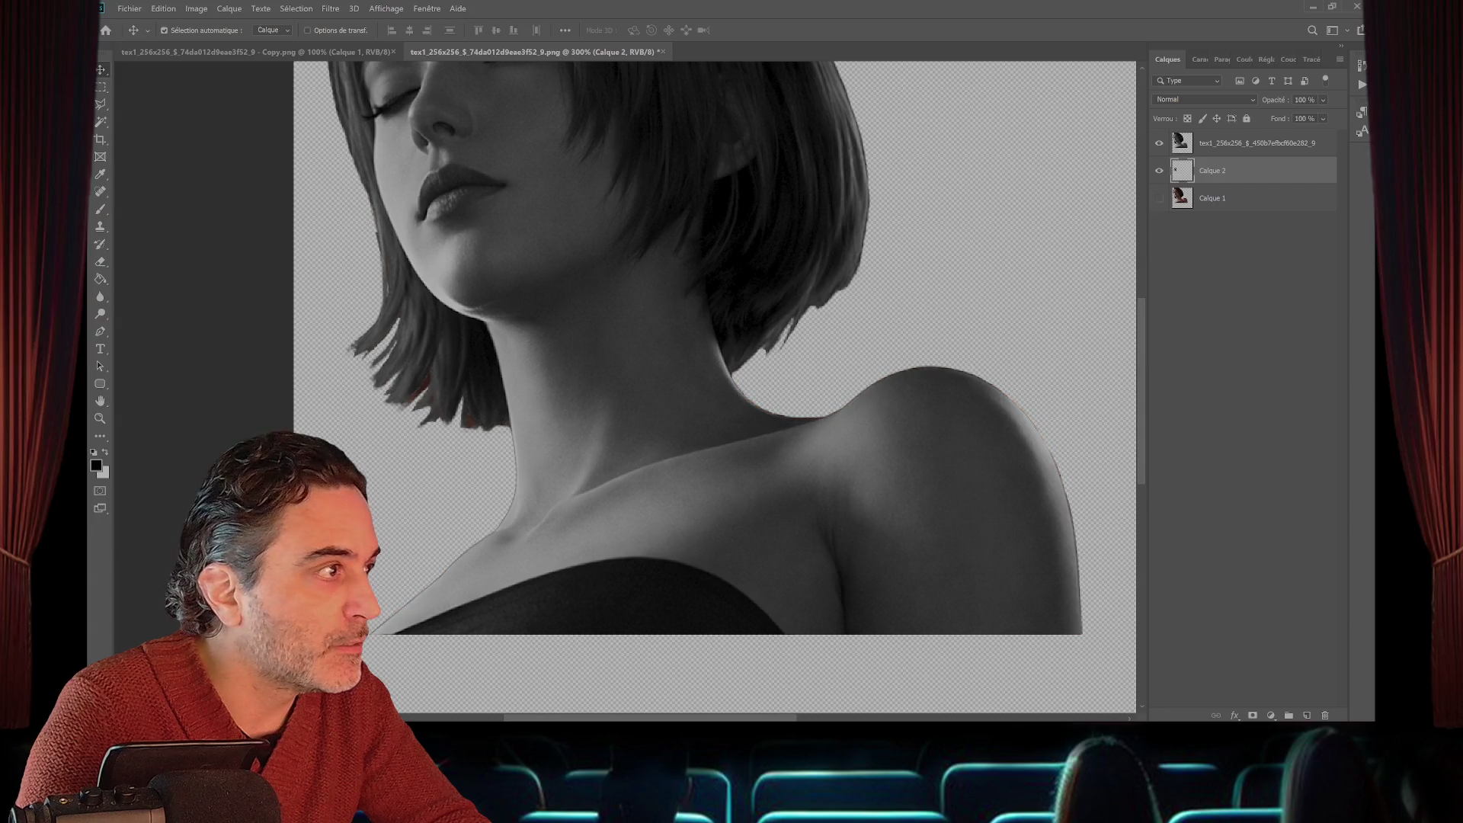
click(1159, 198)
click(1160, 198)
click(1159, 198)
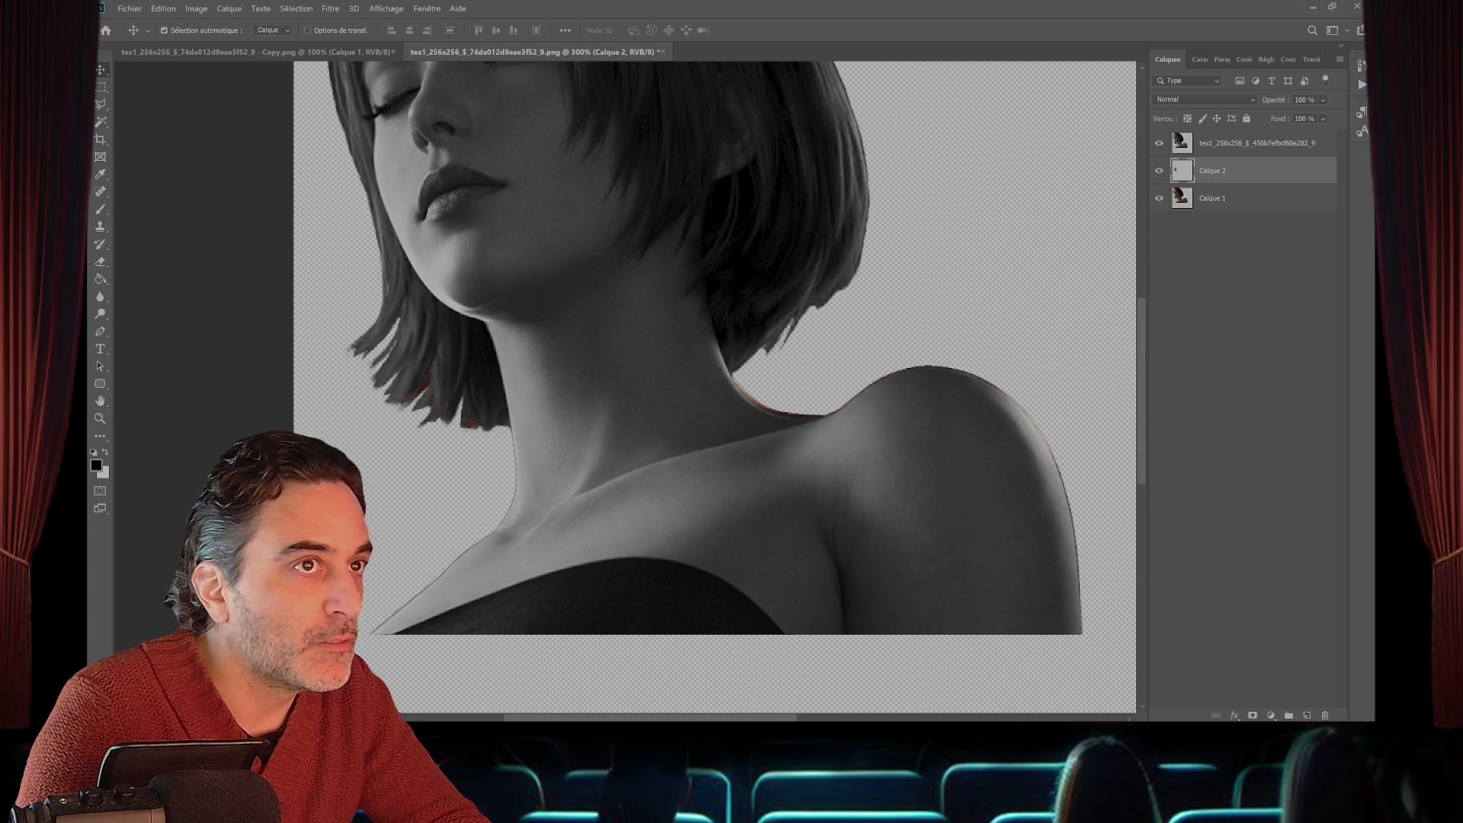
click(1159, 143)
click(1159, 143)
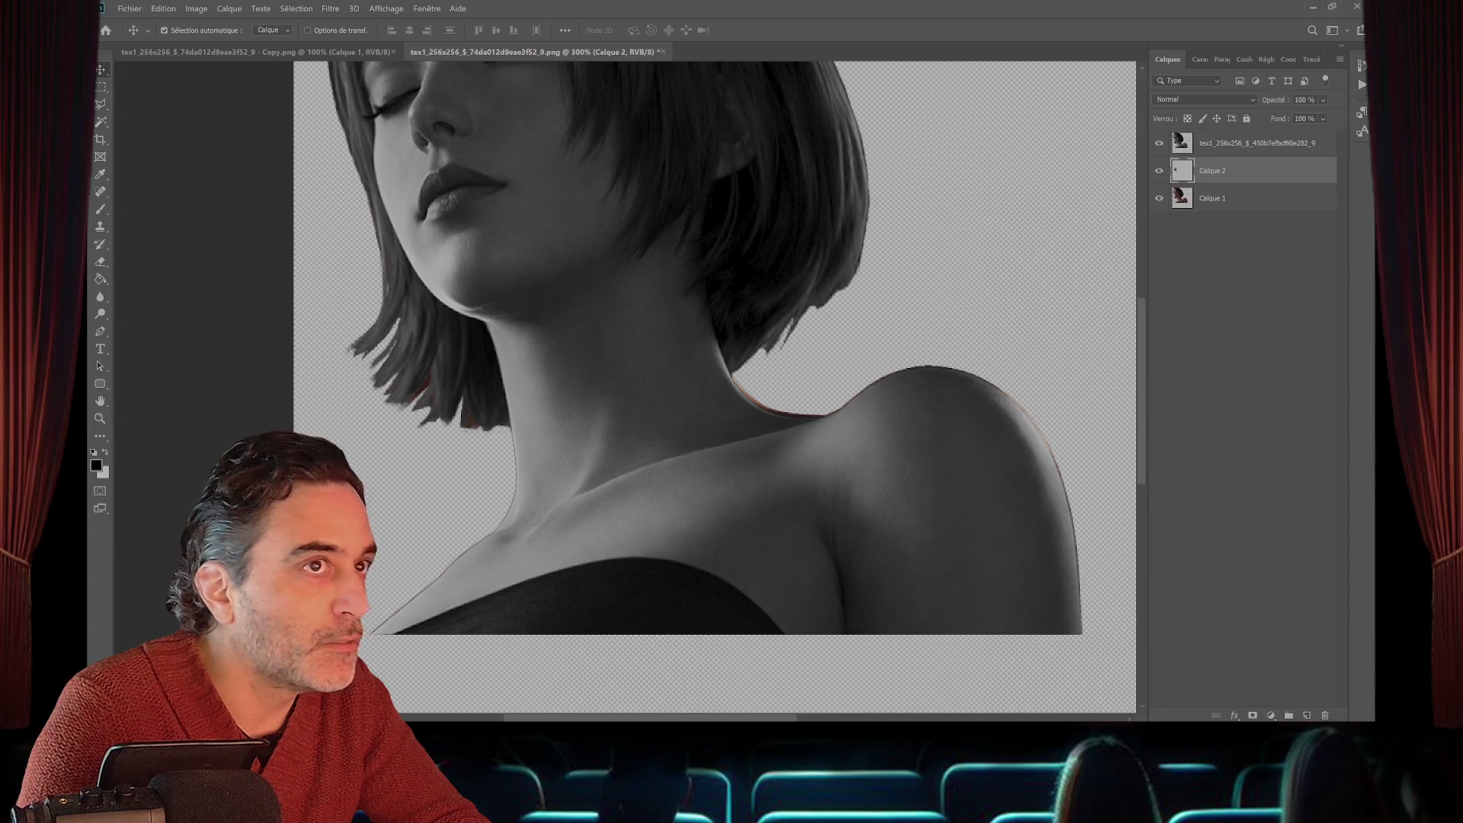
- Test merging the greyscale layer into Calque 2 and shifting it down, undoing both
click(1258, 142)
key(ctrl+e)
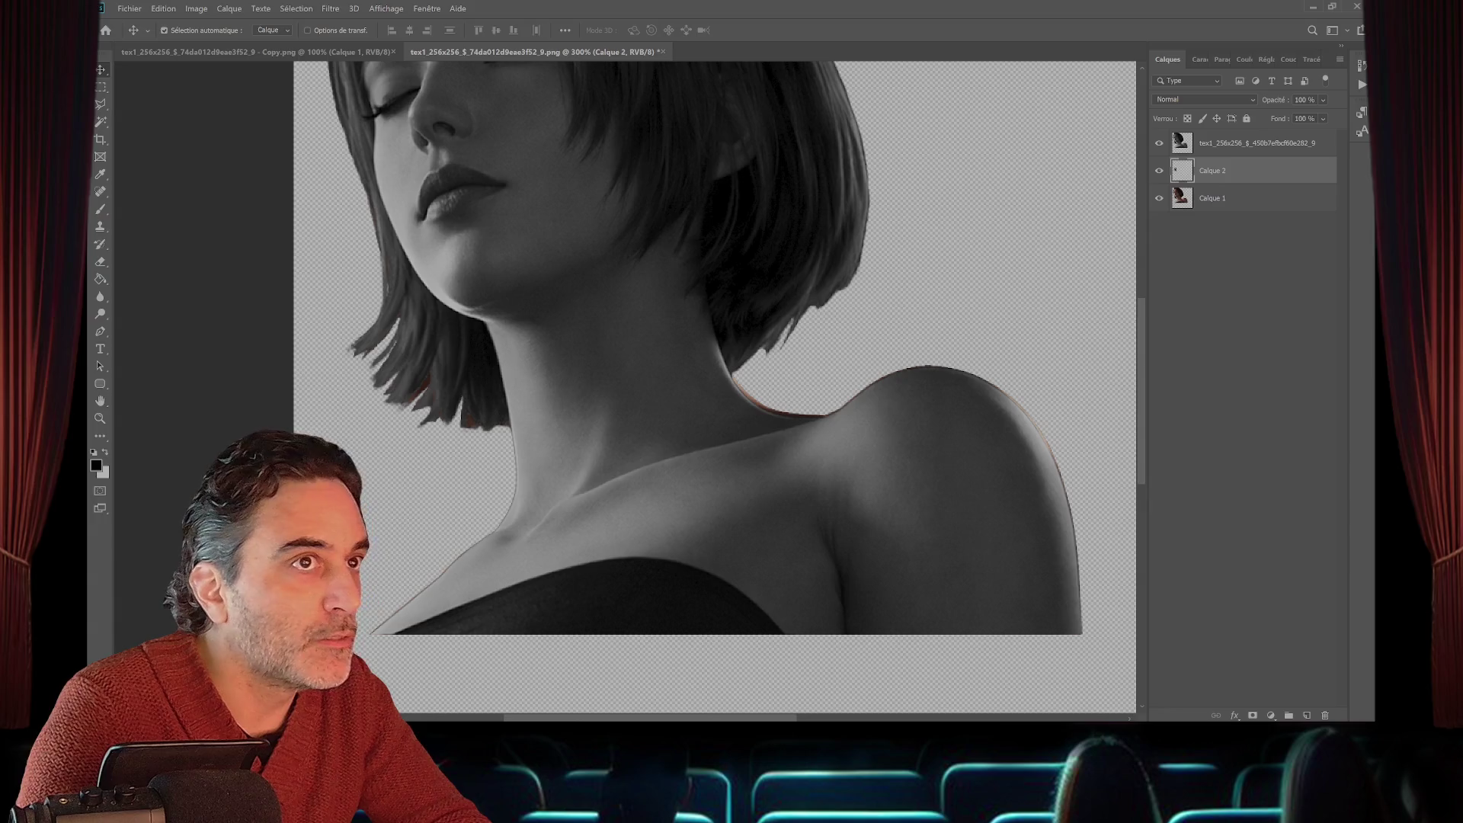
key(ctrl+z)
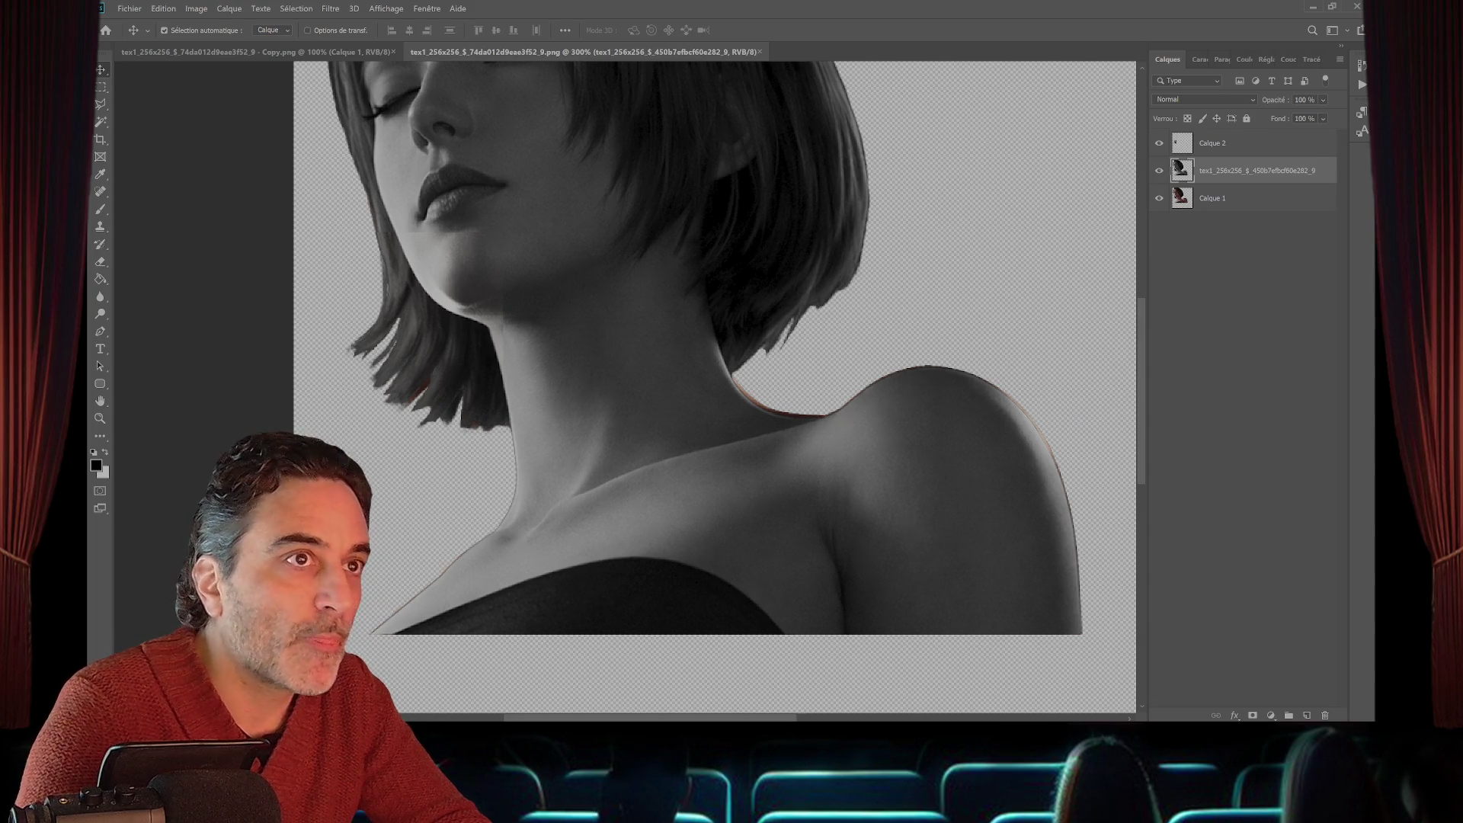
key(ctrl+bracketright)
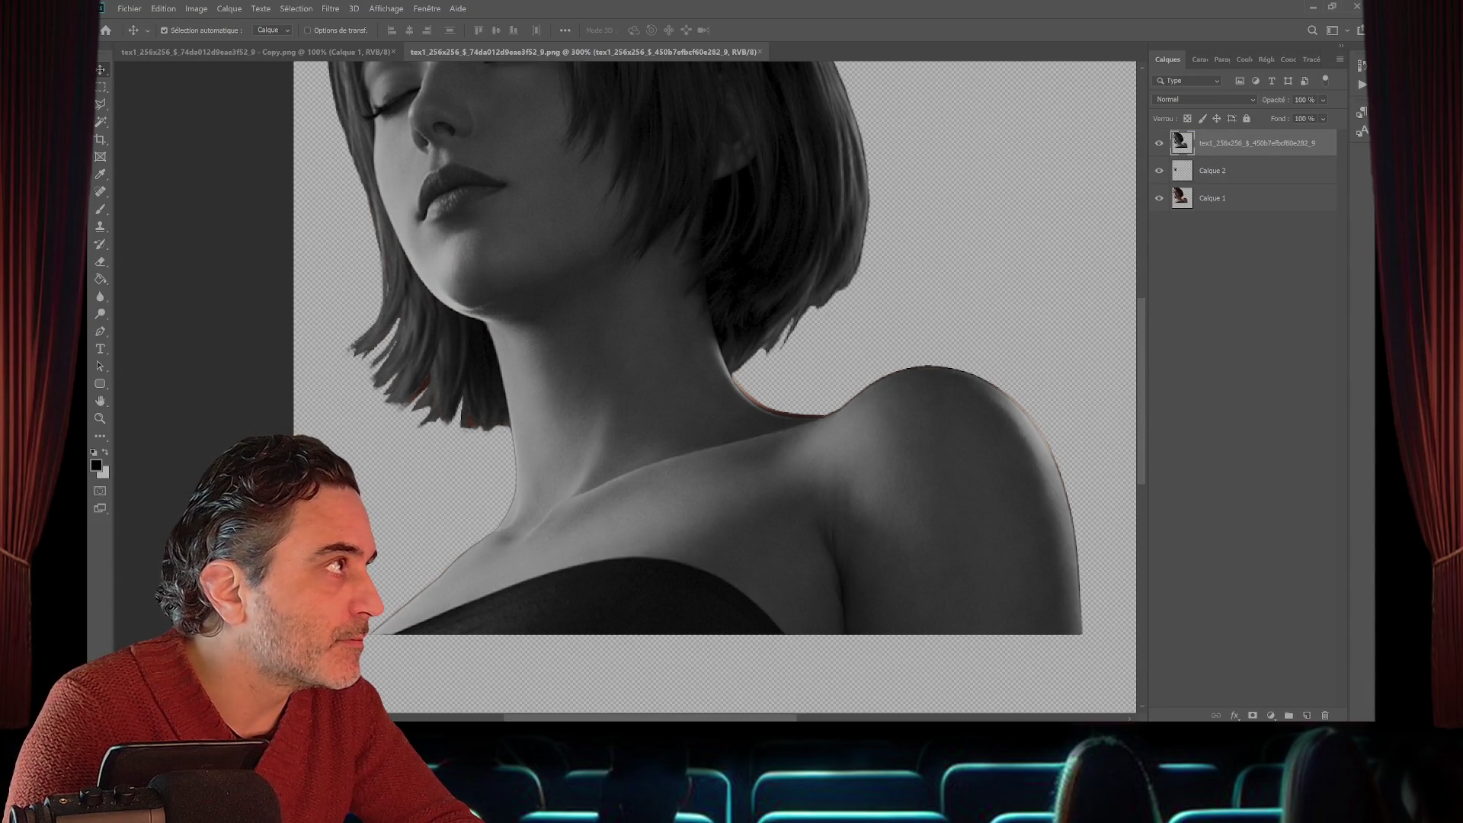
click(1213, 170)
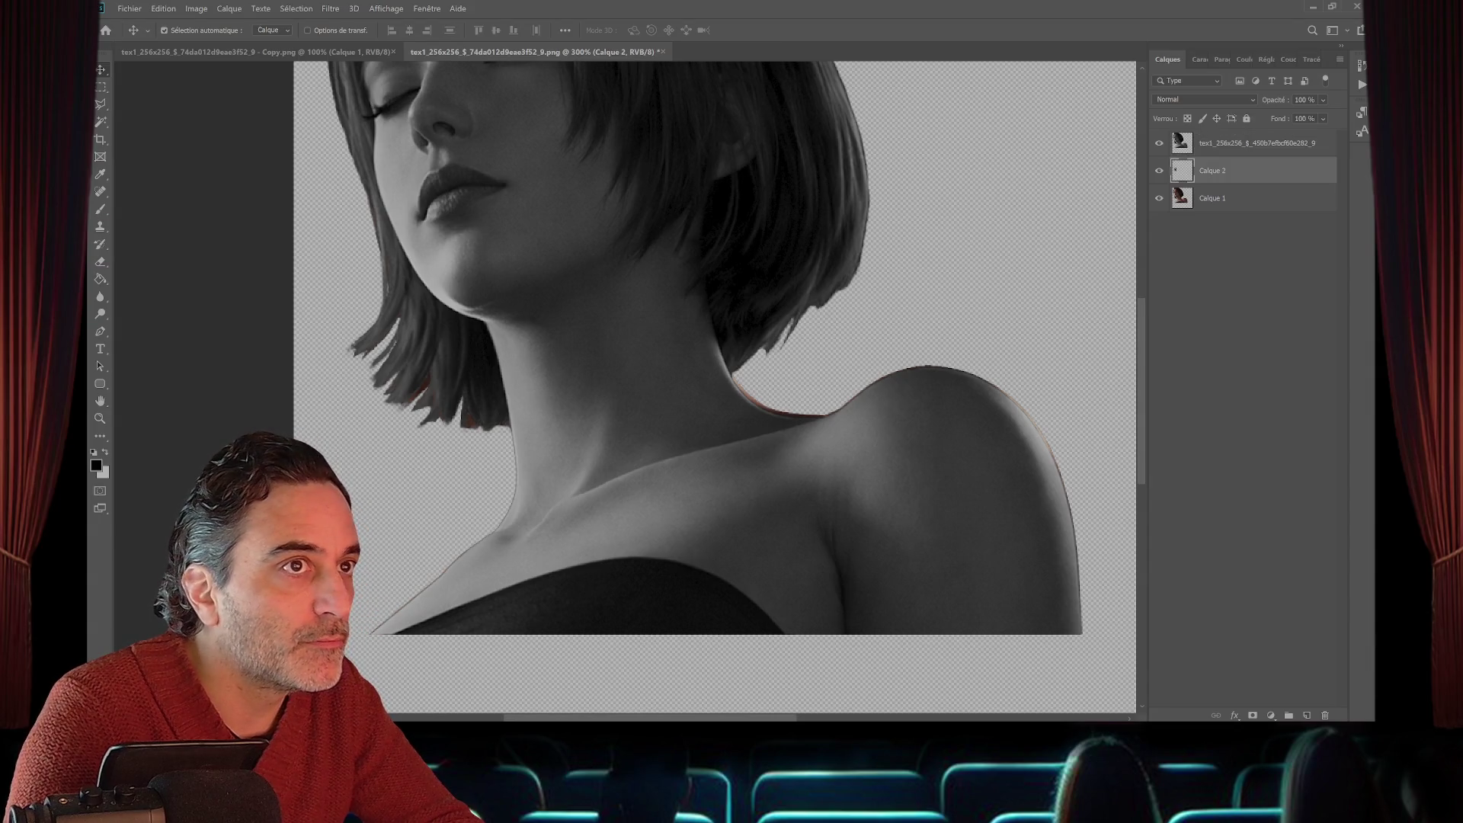
ctrl+click(457, 344)
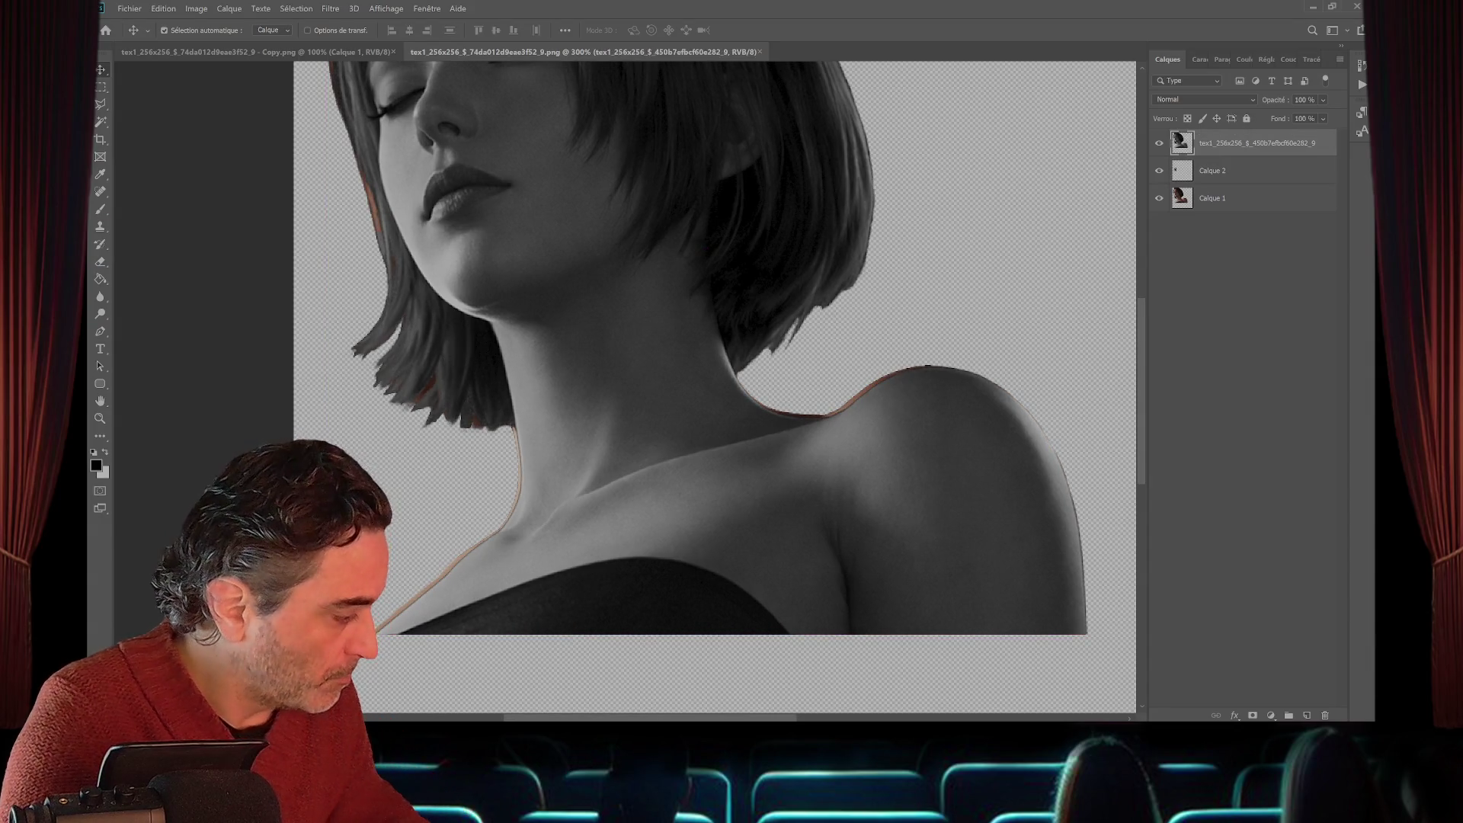
key(alt+bracketleft)
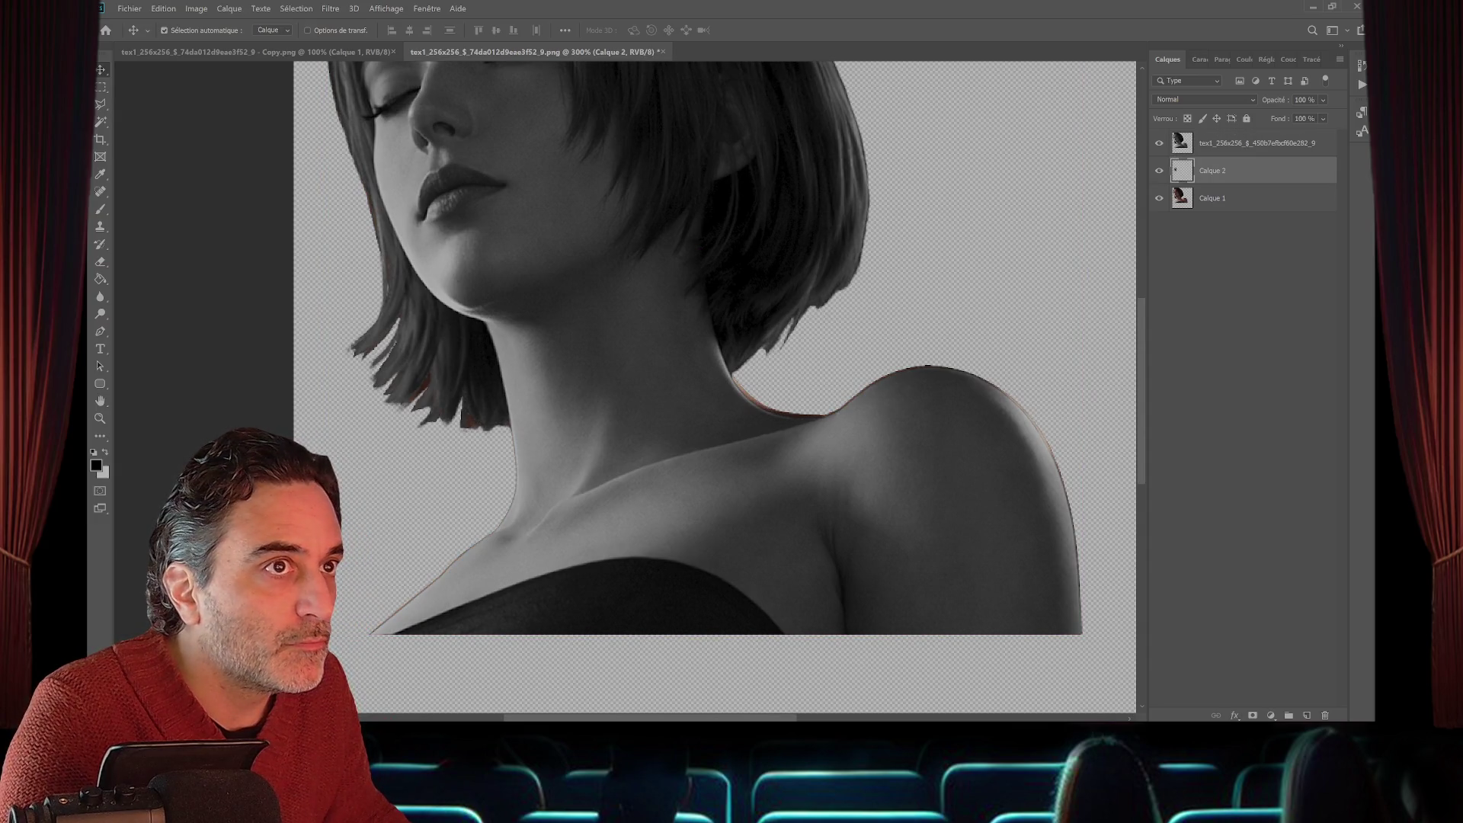
drag(450, 355, 453, 379)
key(ctrl+z)
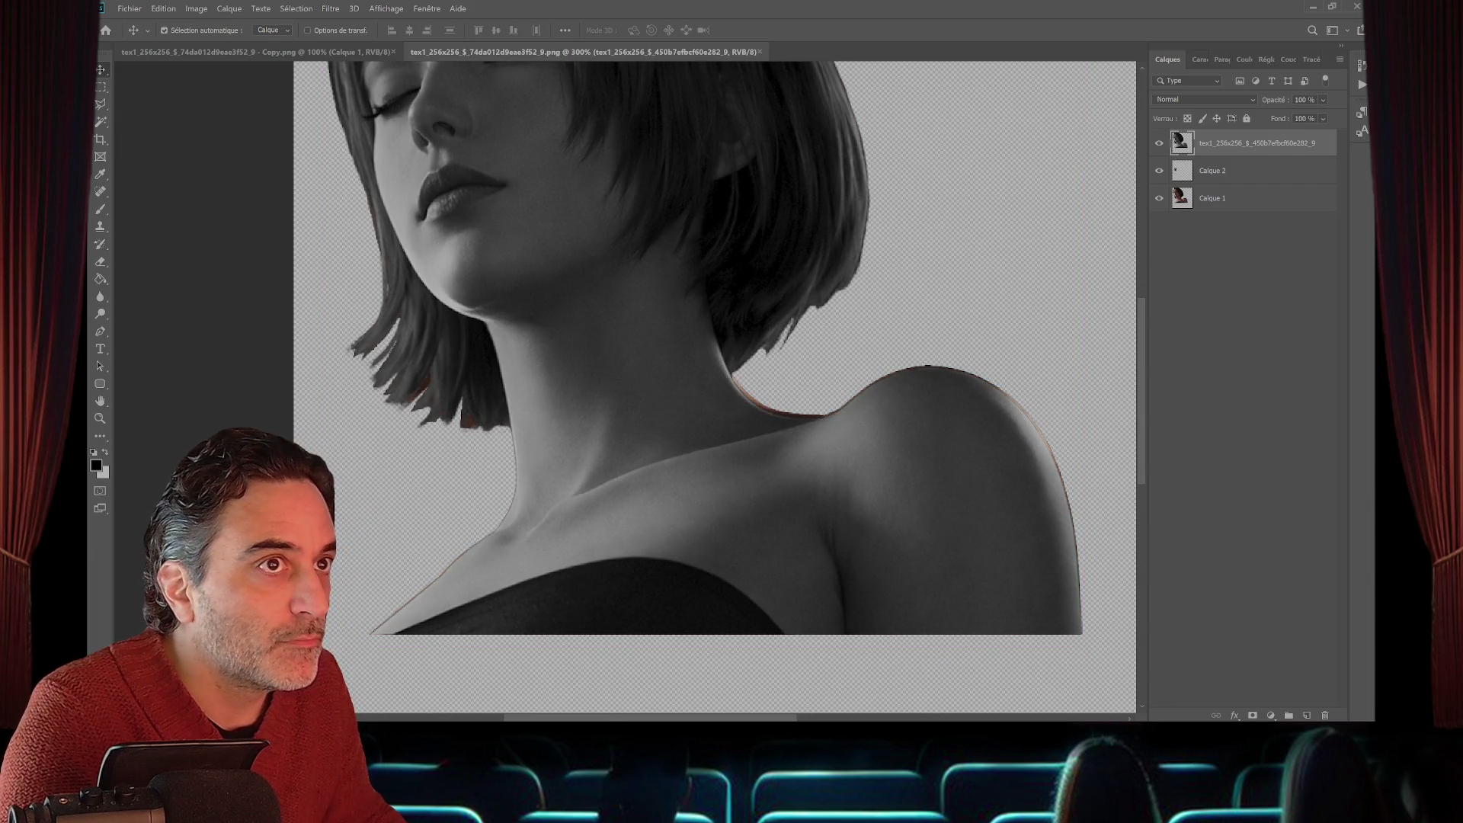
- Recheck the greyscale layer's visibility, make it active again, and pick the Eraser tool
key(ctrl+comma)
click(465, 293)
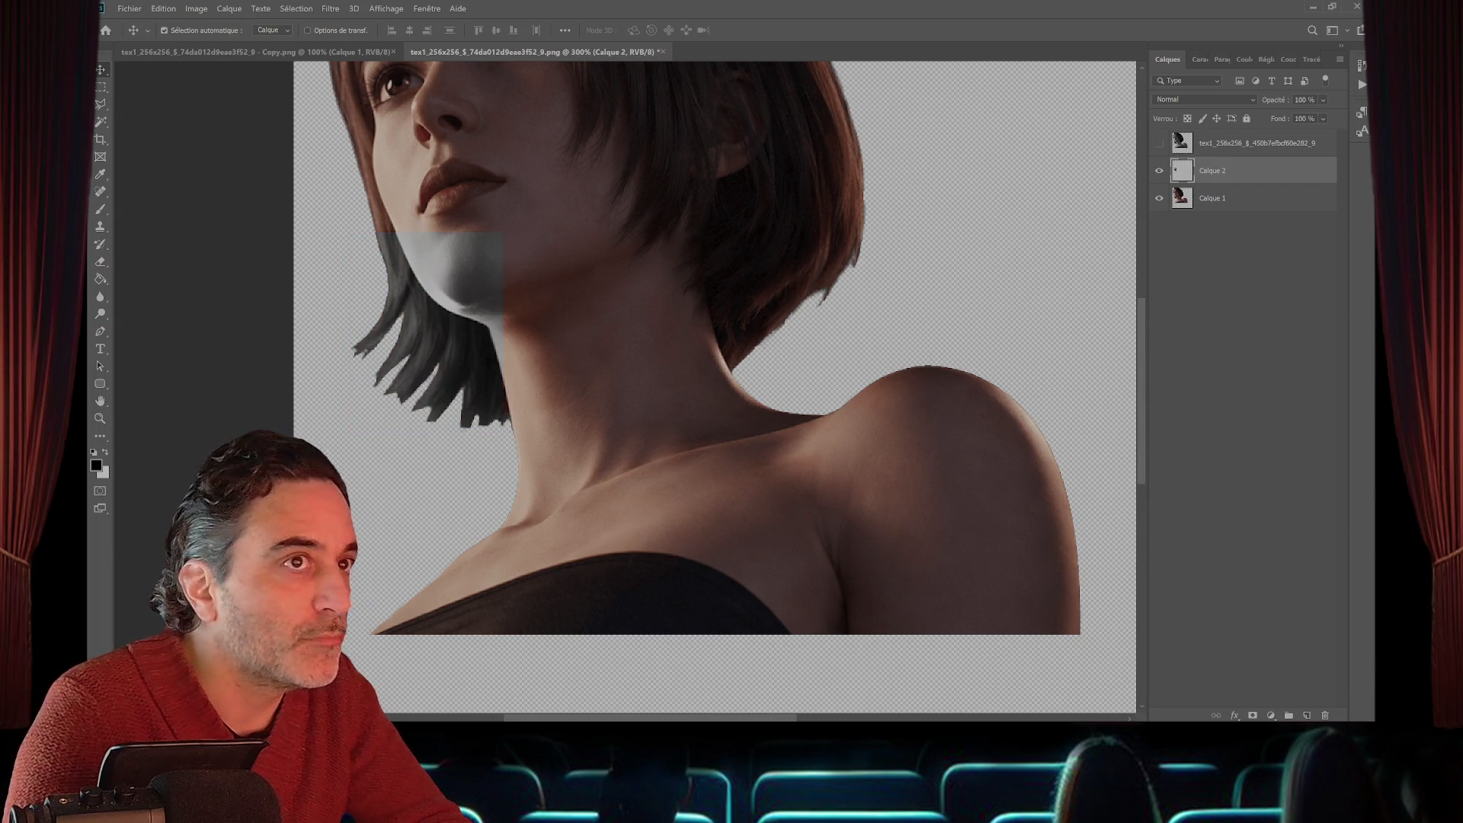
key(ctrl+comma)
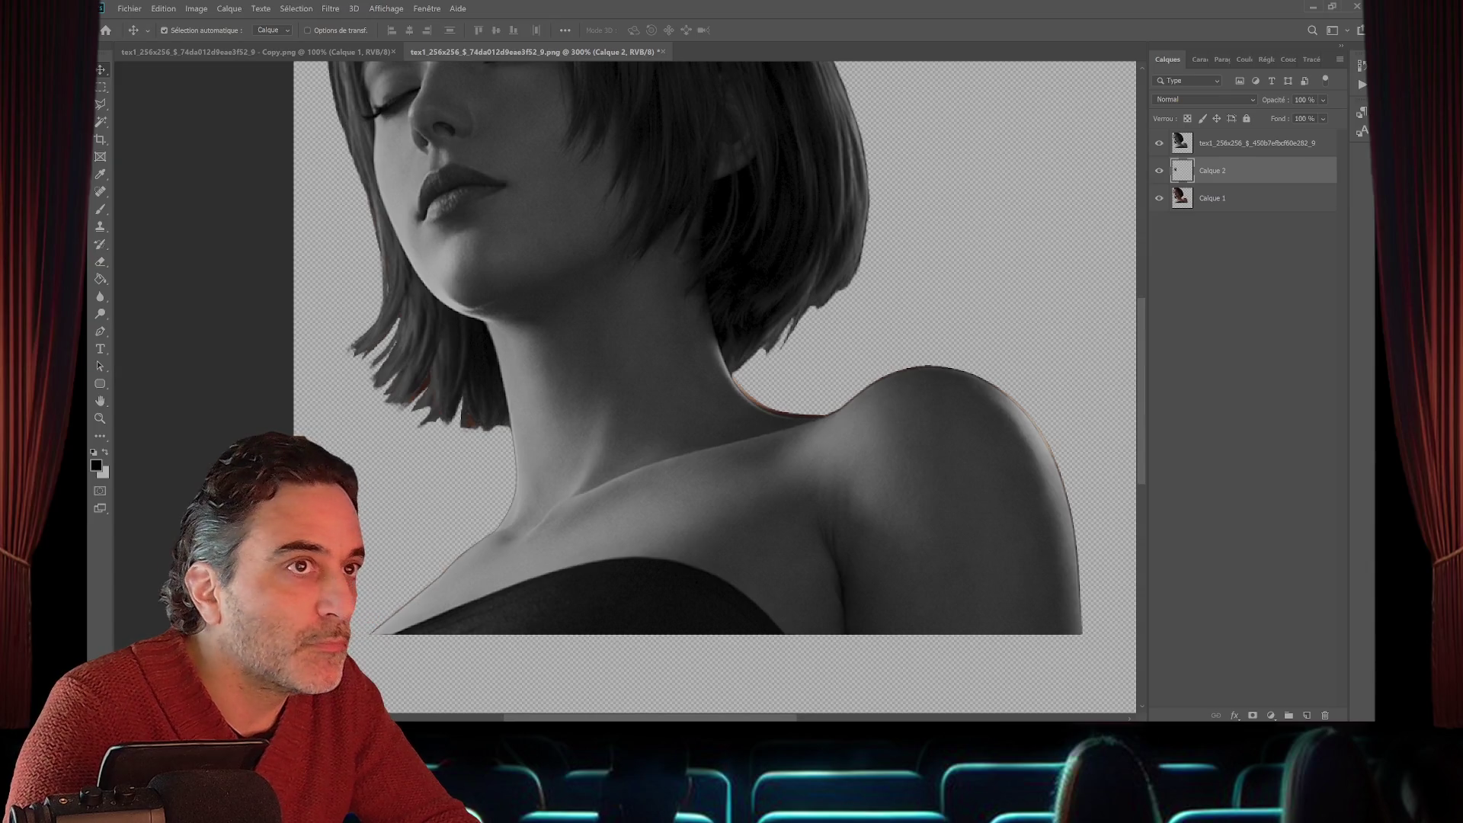
click(1258, 143)
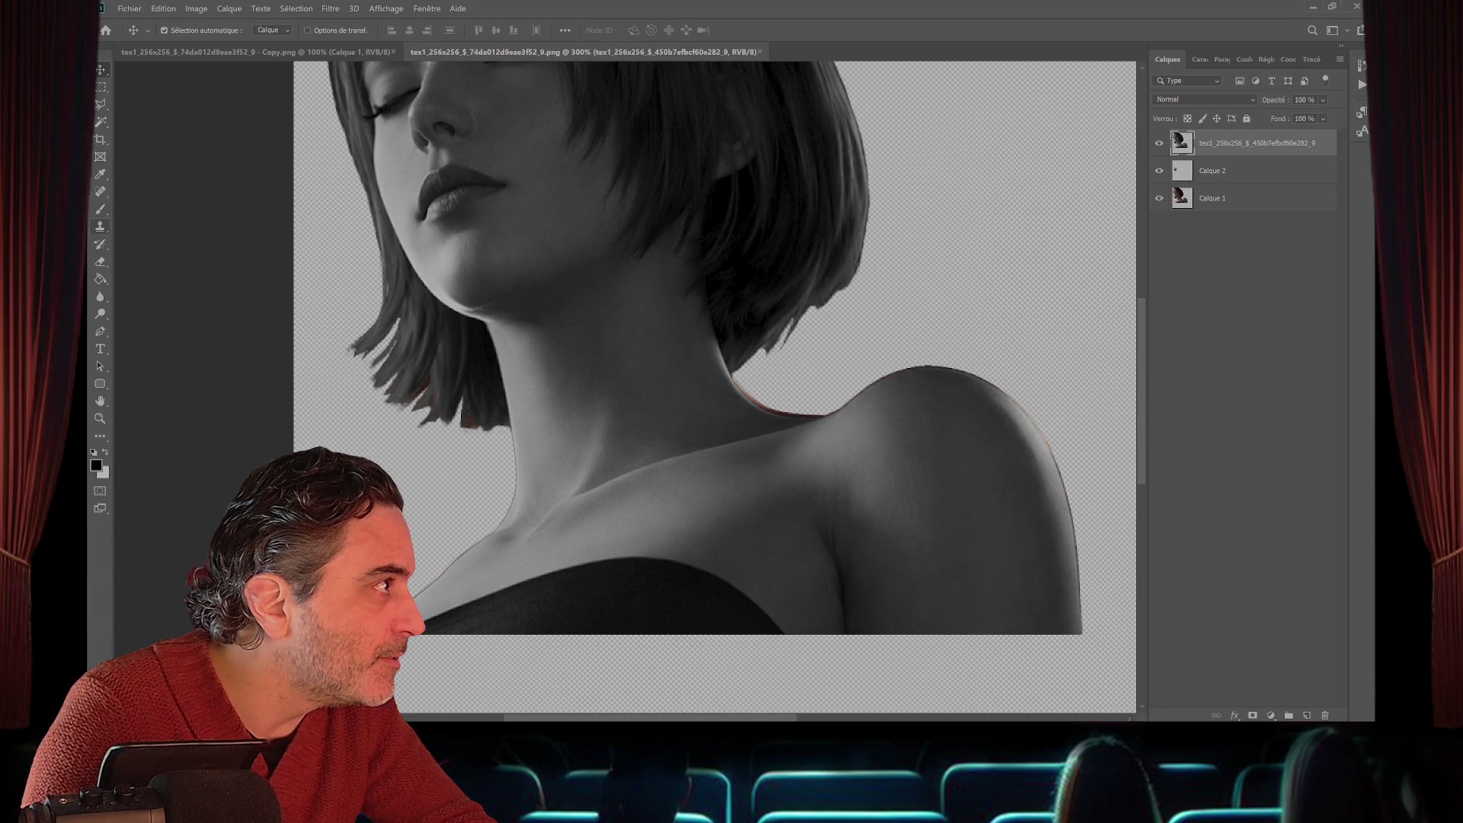
click(100, 261)
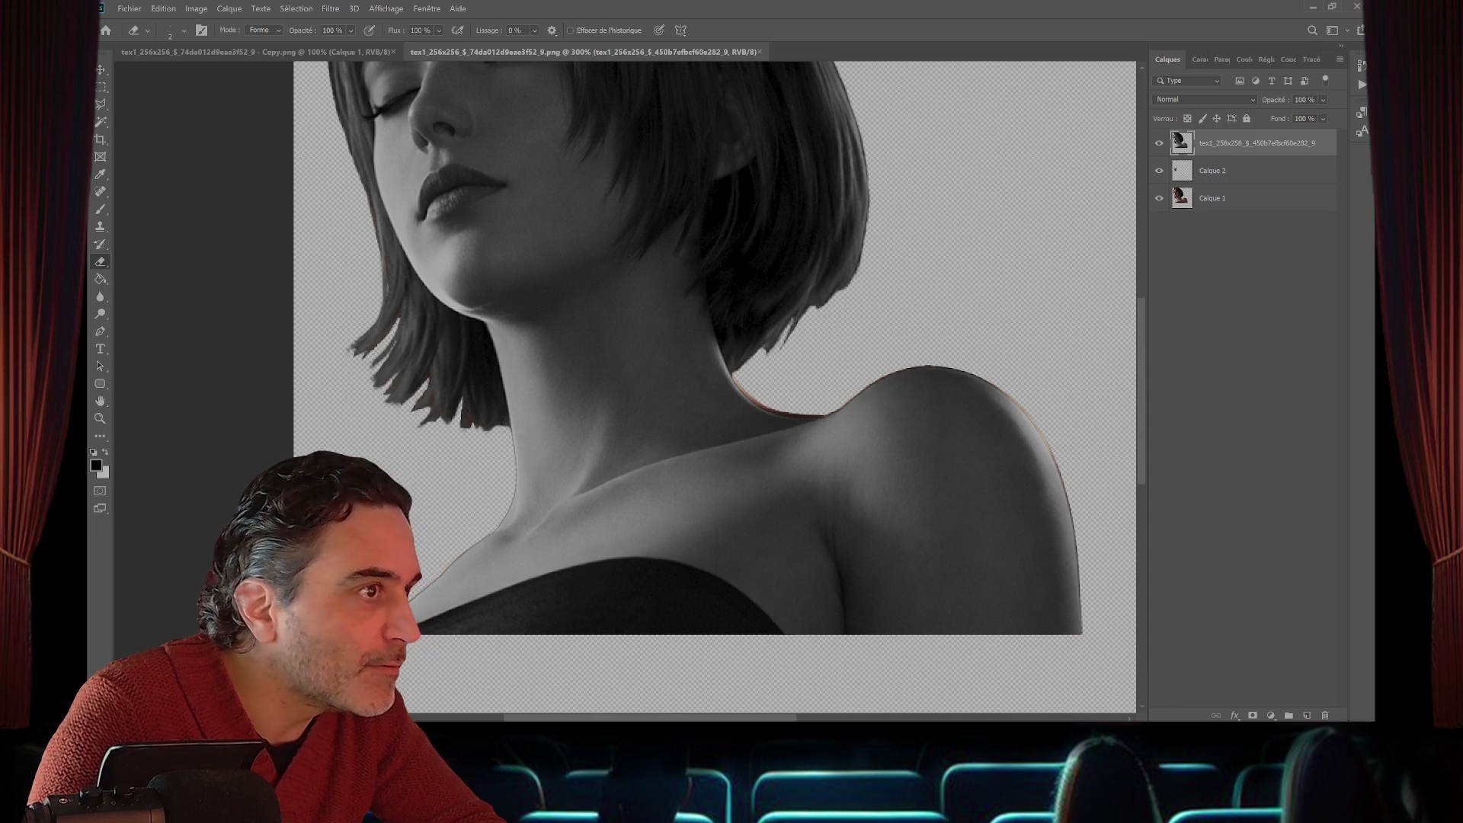
- Make Calque 1 the active layer and set the eraser size to 7 px
click(1213, 198)
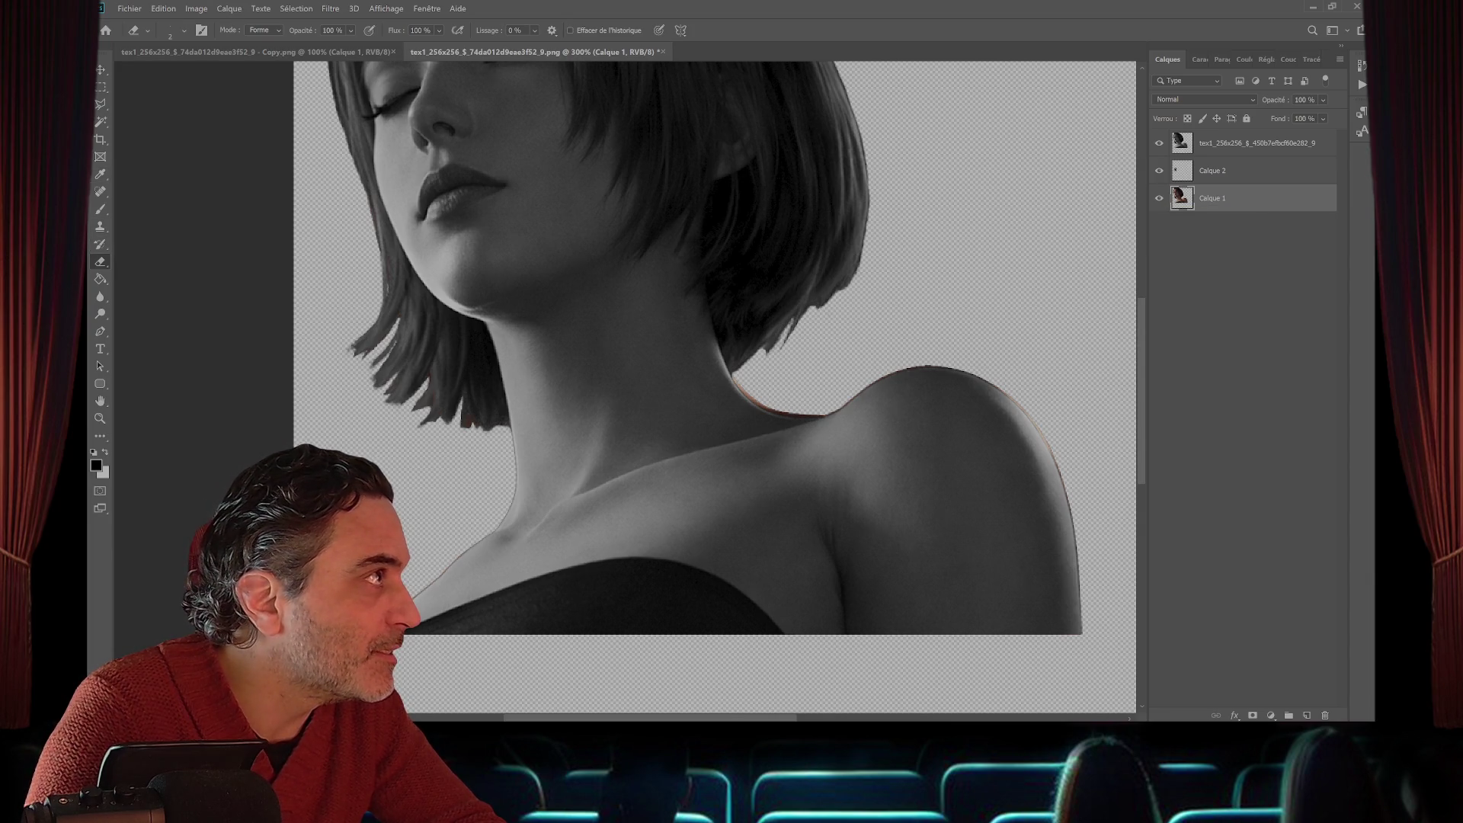
click(184, 31)
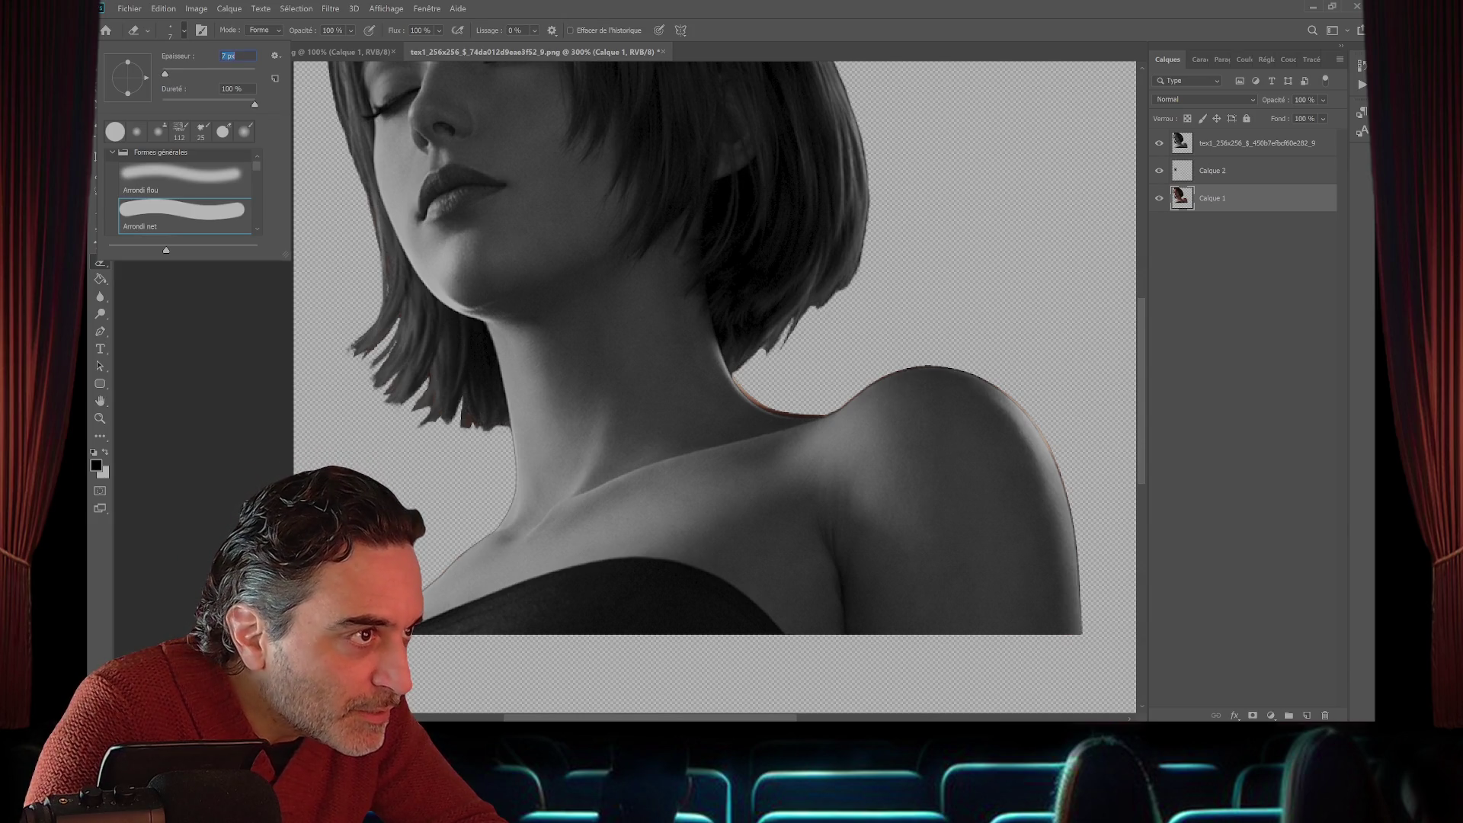
key(Return)
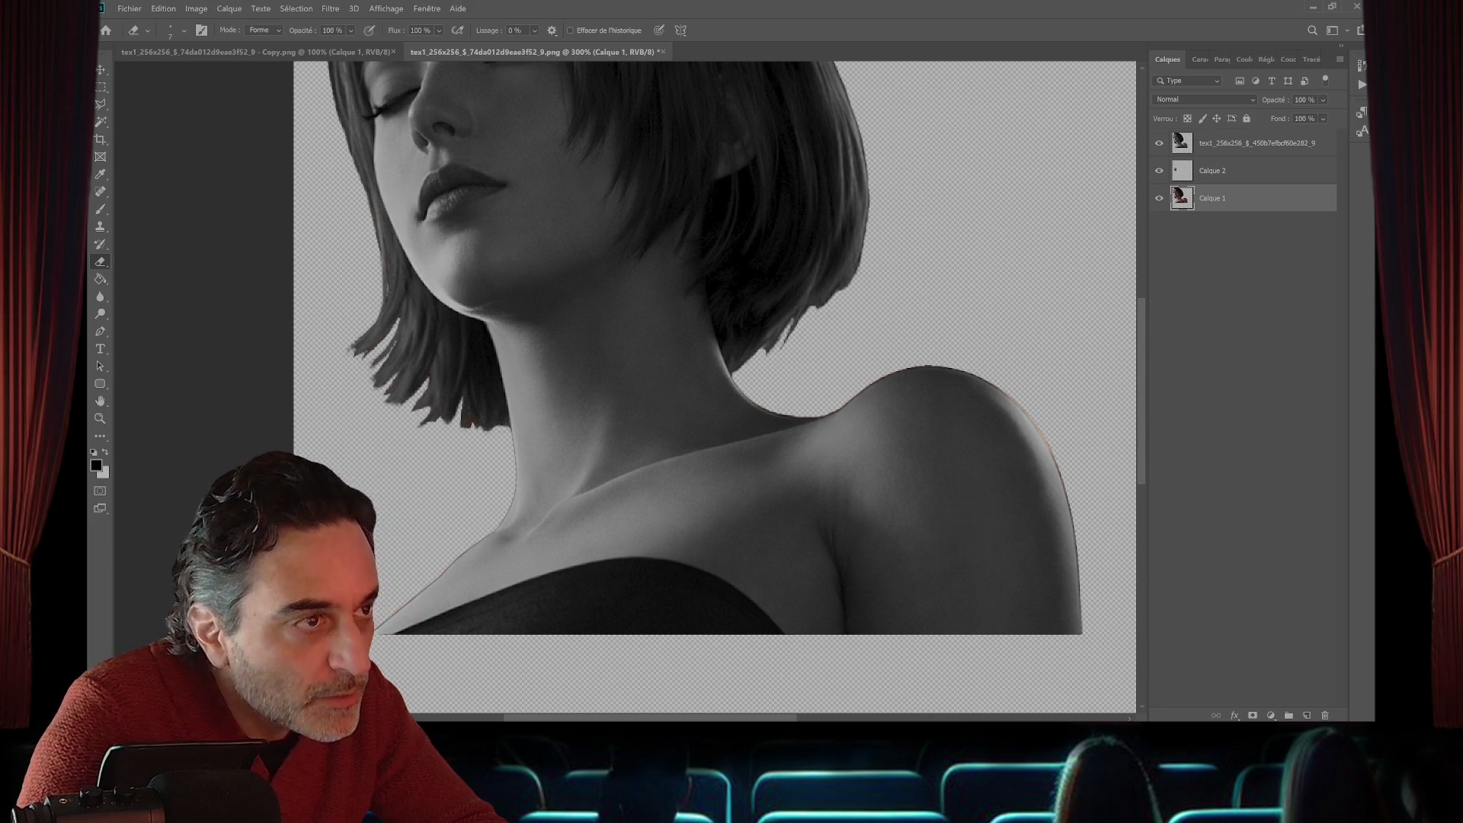
- Select the right shoulder on the greyscale layer and rotate it about -0.9° to cover the fringe
key(m)
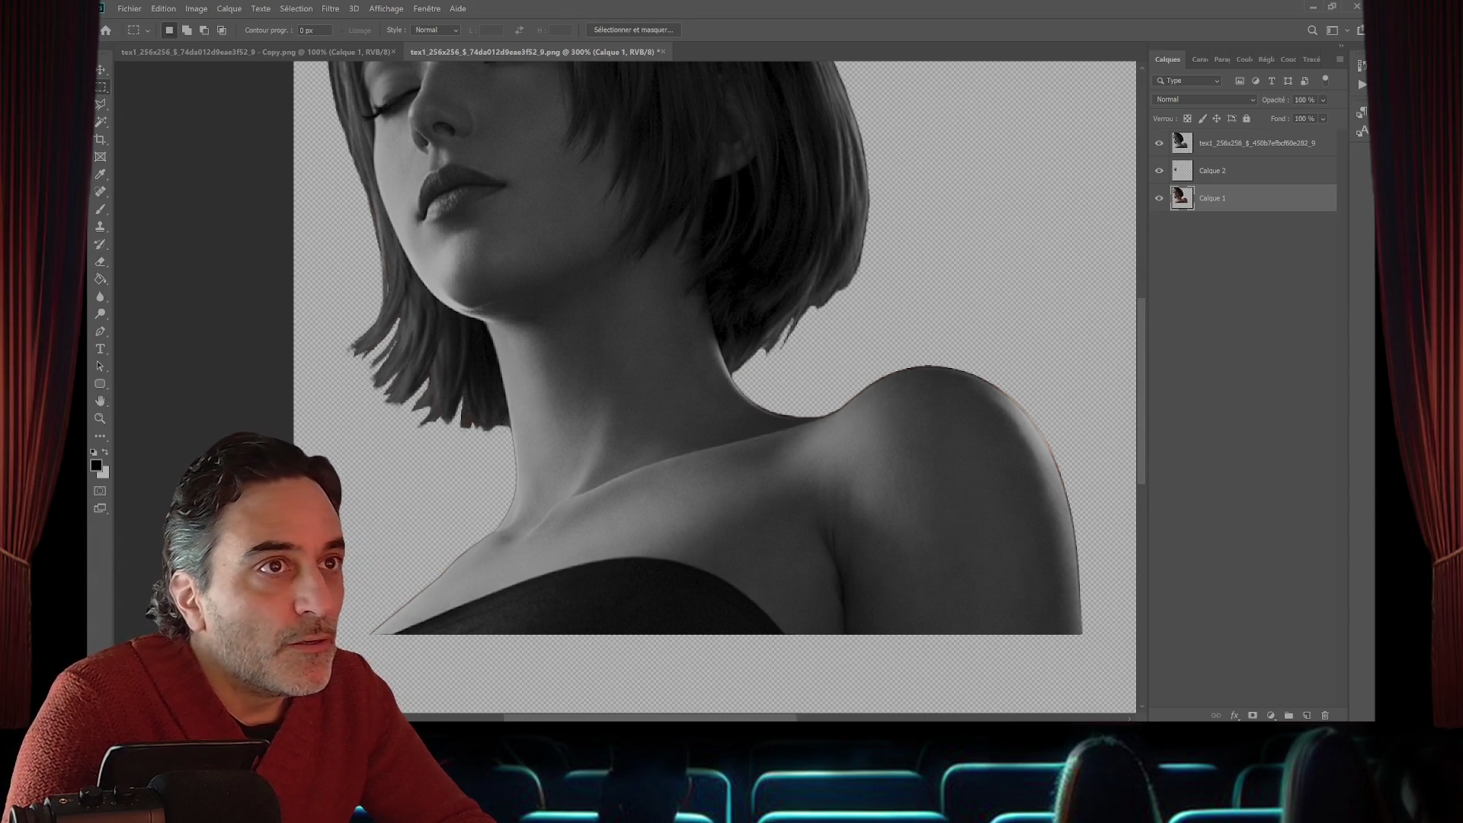
key(alt+period)
mouse_move(843, 333)
mouse_down()
mouse_move(1086, 595)
mouse_move(1115, 663)
mouse_up()
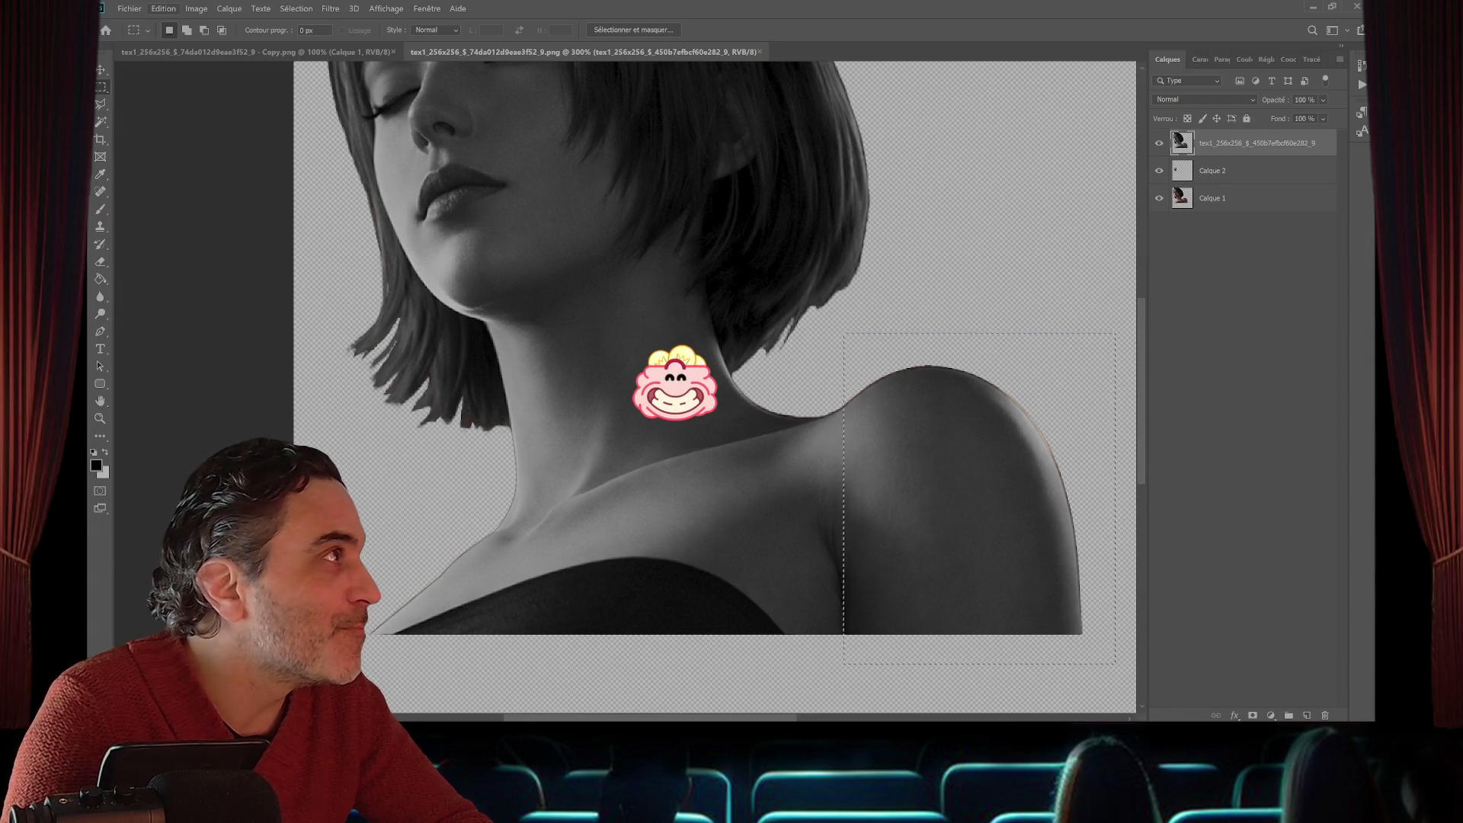
click(163, 8)
mouse_move(229, 295)
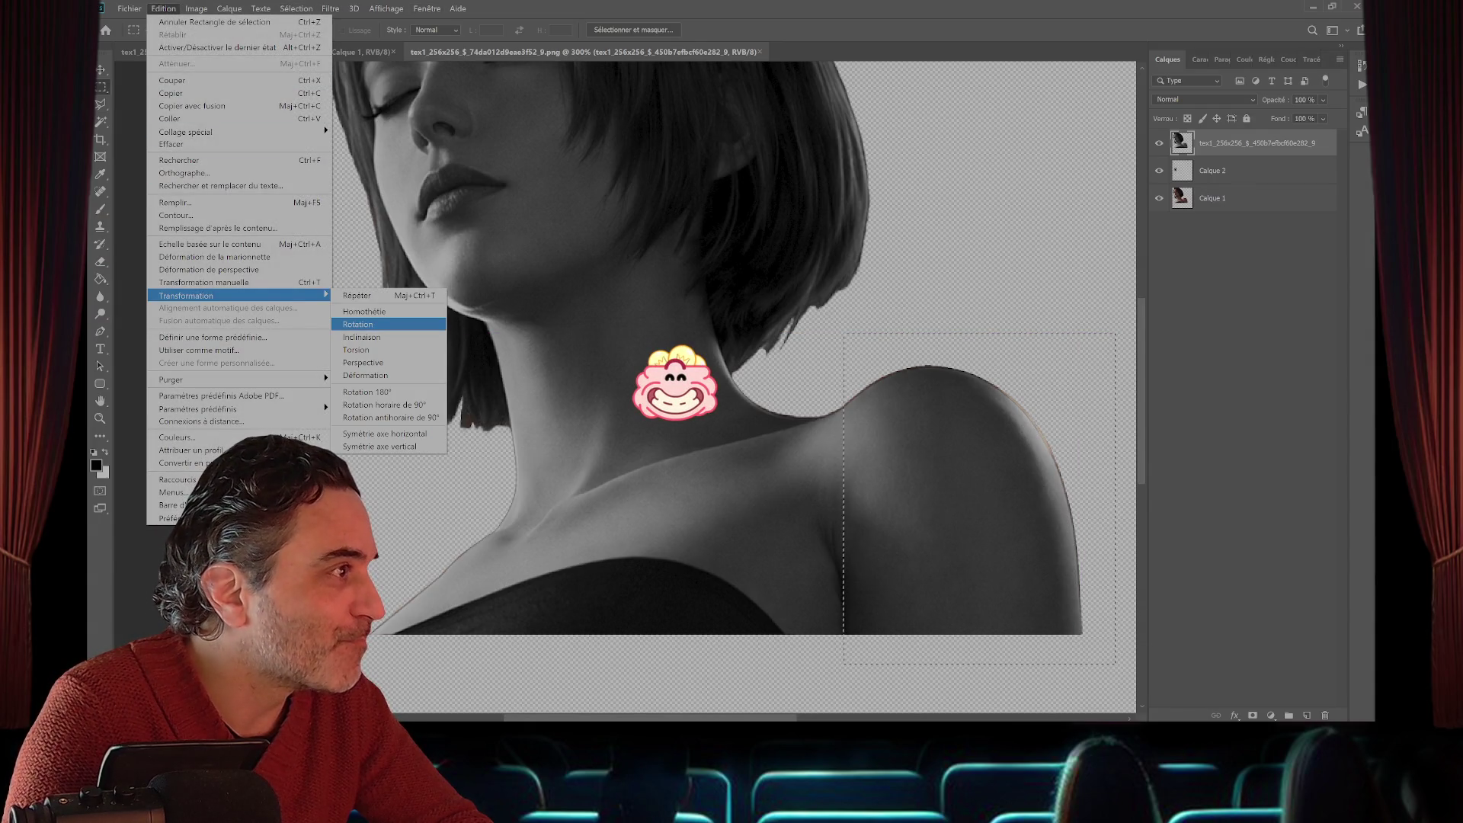
click(363, 337)
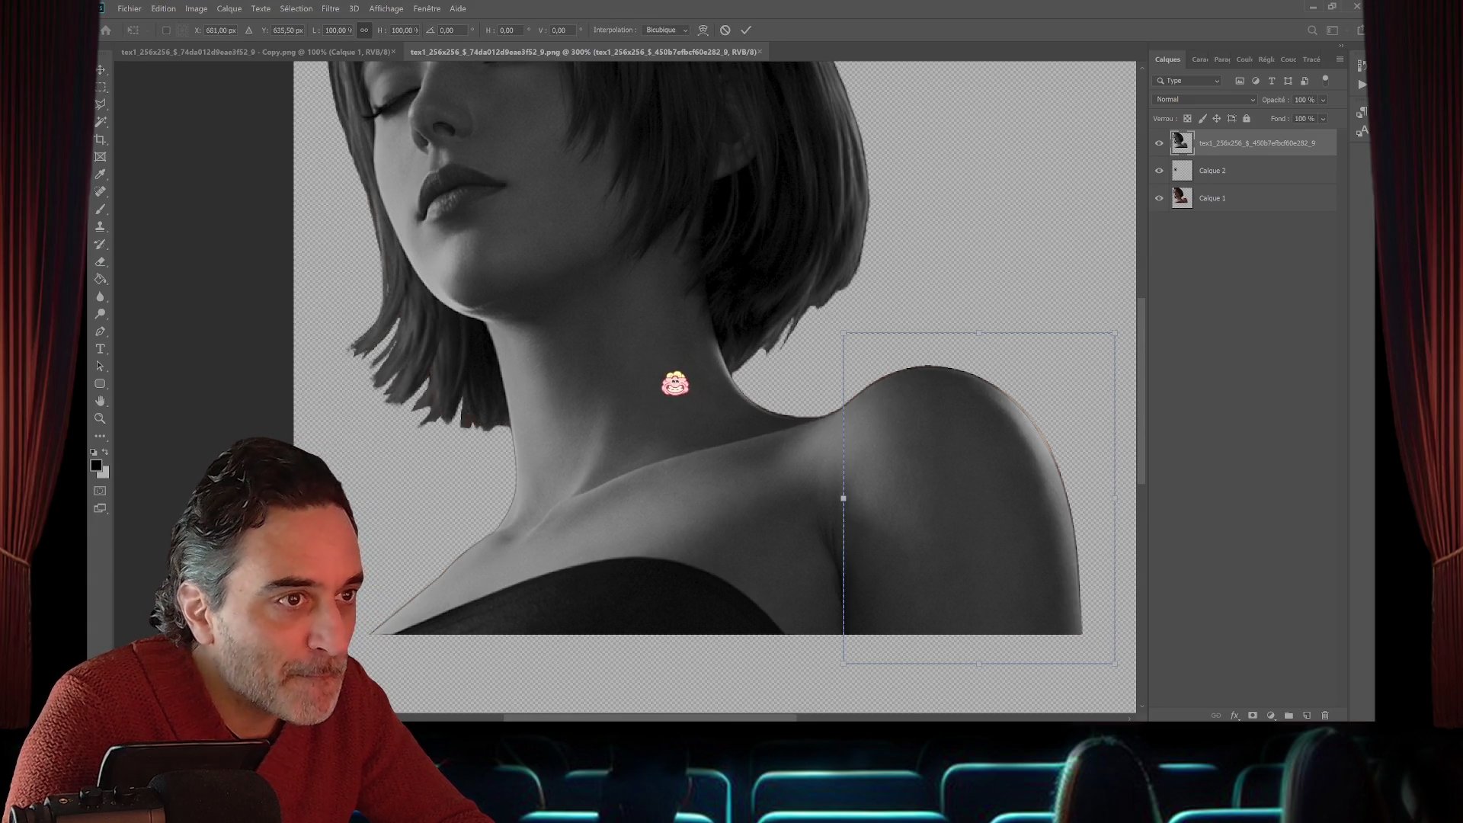
drag(1116, 498, 1114, 488)
drag(1114, 332, 1119, 327)
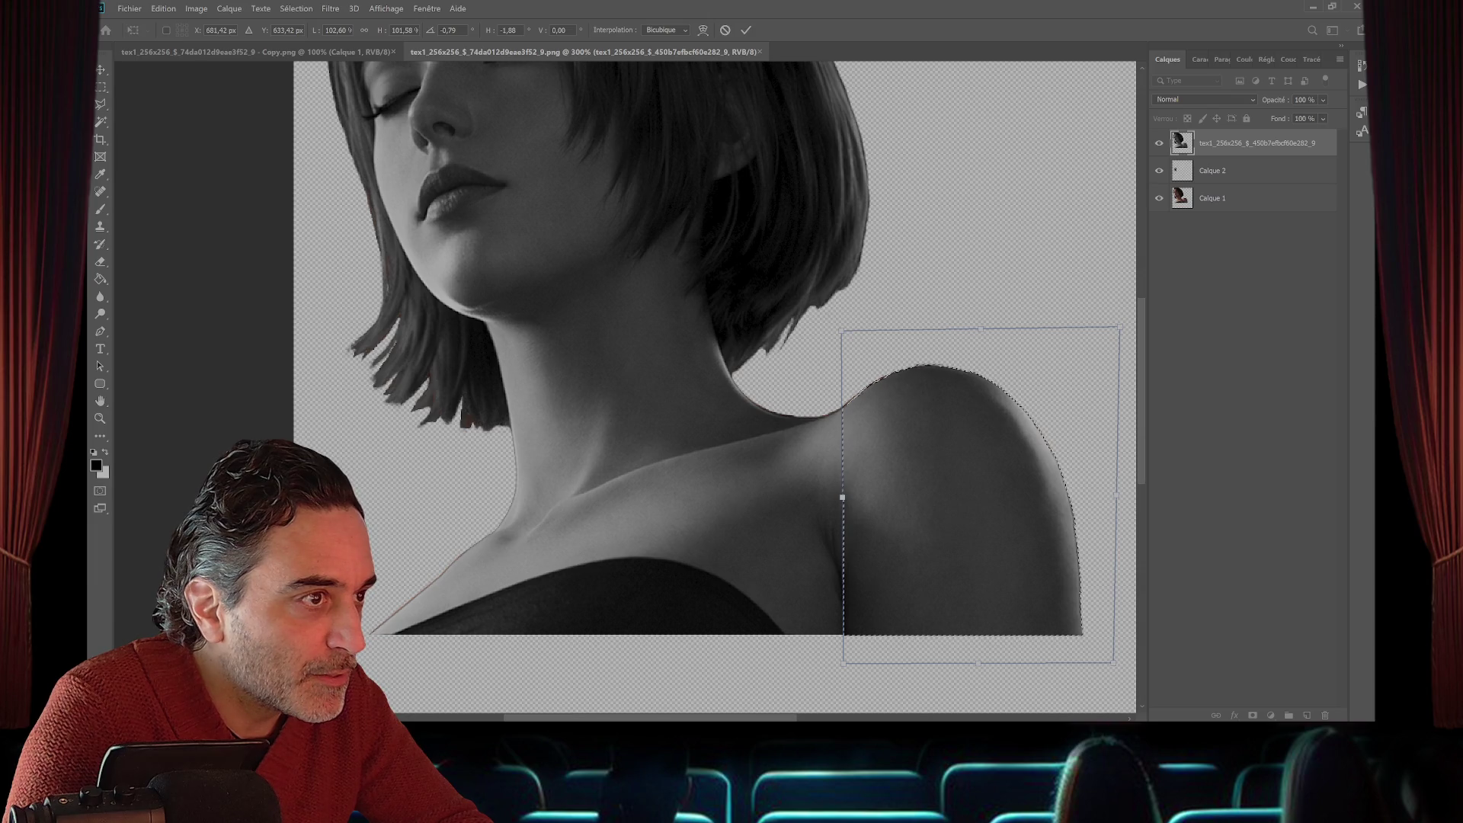
key(m)
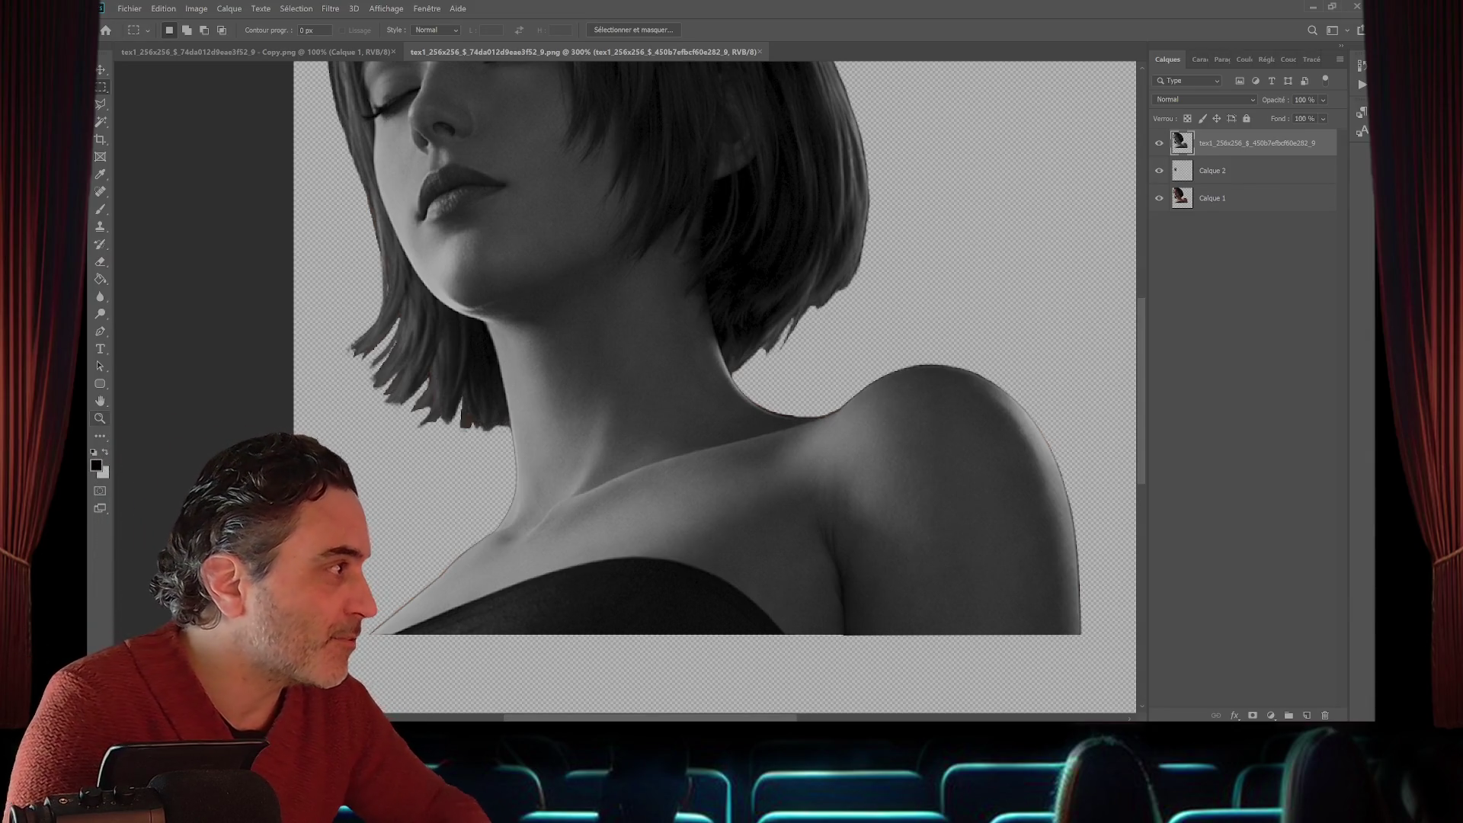
key(z)
key(ctrl+1)
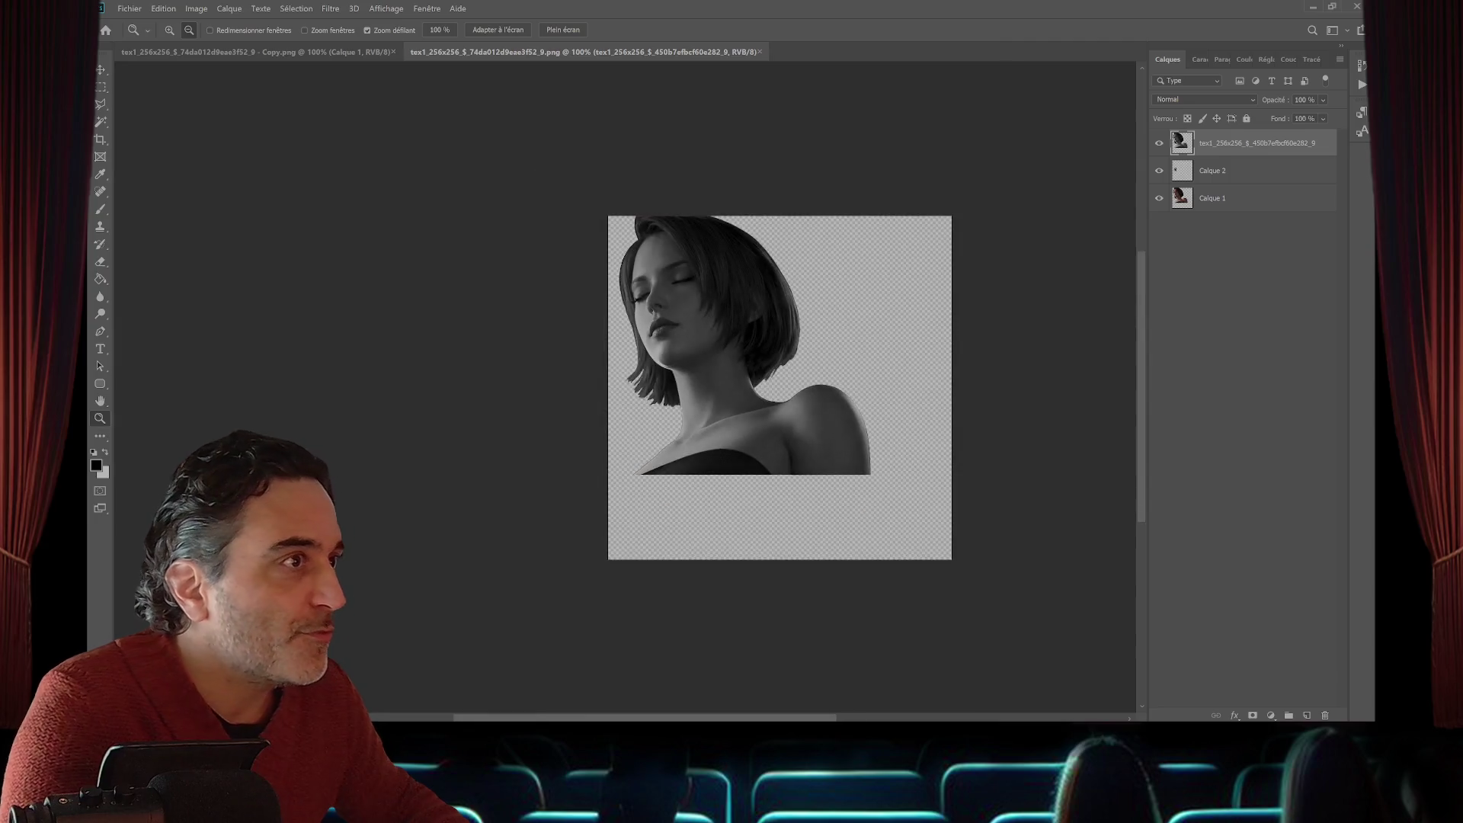
- Zoom to 200% around the face and apply a free transform to the greyscale layer
click(718, 321)
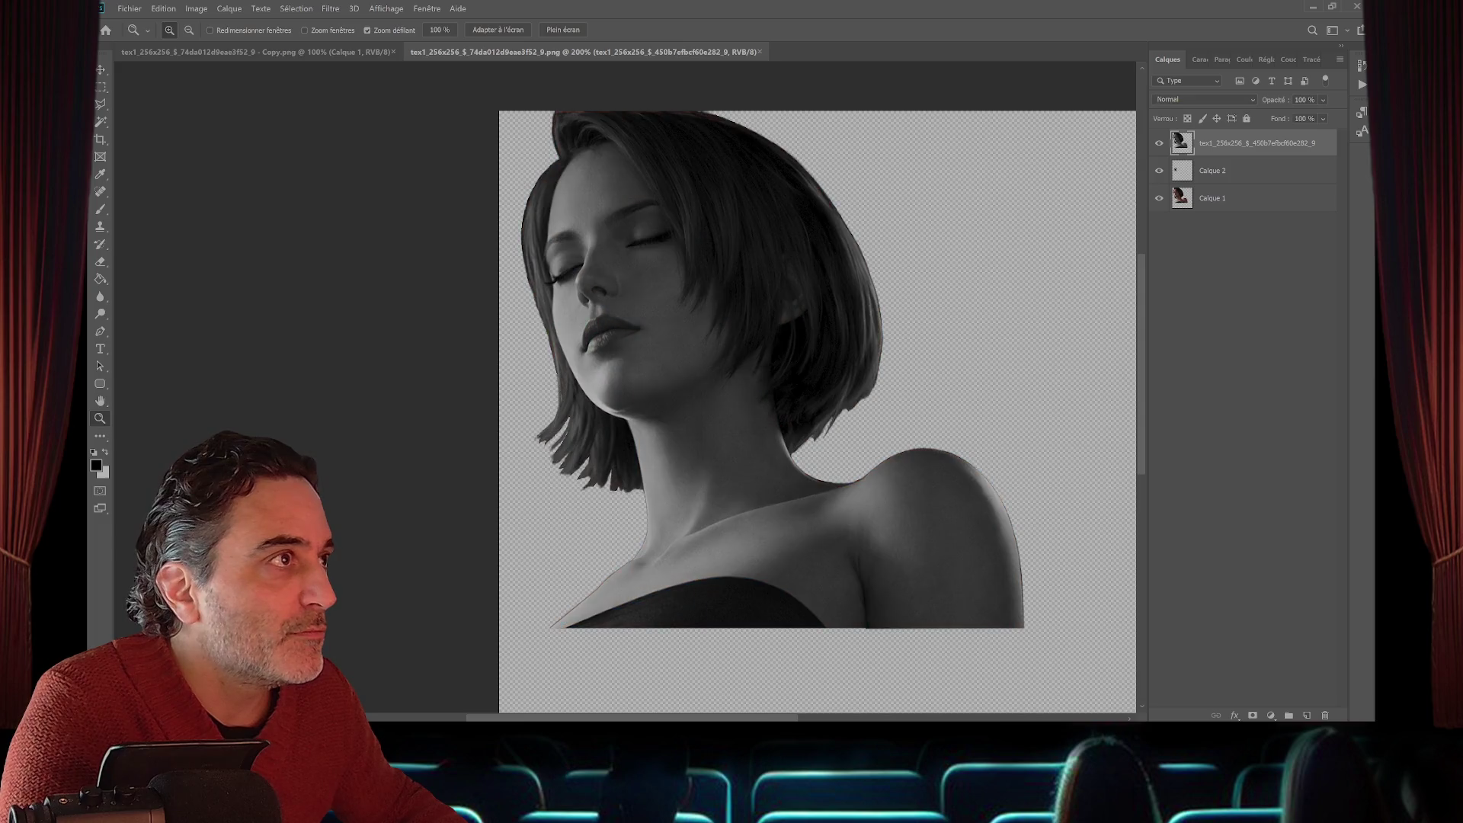
click(163, 8)
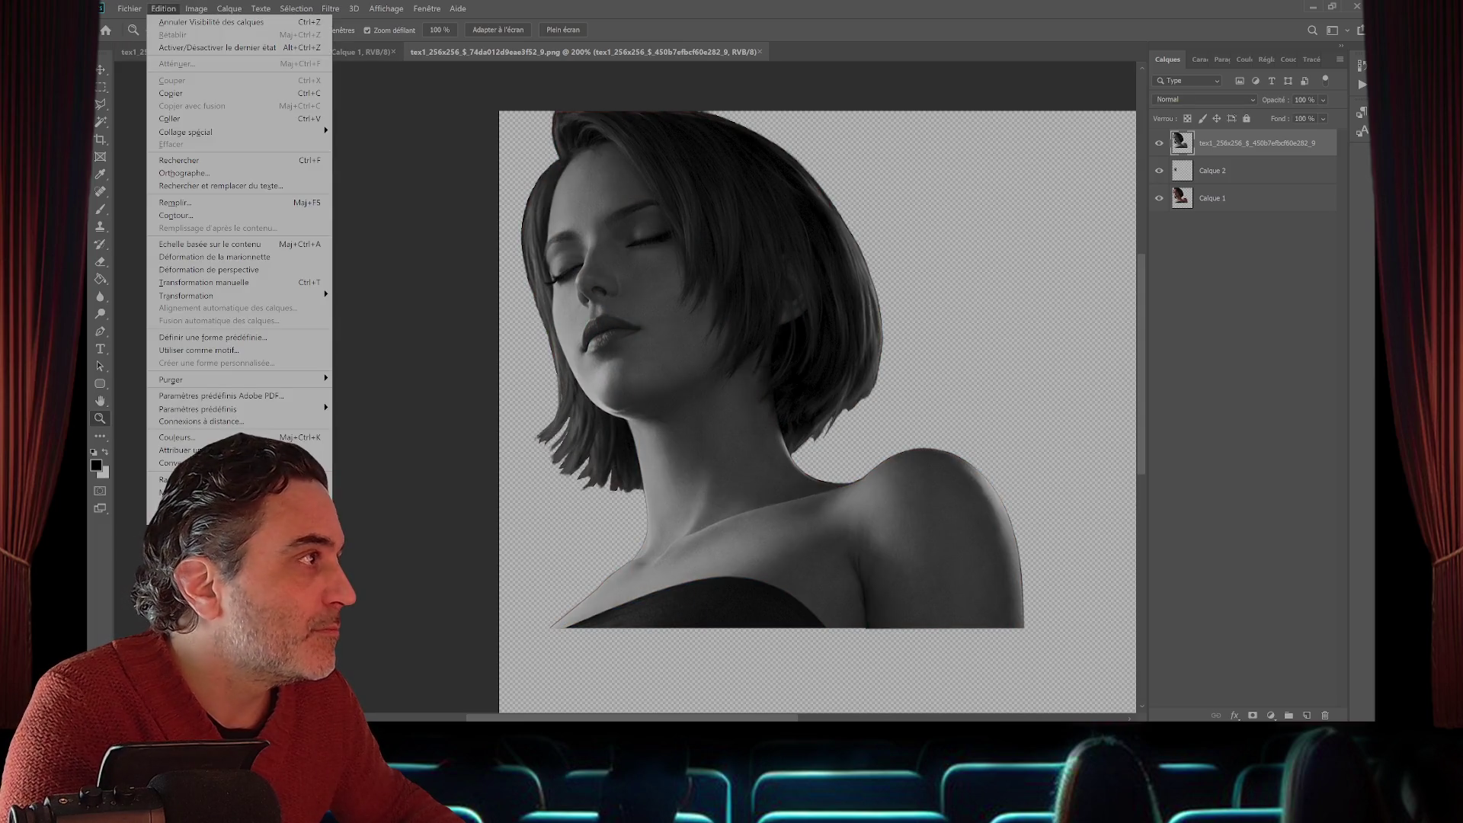
mouse_move(229, 295)
click(364, 312)
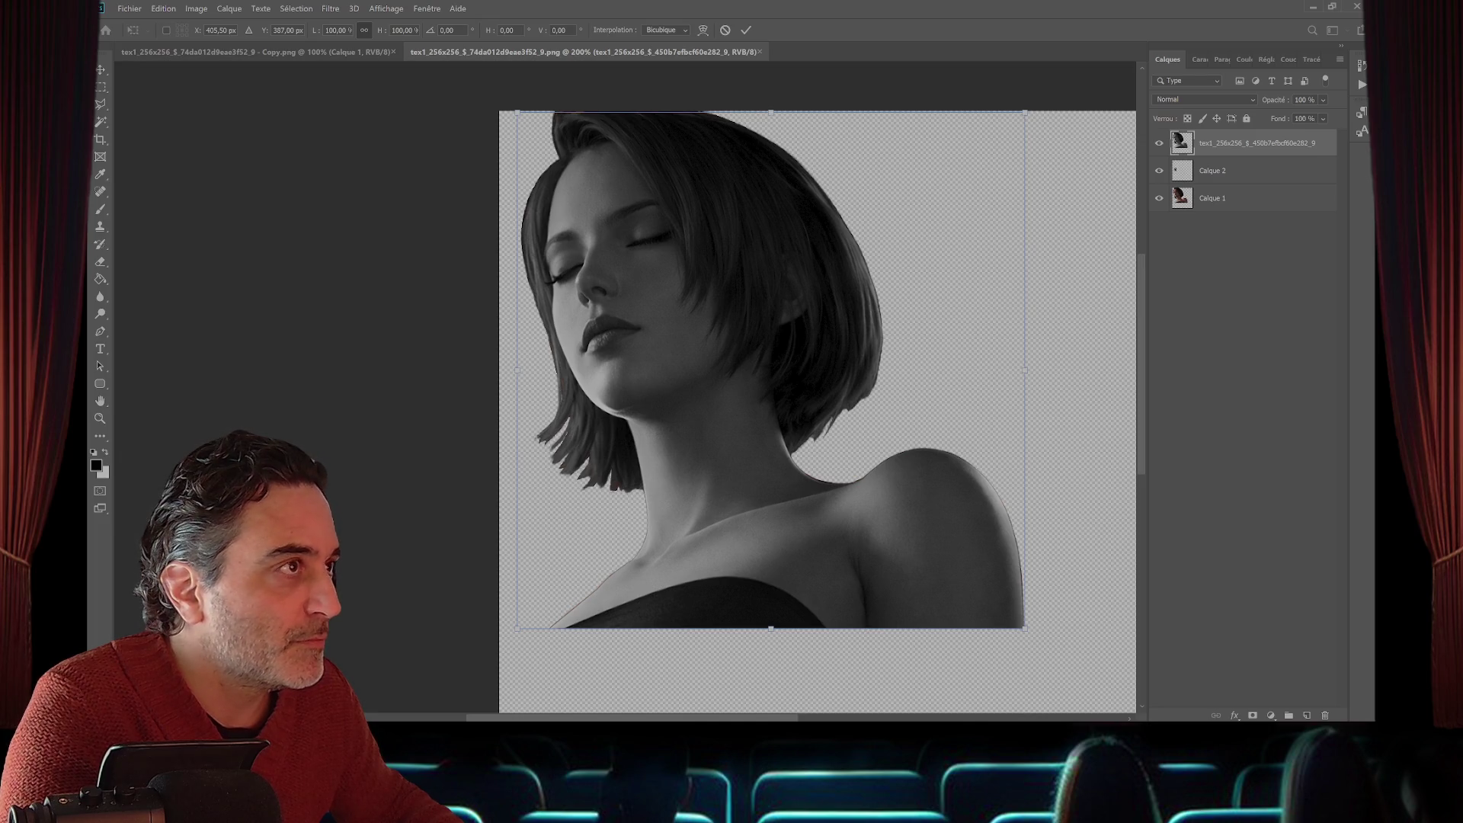
key(Return)
key(m)
- Scale the selected top strip up about 3 px, then hide the layer to compare
mouse_move(499, 112)
mouse_down()
mouse_move(792, 114)
mouse_move(850, 164)
mouse_move(850, 133)
mouse_up()
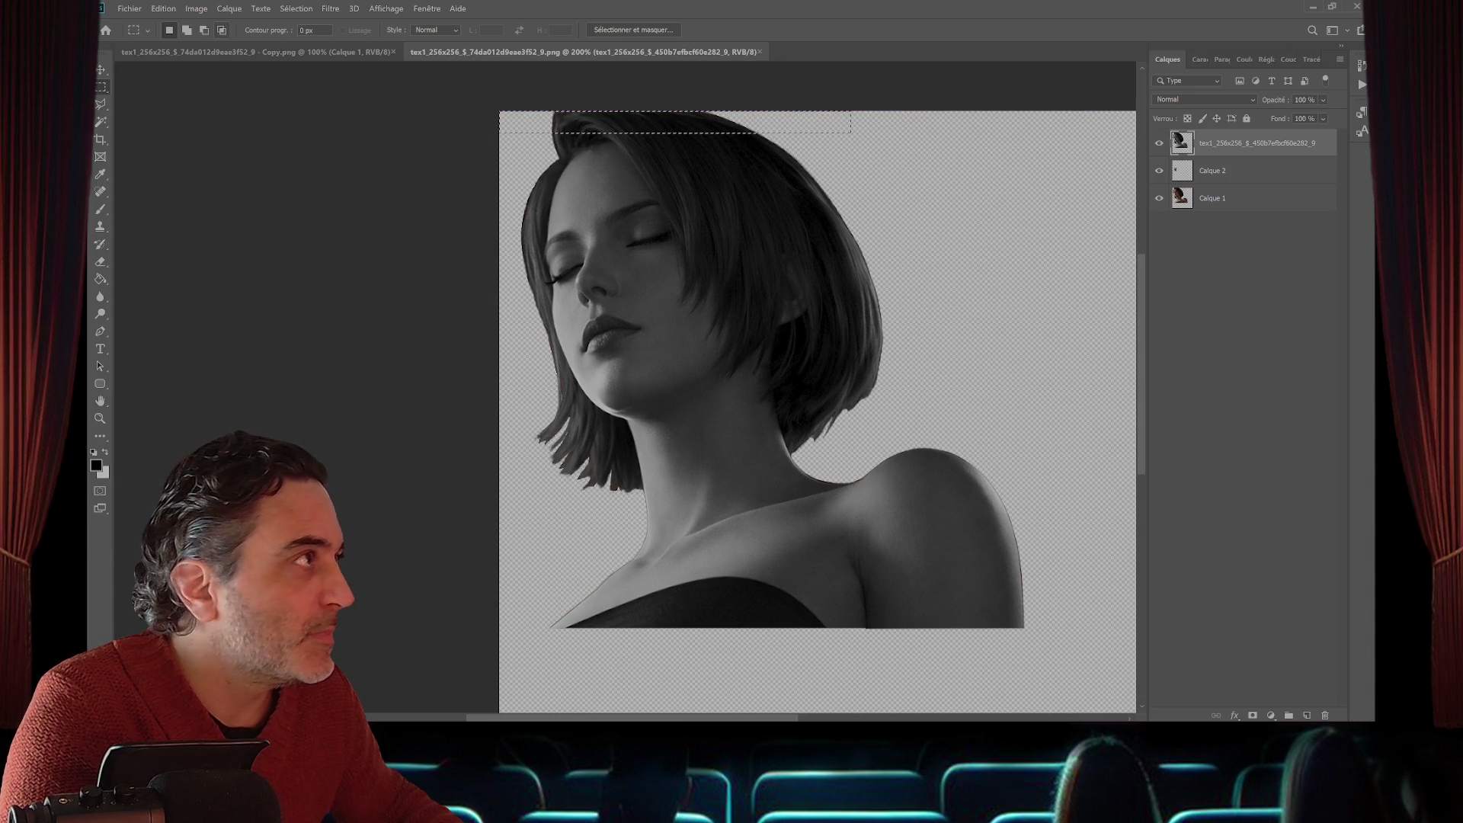
click(163, 8)
mouse_move(229, 292)
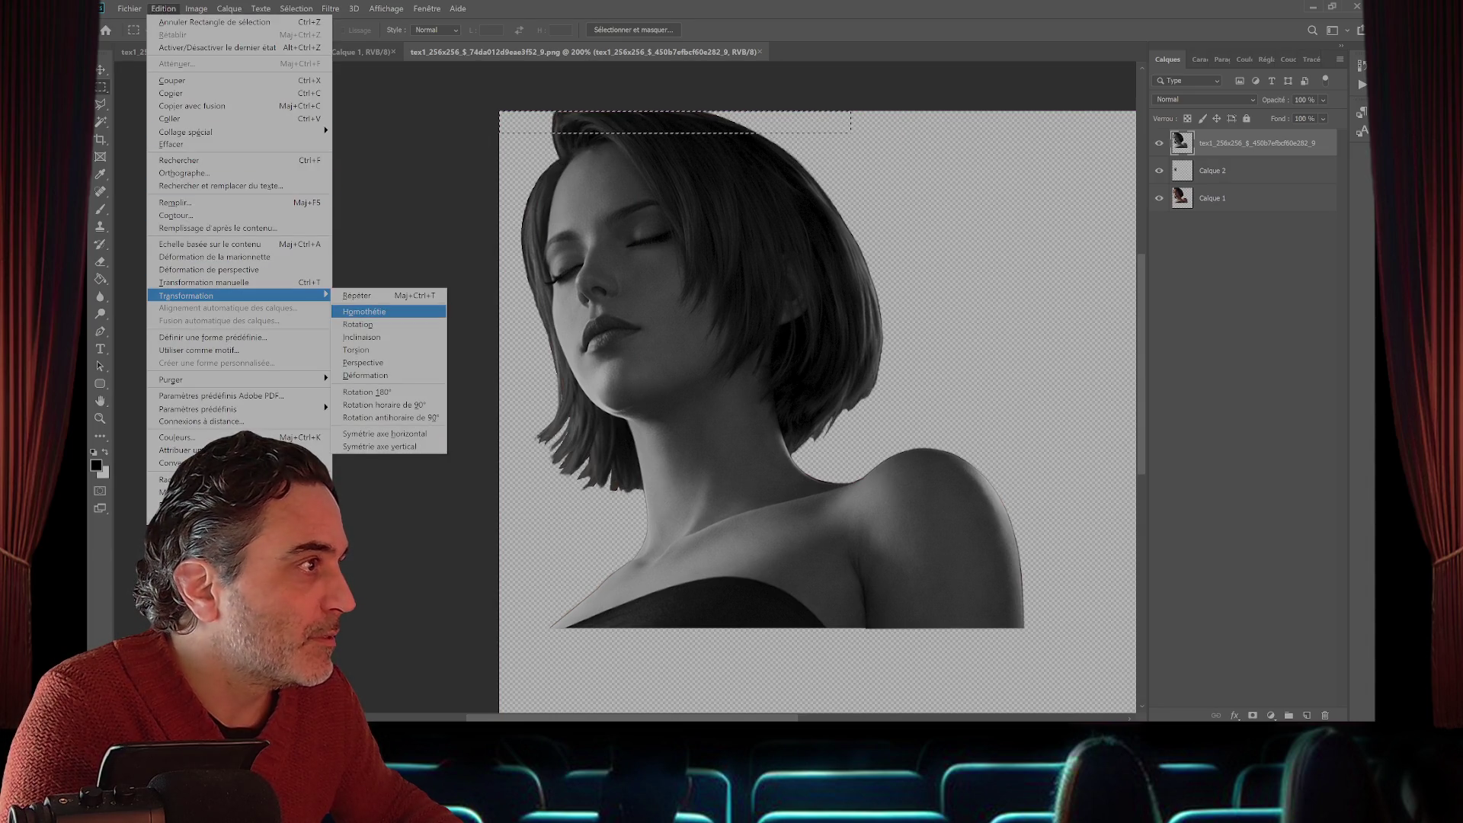
click(365, 311)
drag(674, 112, 674, 109)
key(Return)
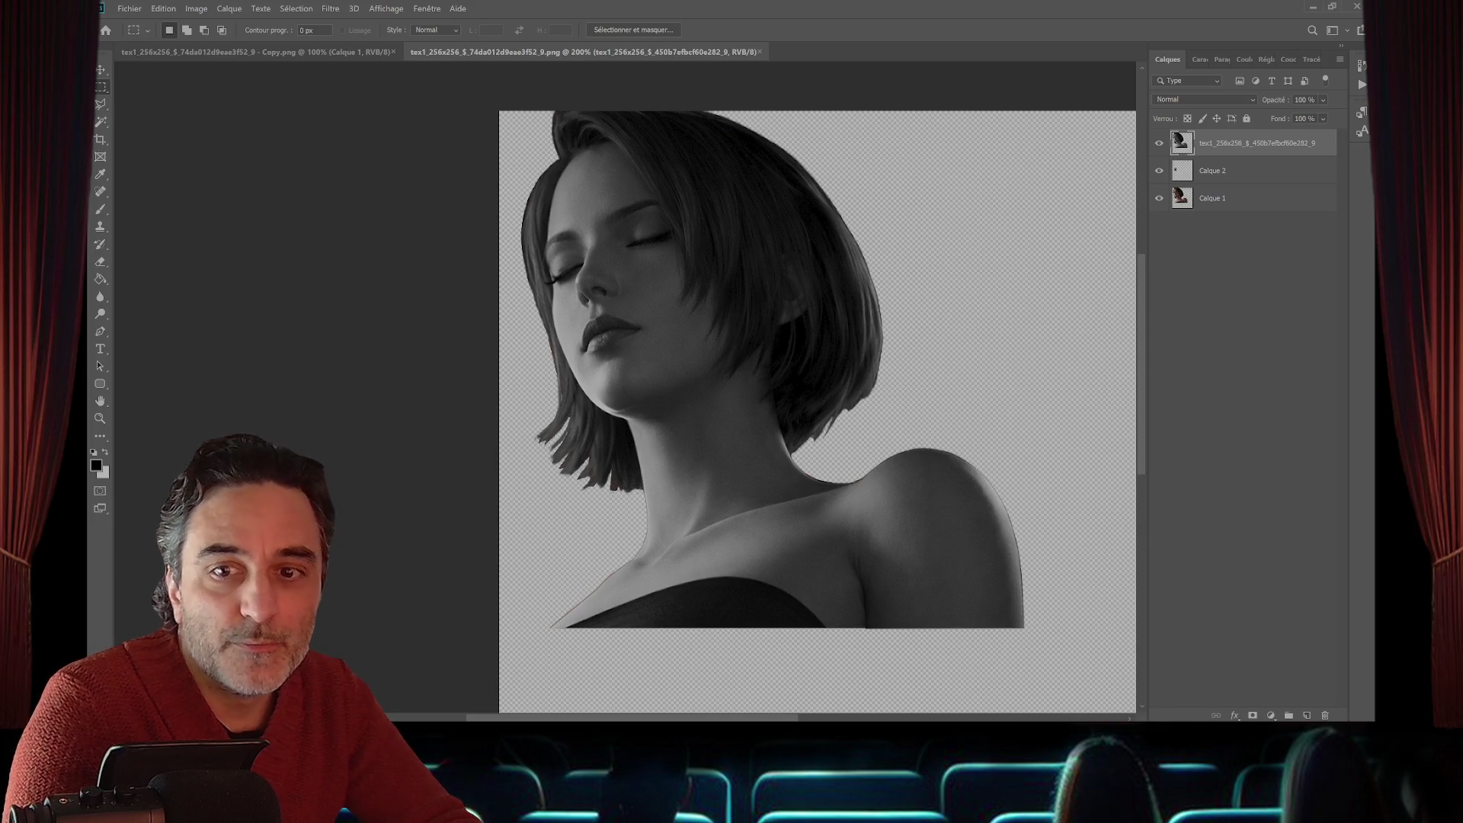
key(ctrl+comma)
key(ctrl+comma)
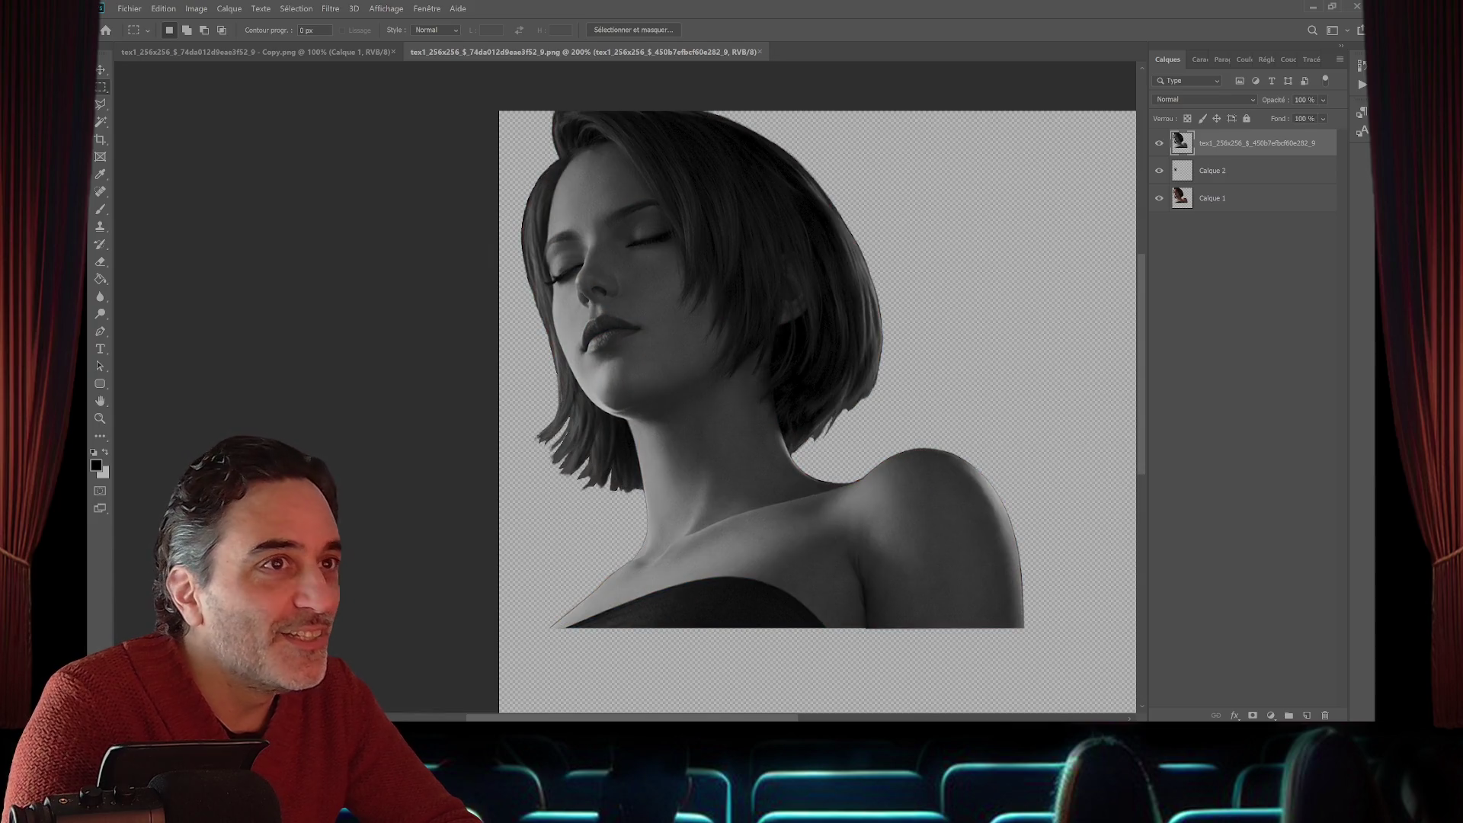
- Merge the greyscale layer with Calque 2 and delete the hidden Calque 1
click(1212, 170)
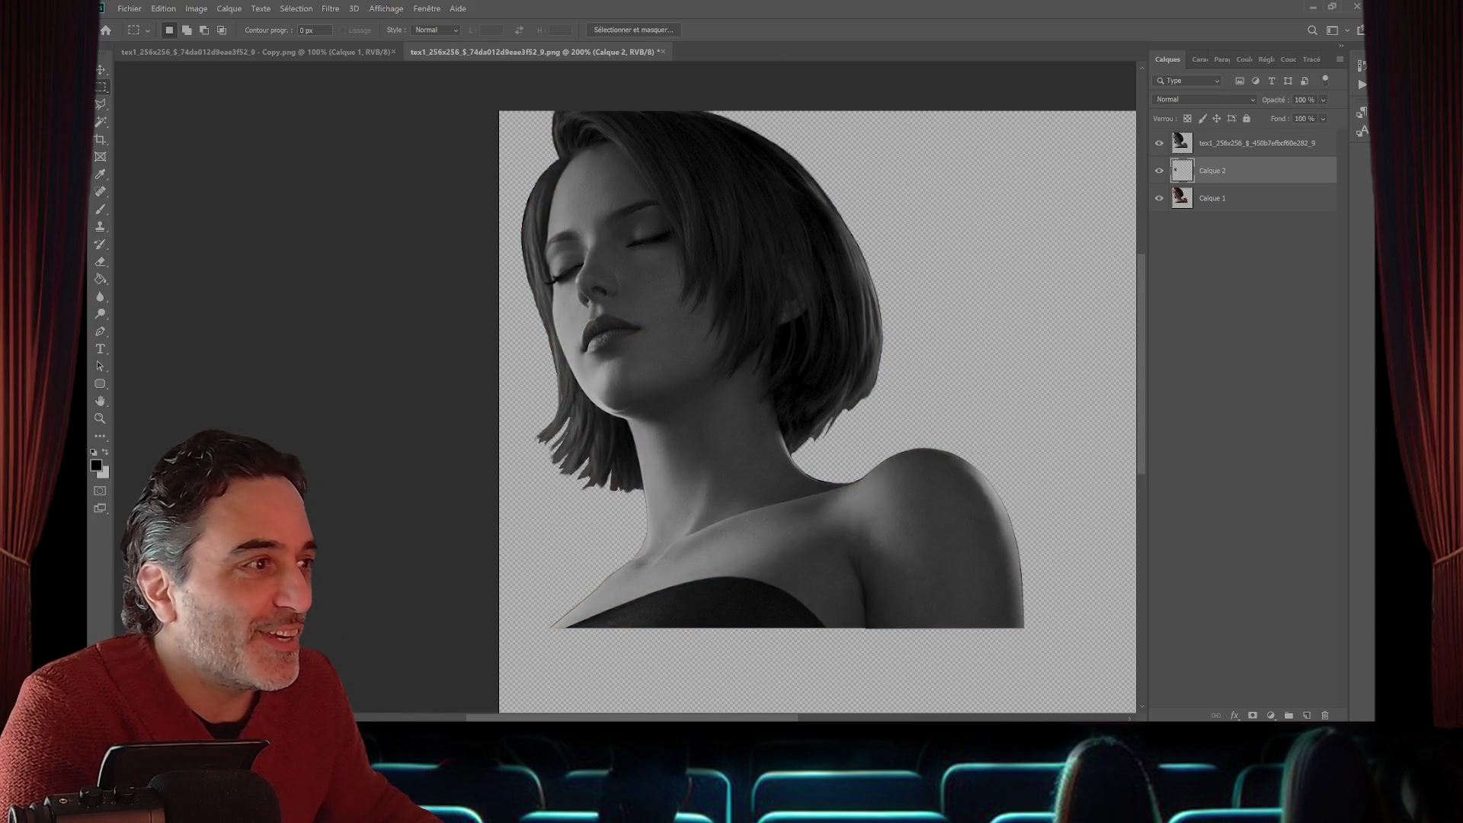
shift+click(1250, 143)
right_click(1250, 145)
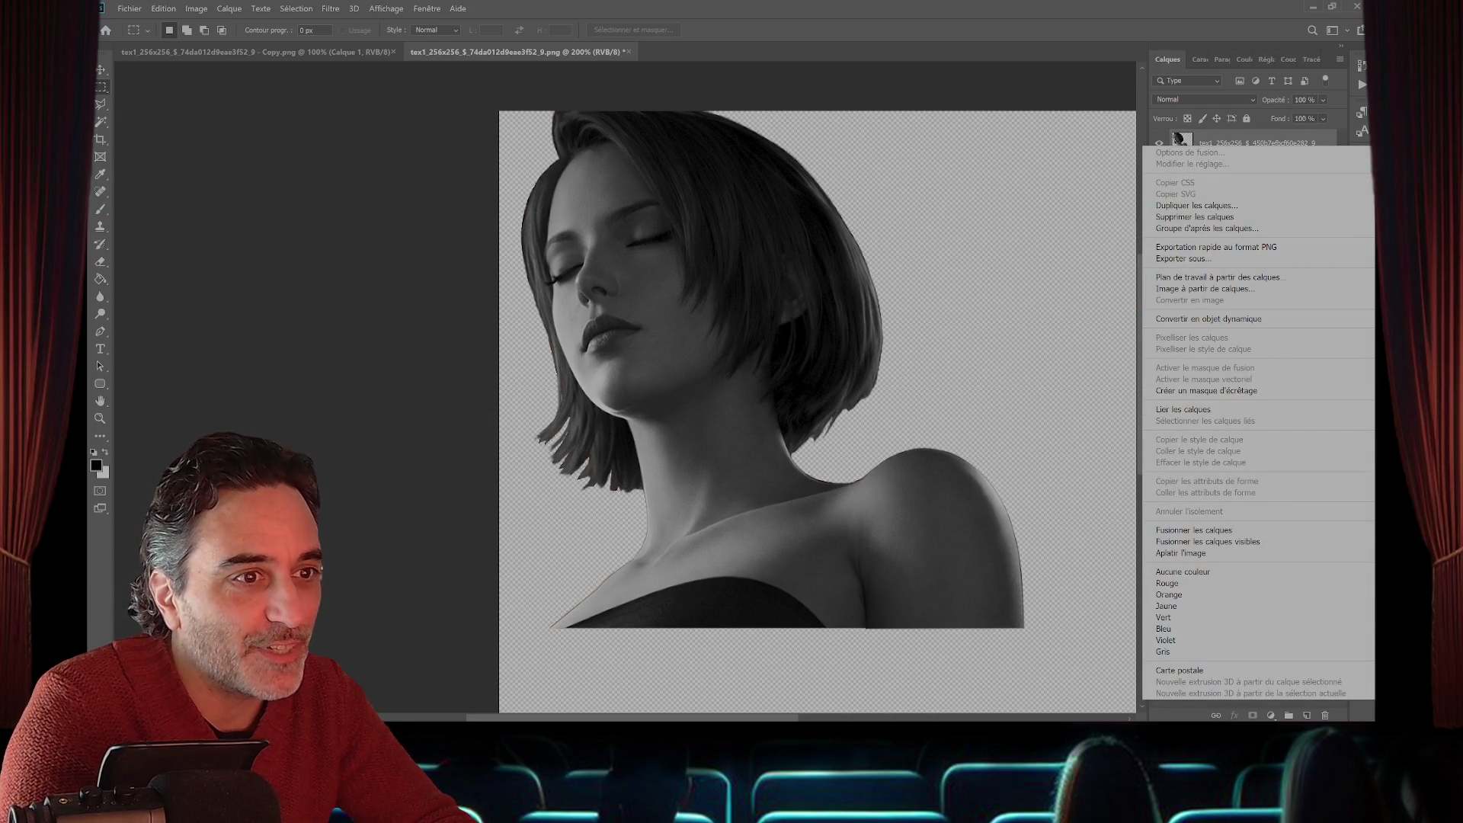
click(1195, 530)
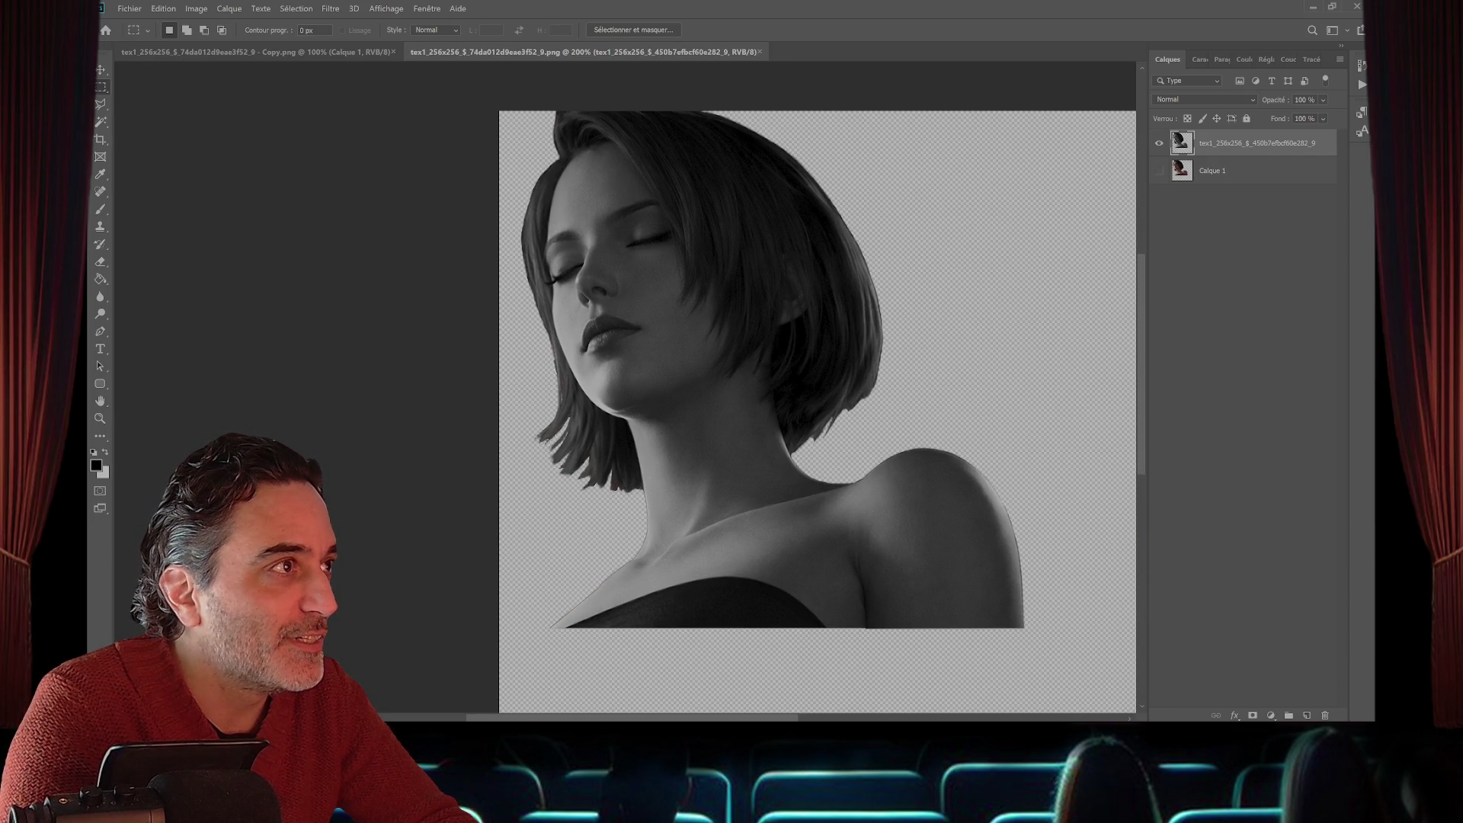
click(1250, 170)
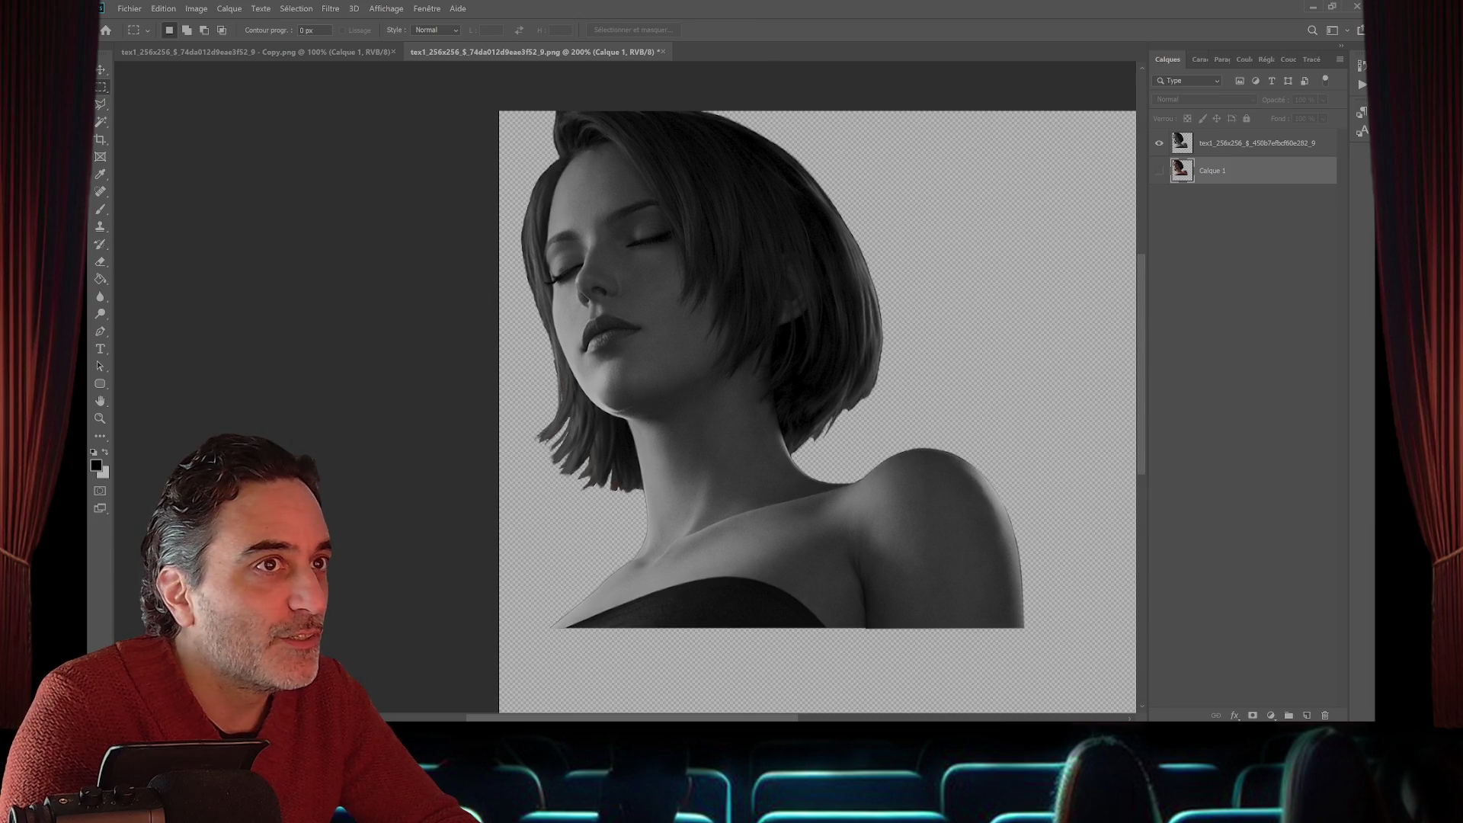
key(Delete)
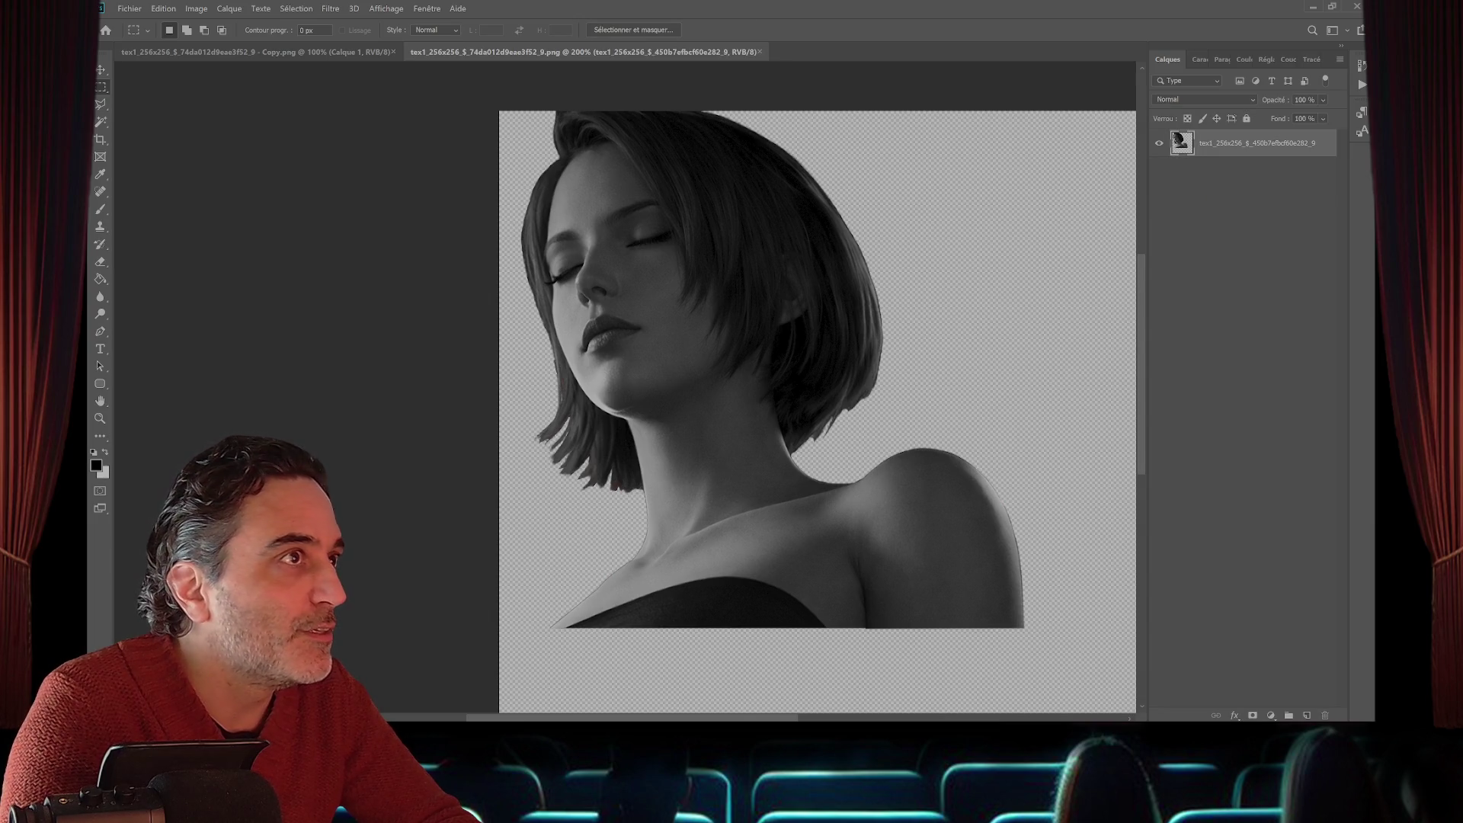
- Close the edited texture document, answering the save prompt, then close the remaining copy
key(ctrl+q)
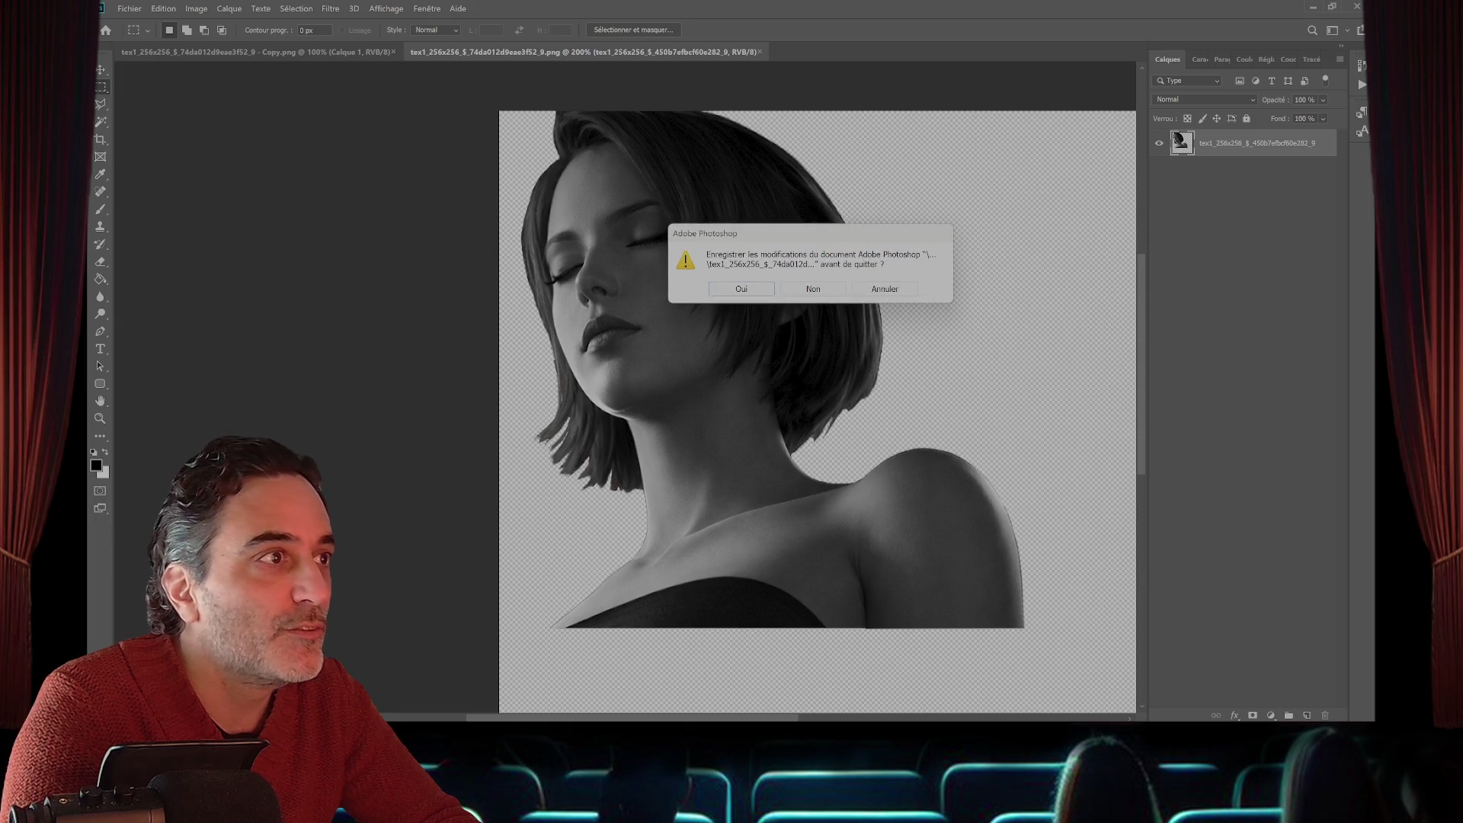
key(n)
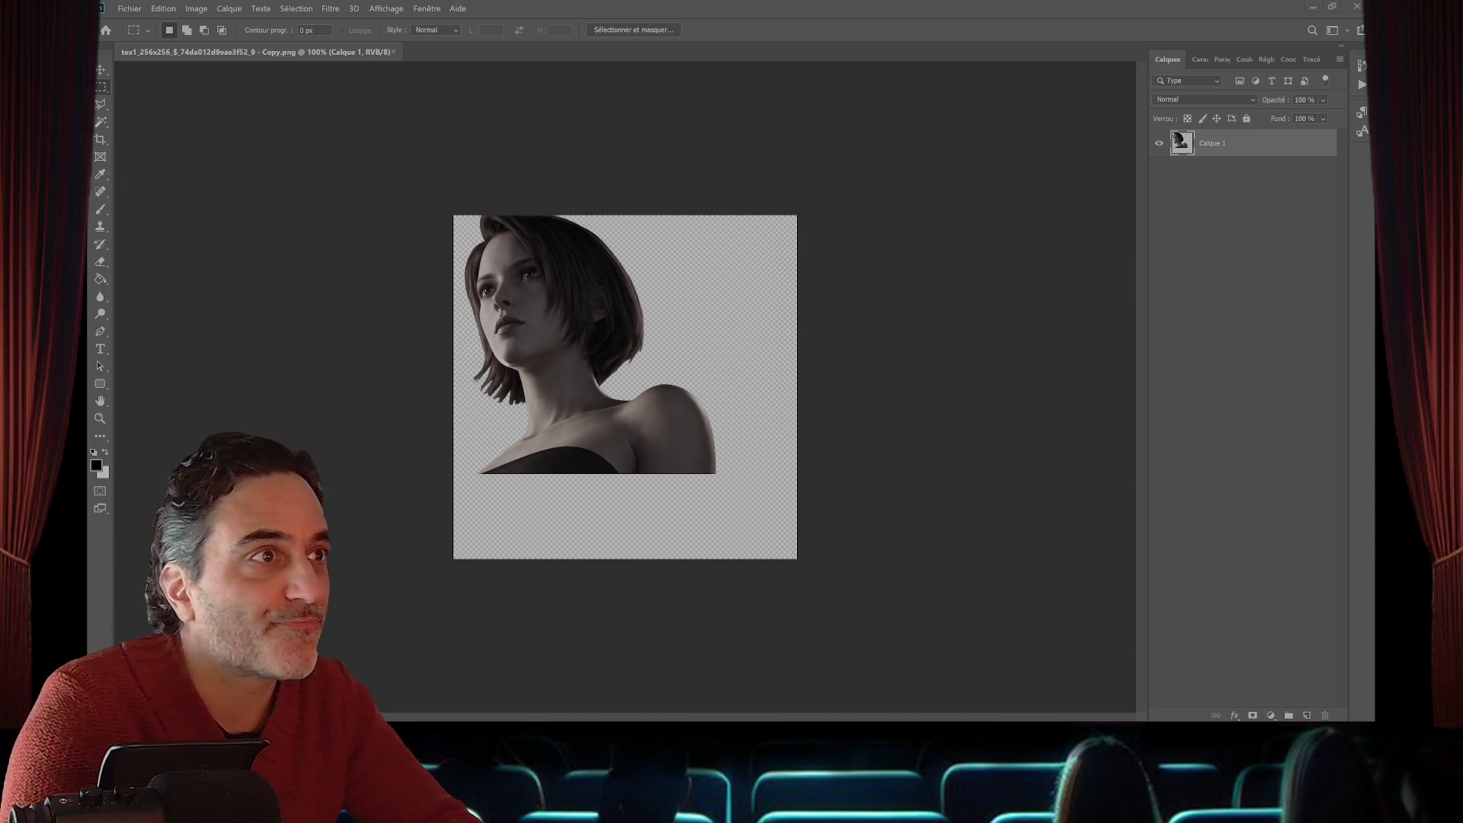
key(ctrl+w)
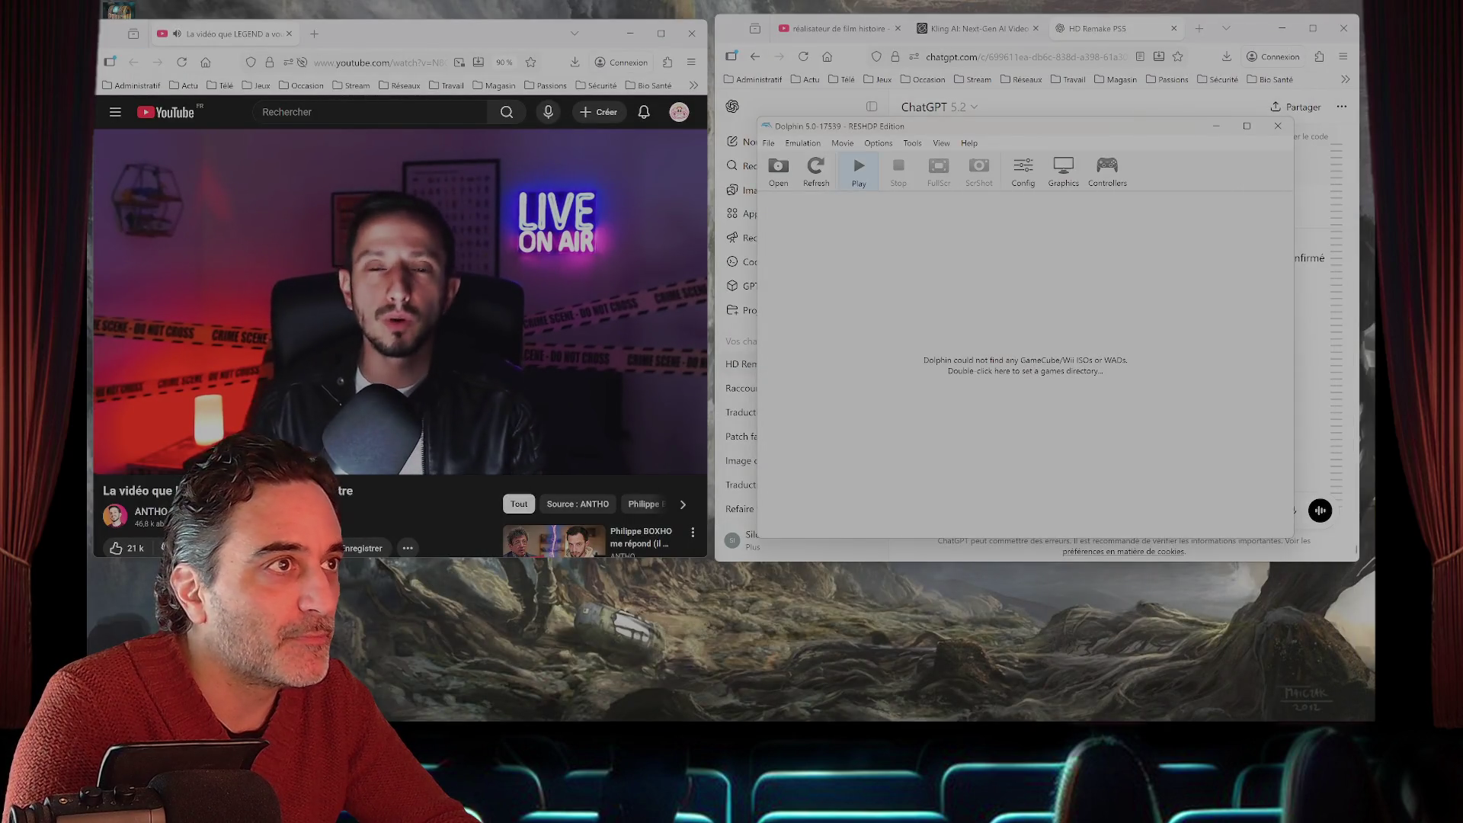
- Launch Resident Evil 3 - Nemesis.iso, start a Nouvelle partie on Niveau Facile, and go fullscreen
key(ctrl+o)
mouse_move(895, 708)
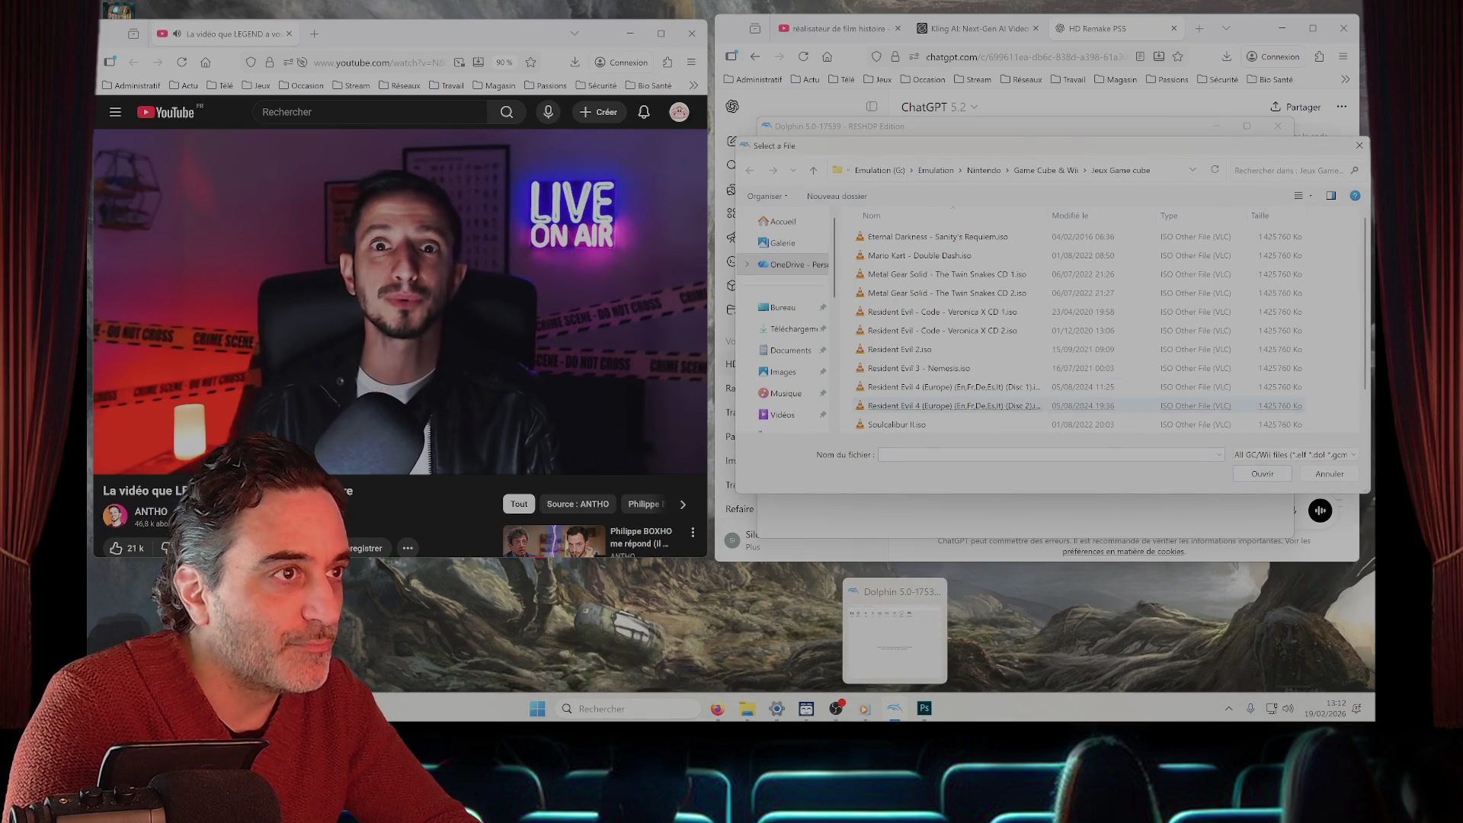
double_click(945, 386)
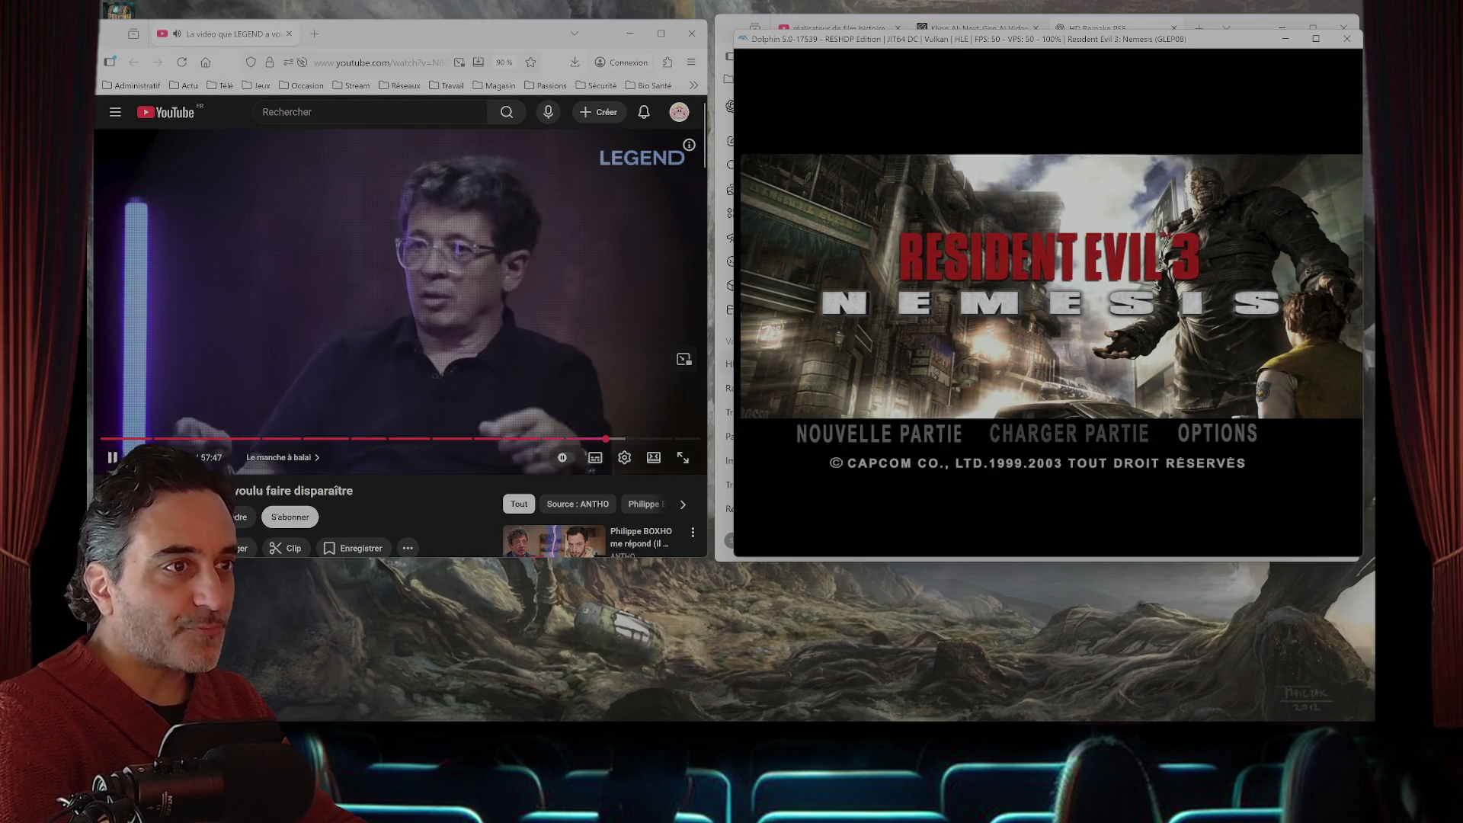
key(Return)
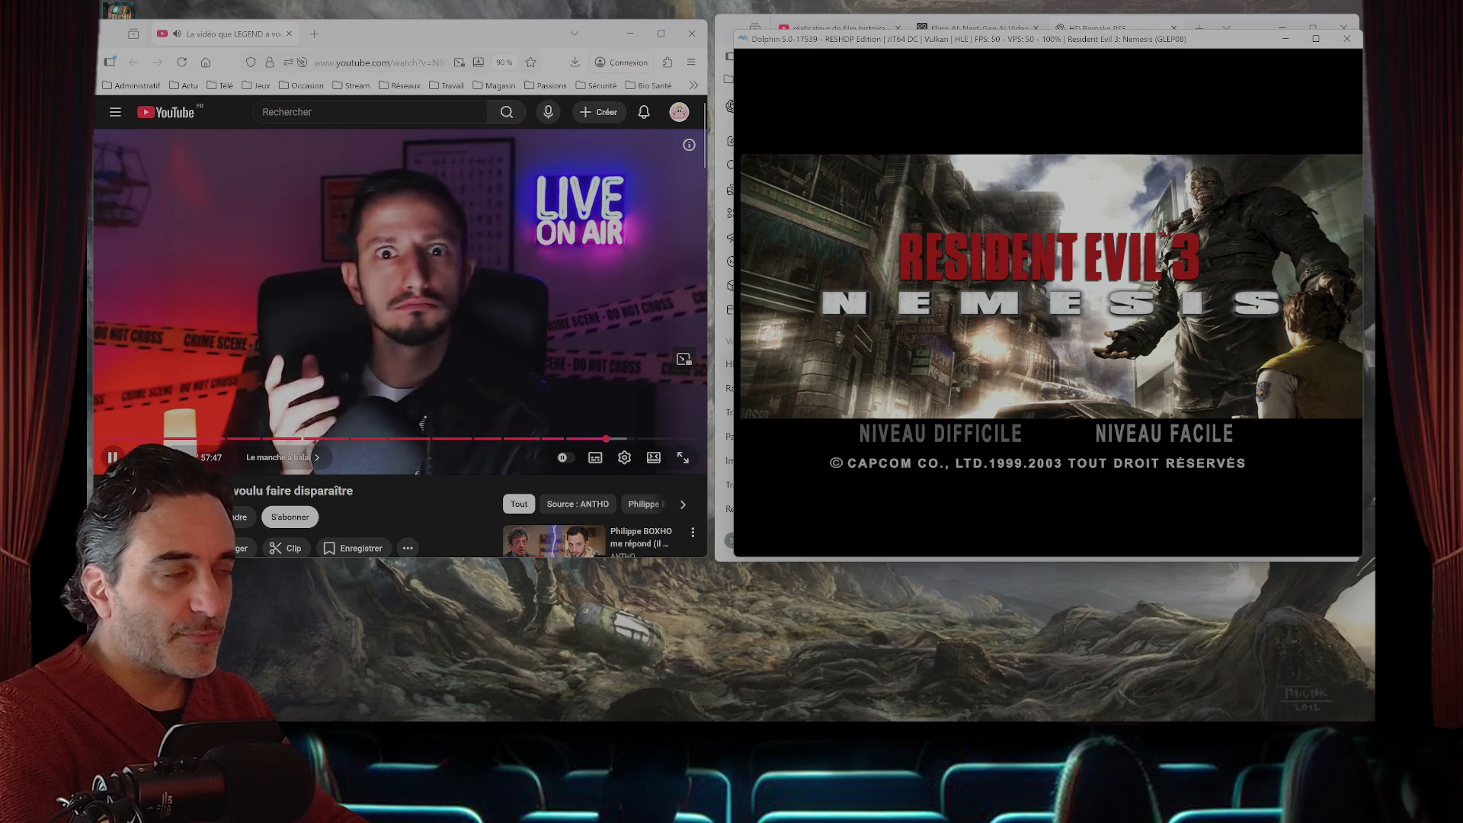
key(Return)
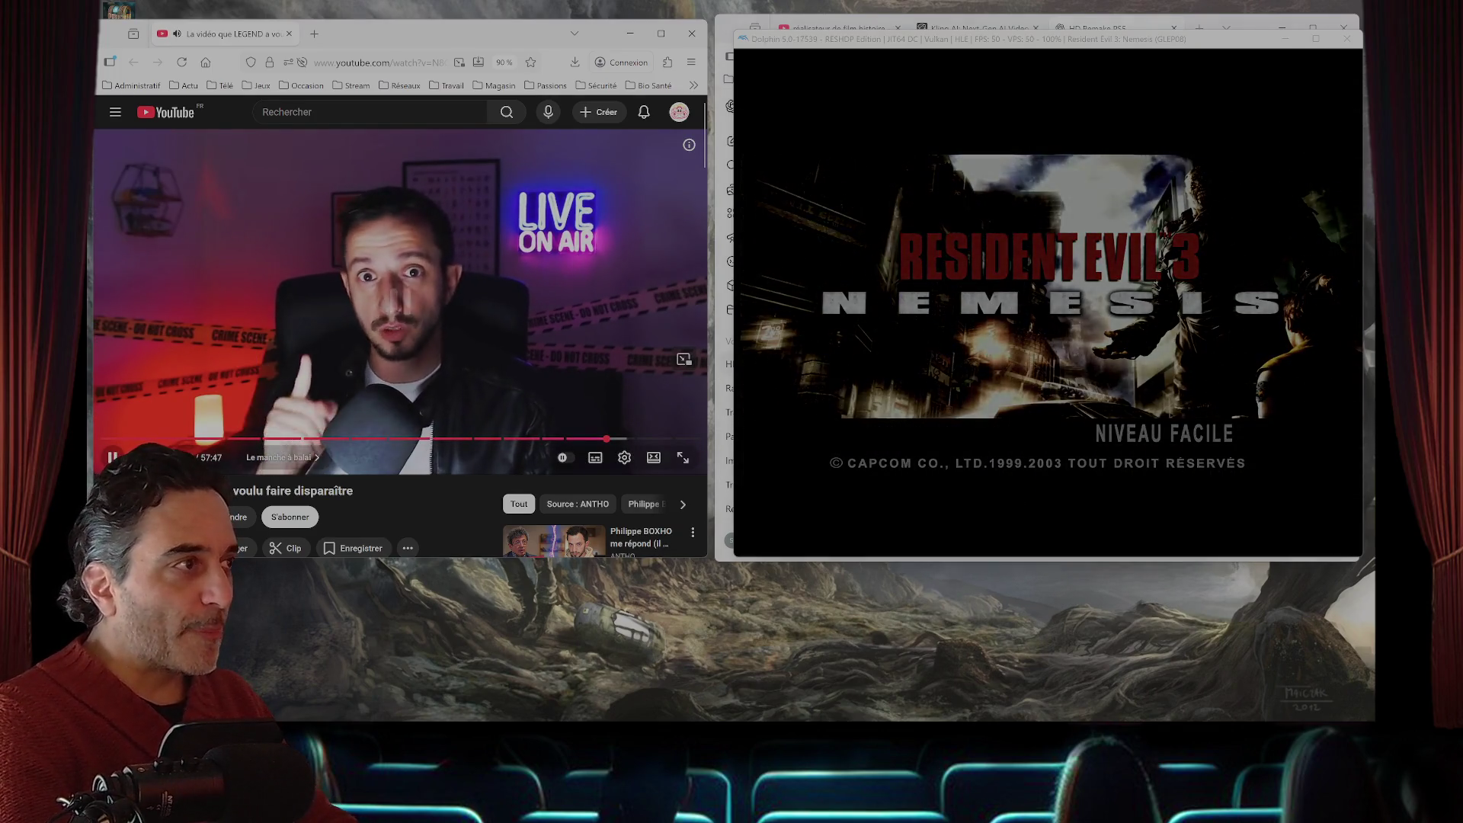
key(super+Up)
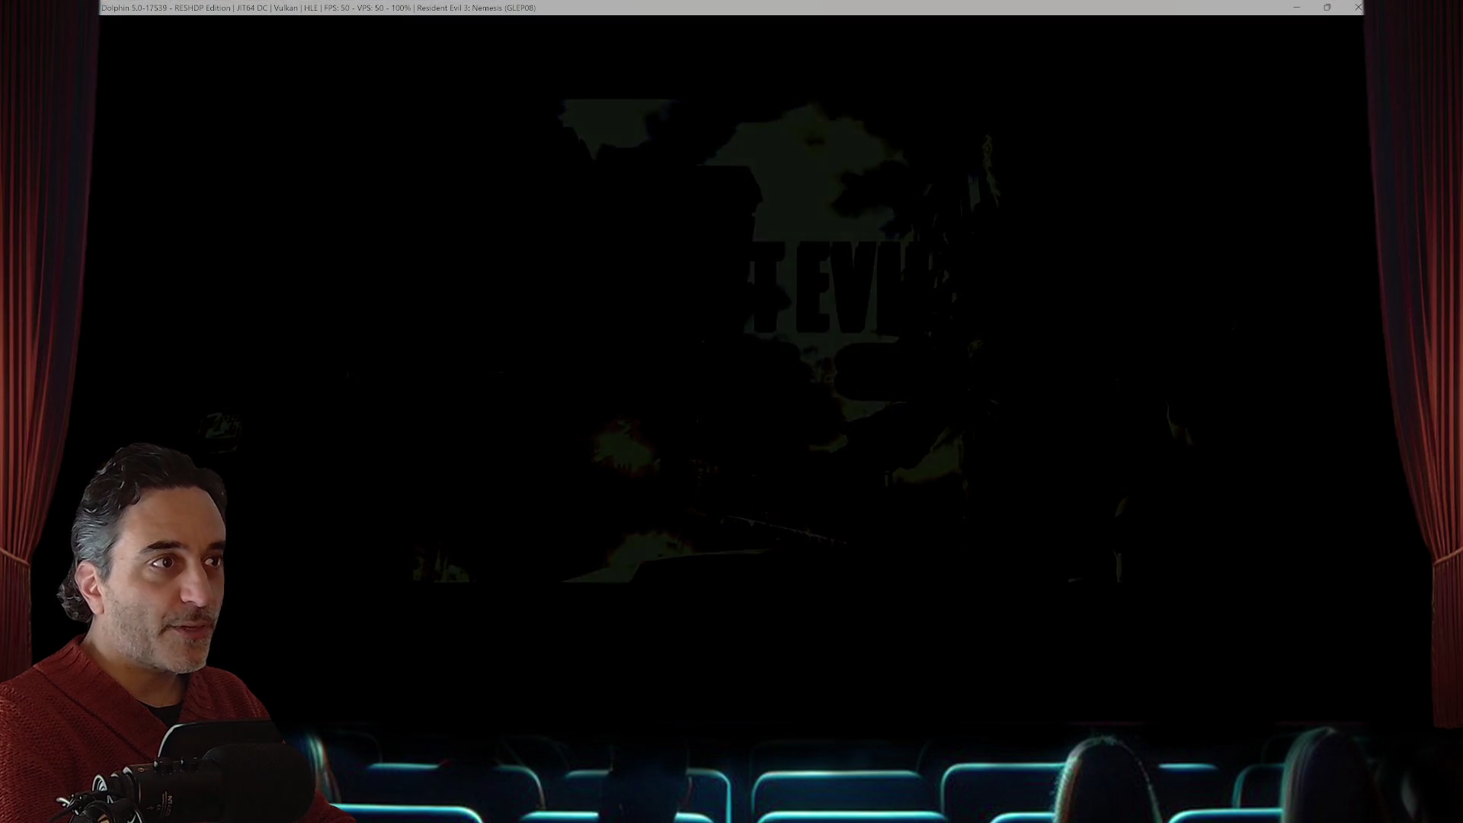
- Return the game to windowed mode after the intro and confirm stopping the emulation
key(super+Down)
click(359, 359)
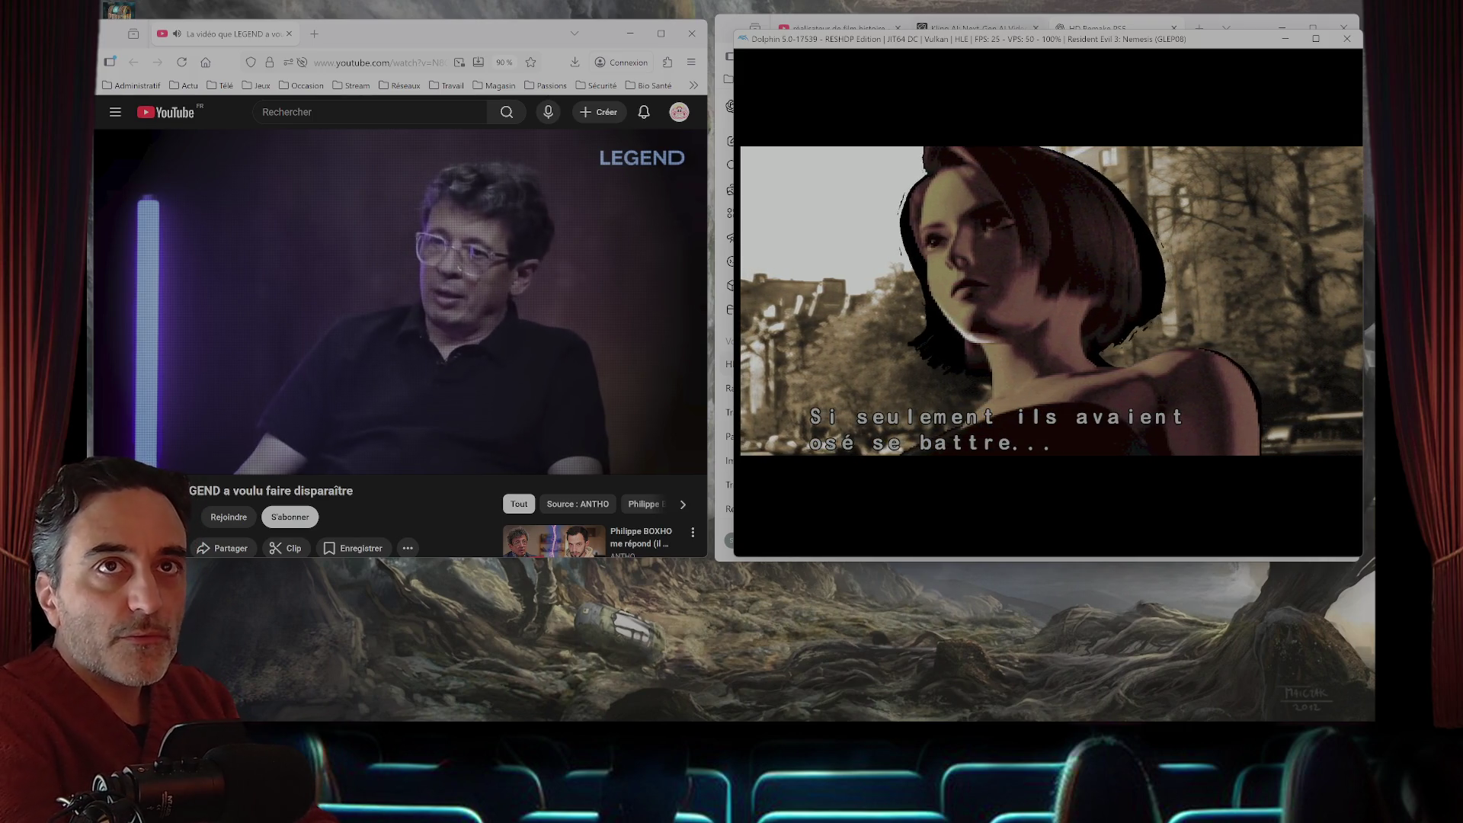
click(1346, 38)
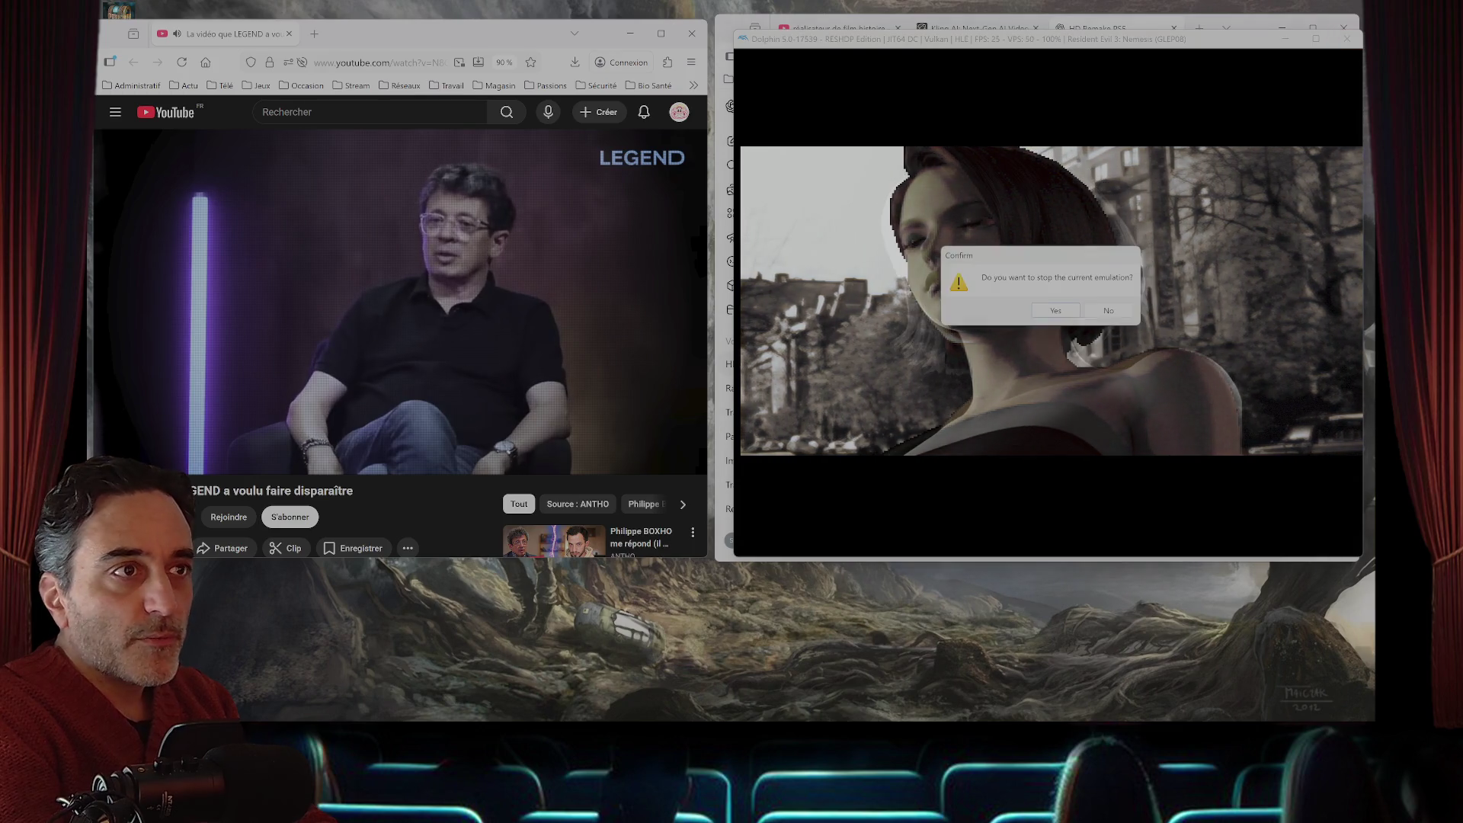
key(Return)
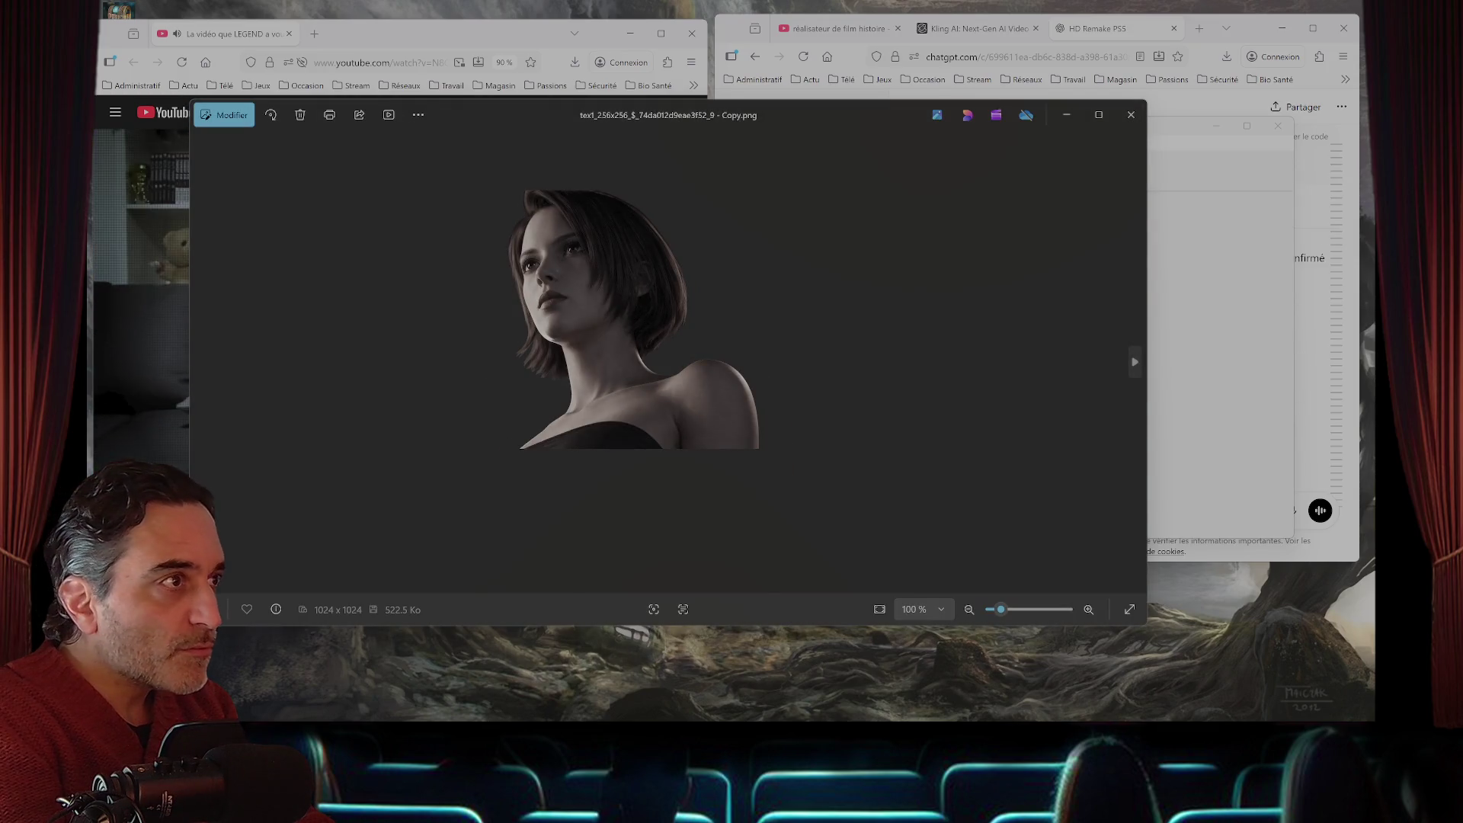
- Close the Photos viewer showing Jill's 1024x1024 texture copy
click(1131, 115)
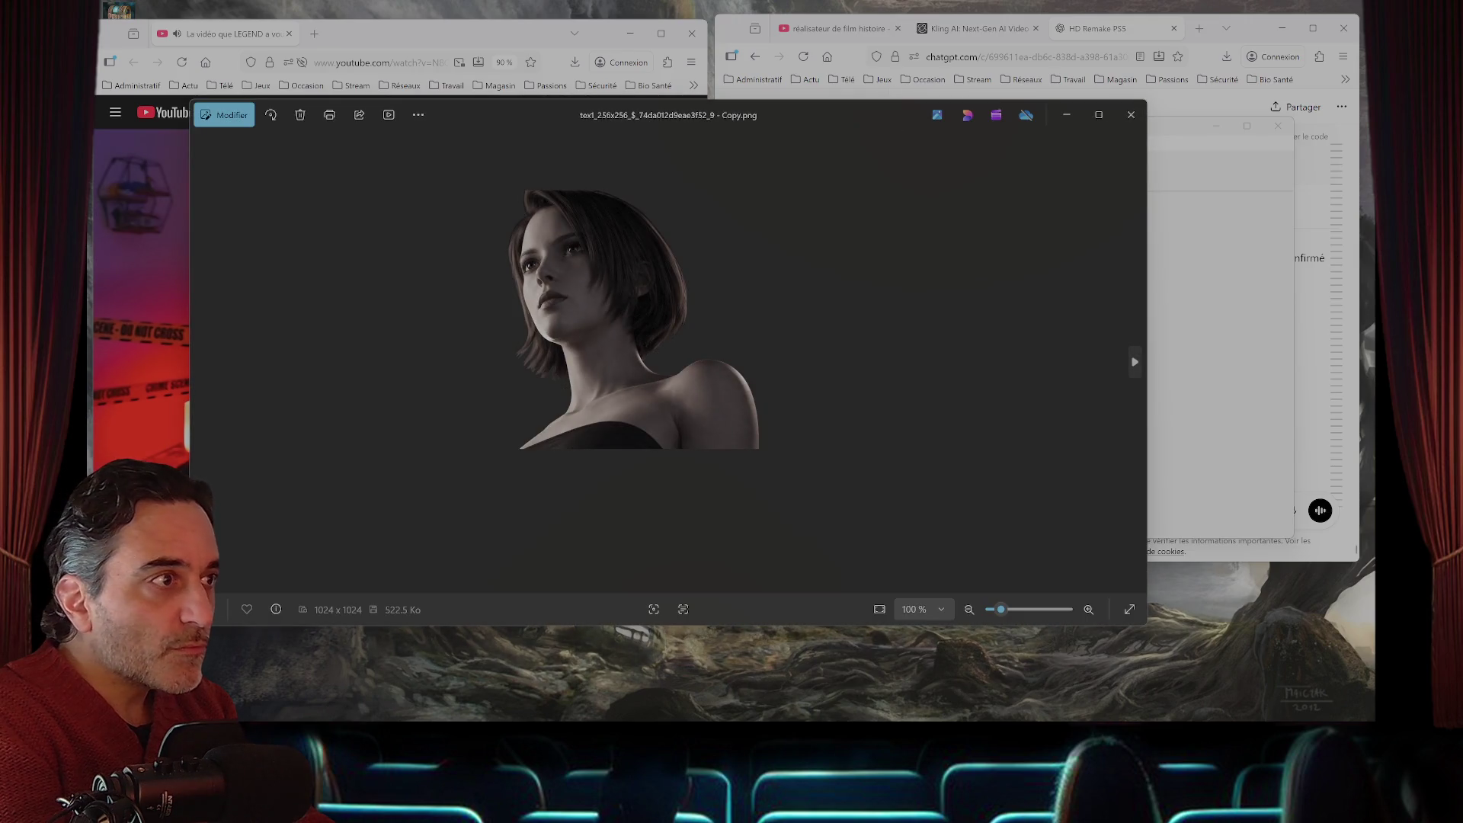
click(1131, 115)
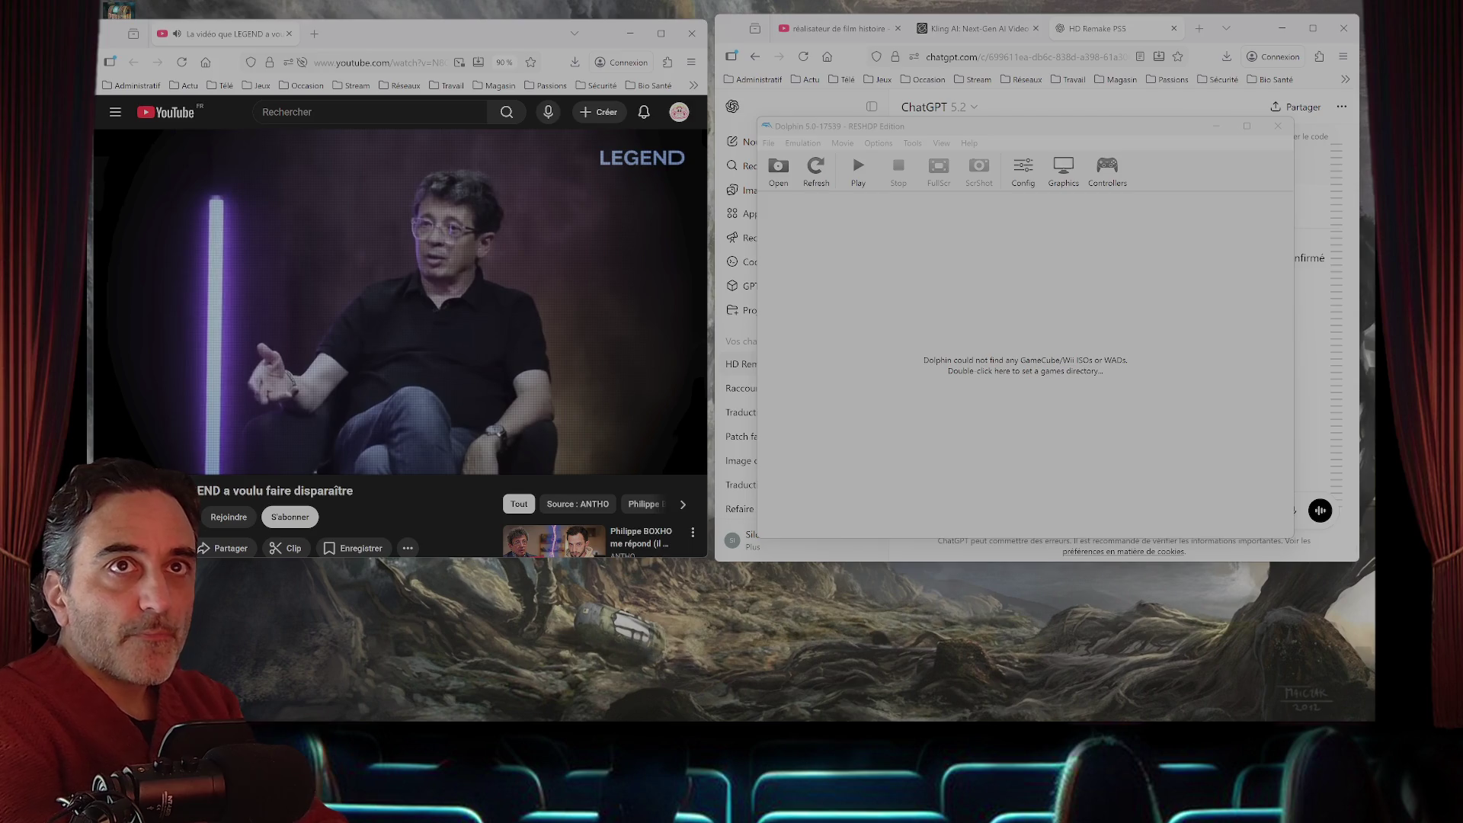
- Relaunch Resident Evil 3 - Nemesis.iso and choose Nouvelle partie
key(ctrl+o)
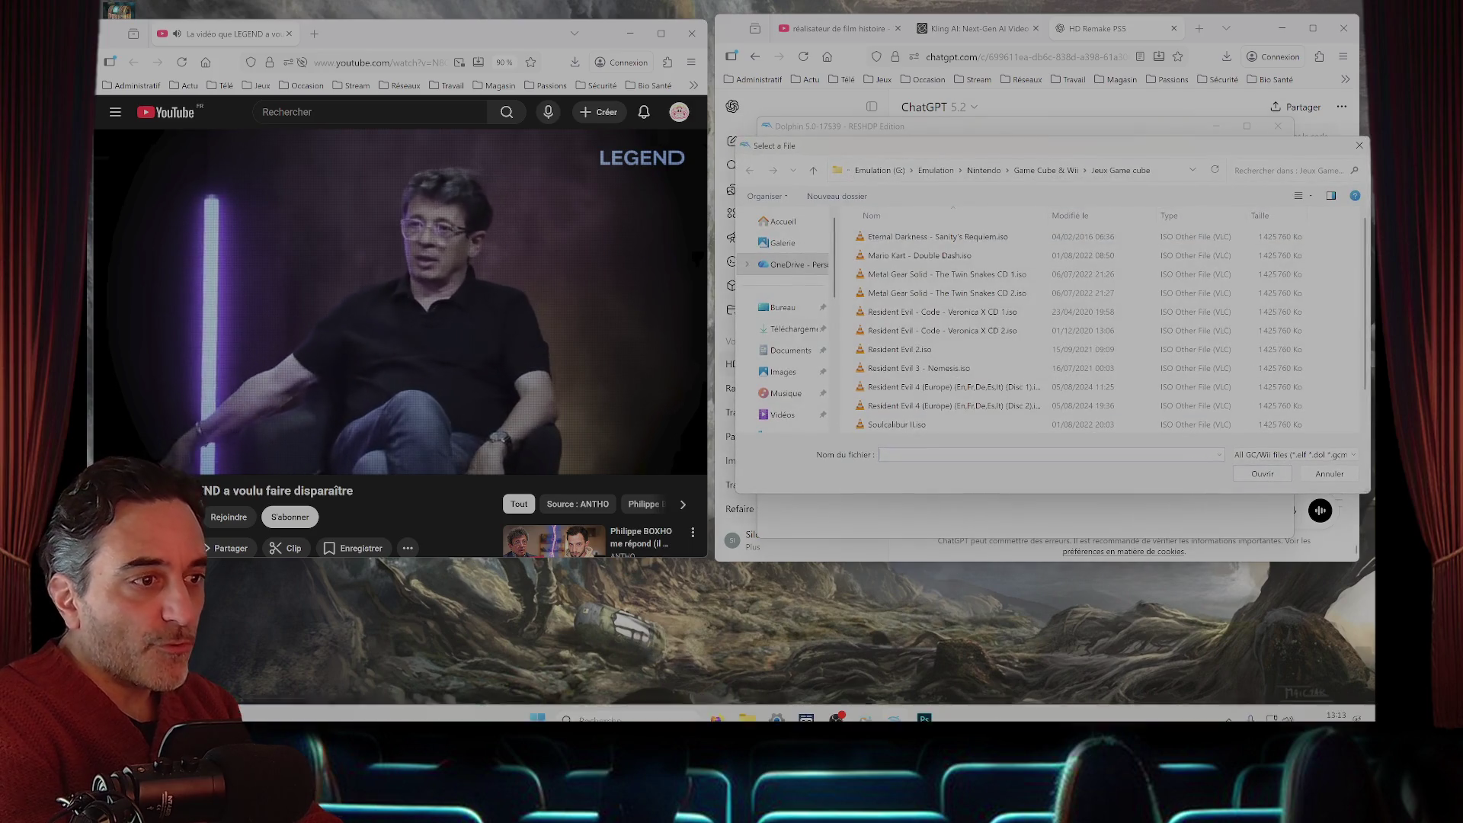
double_click(948, 368)
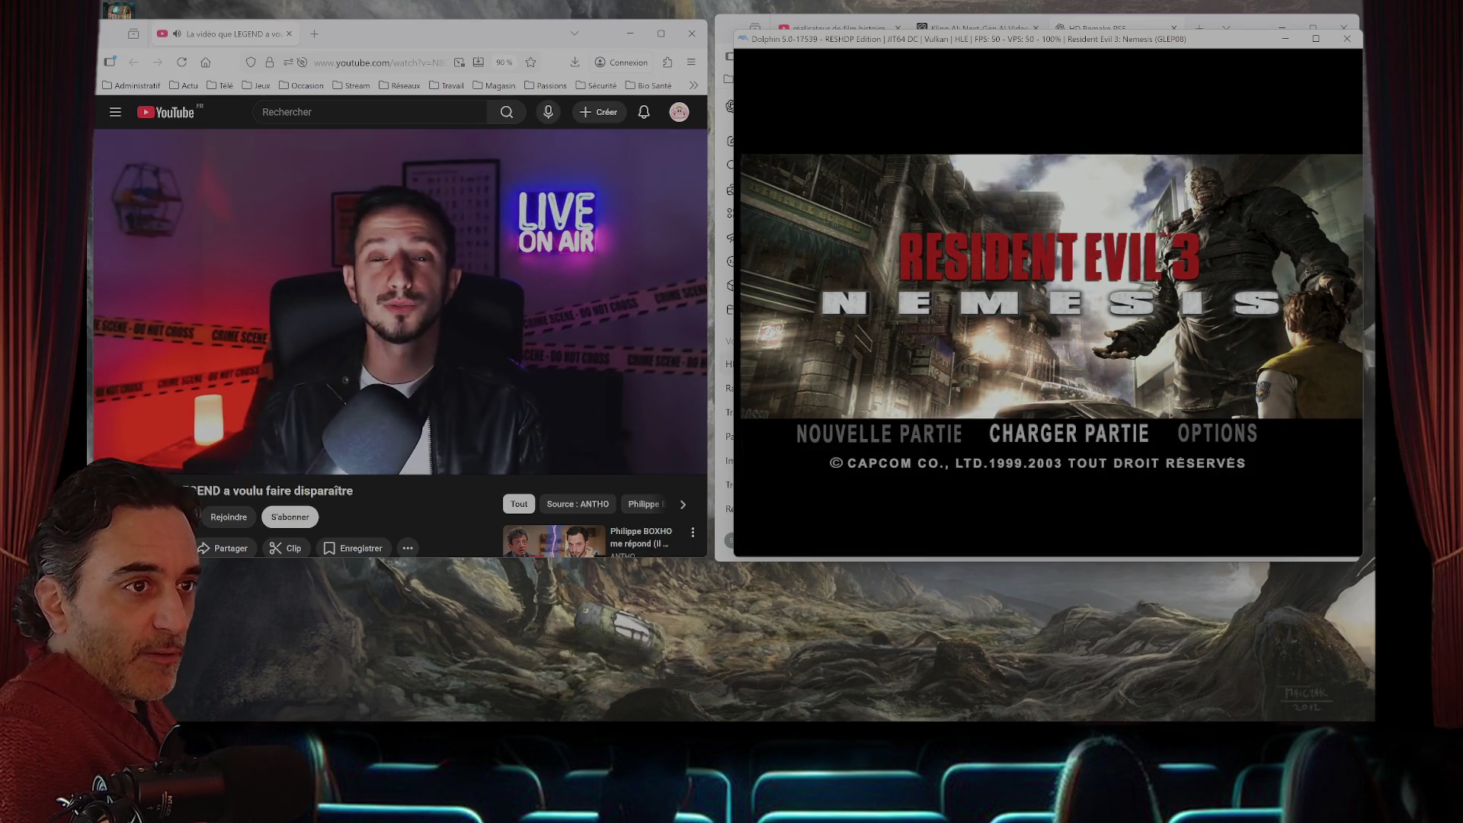
key(Return)
key(Return)
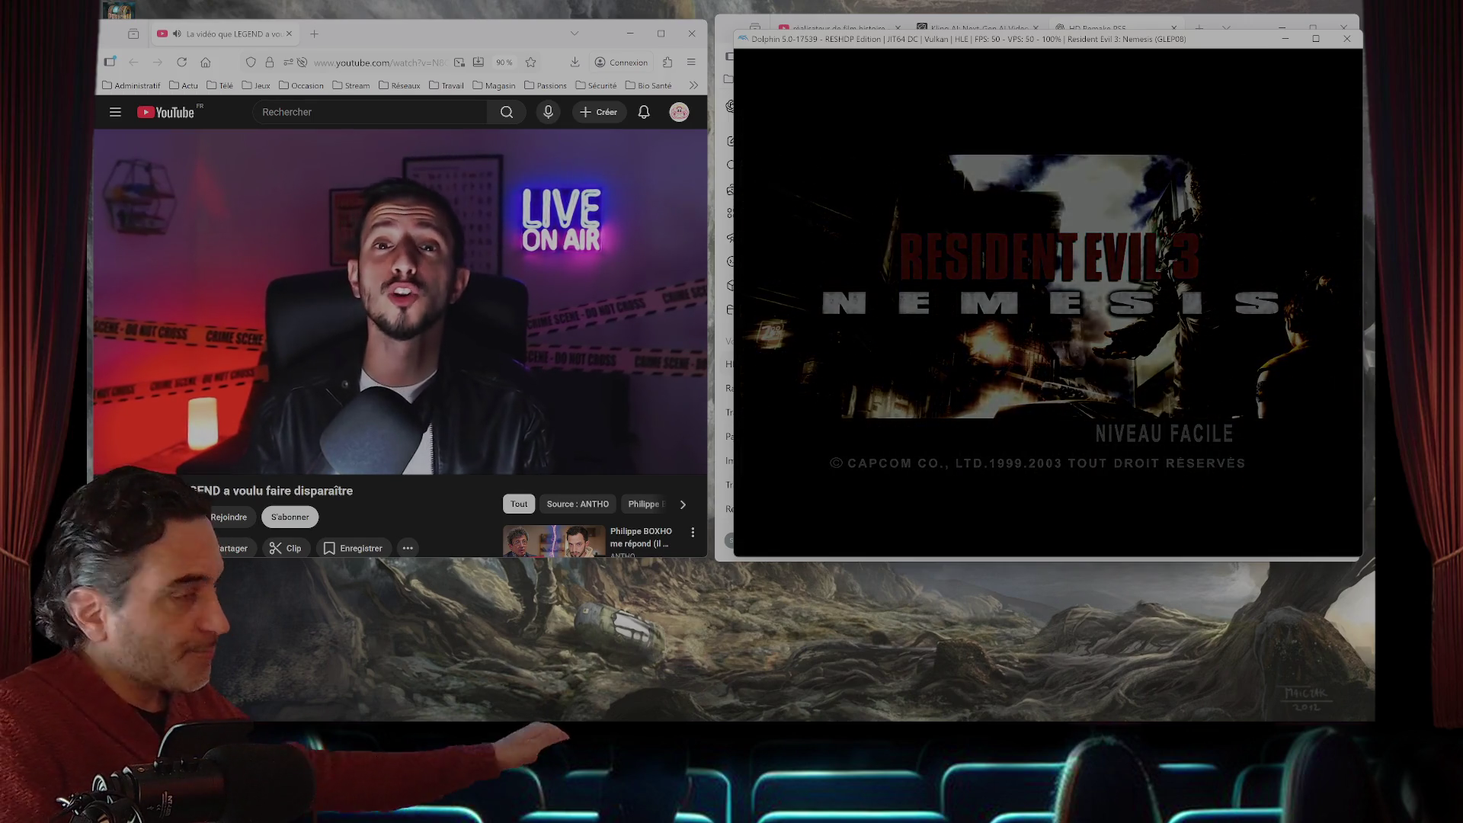
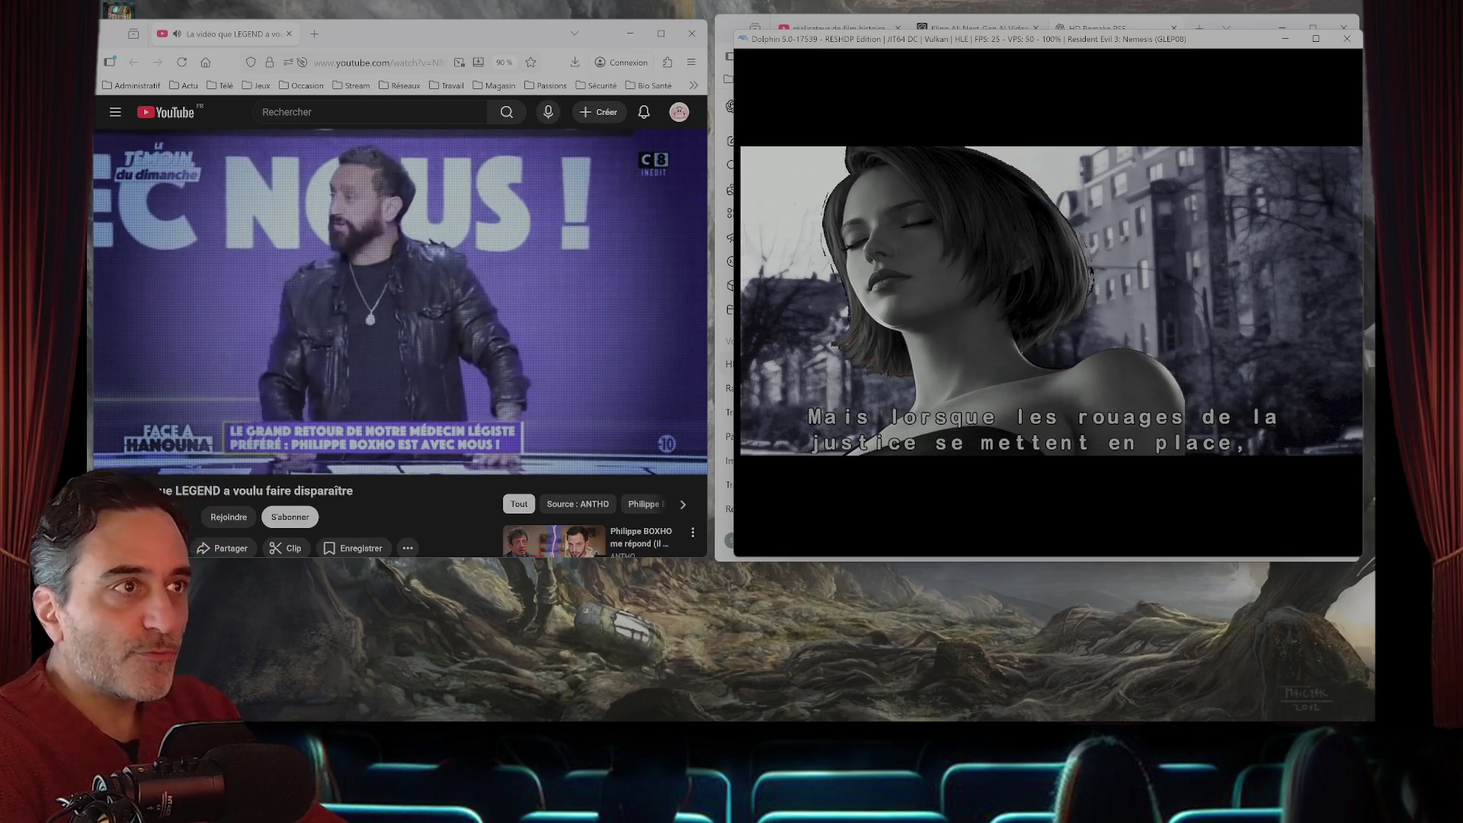
- Stop the Resident Evil 3: Nemesis emulation in Dolphin and confirm the stop prompt
key(Escape)
key(Return)
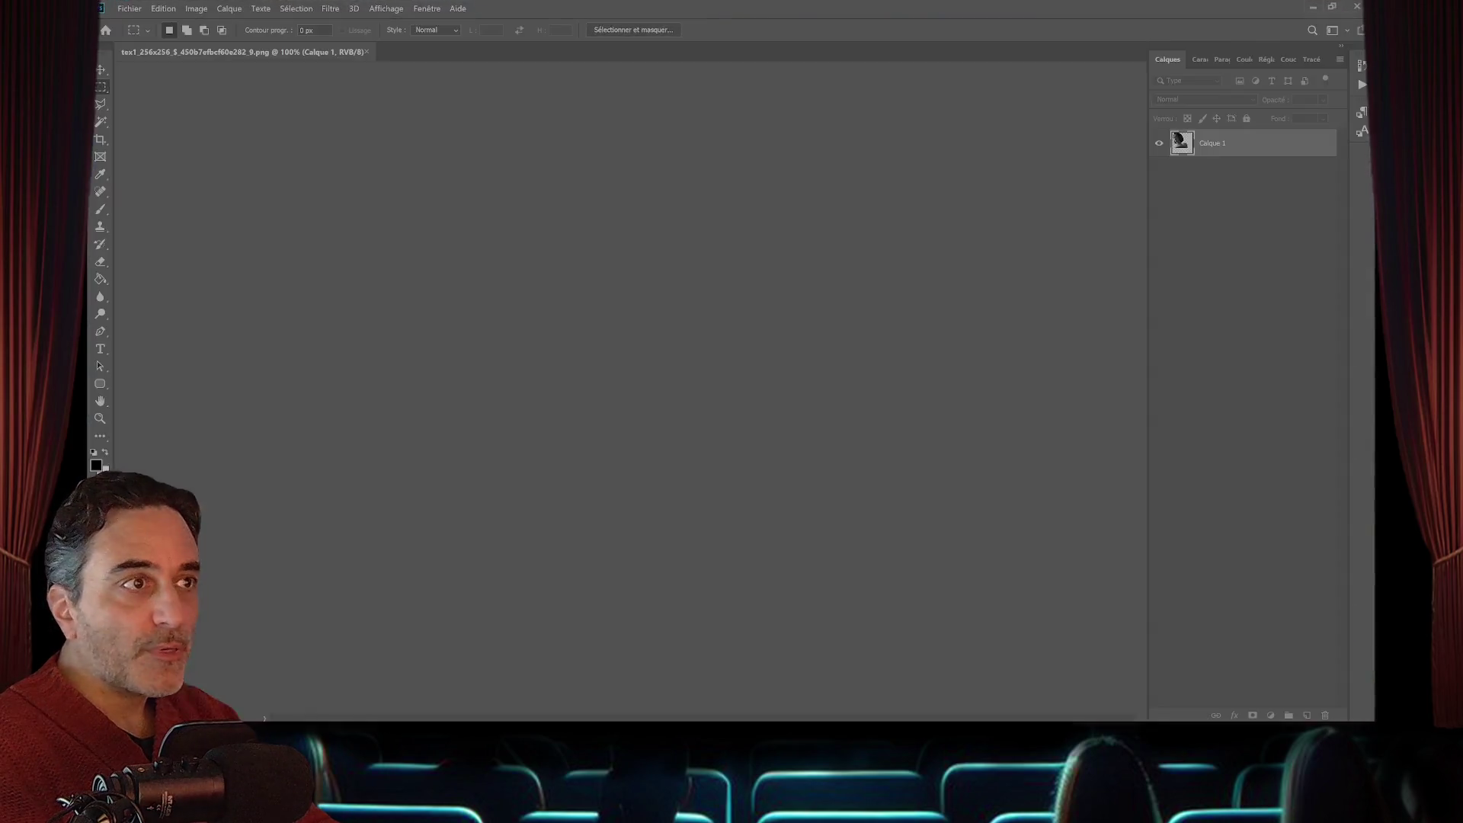
- Zoom the grayscale portrait to 200% and apply Généraliser then Etendre to the selection
key(ctrl+plus)
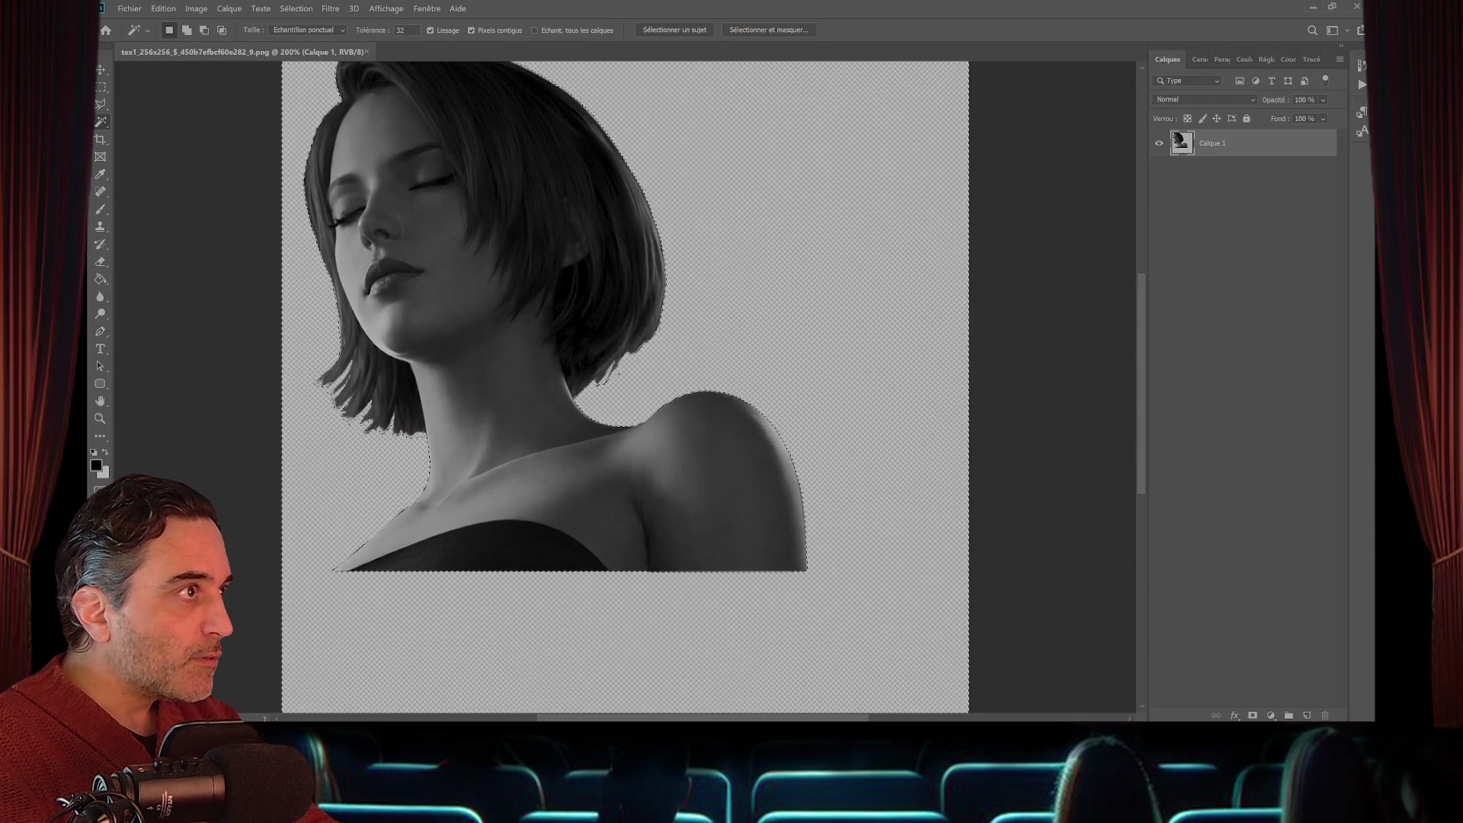
scroll(625, 381, up, 2)
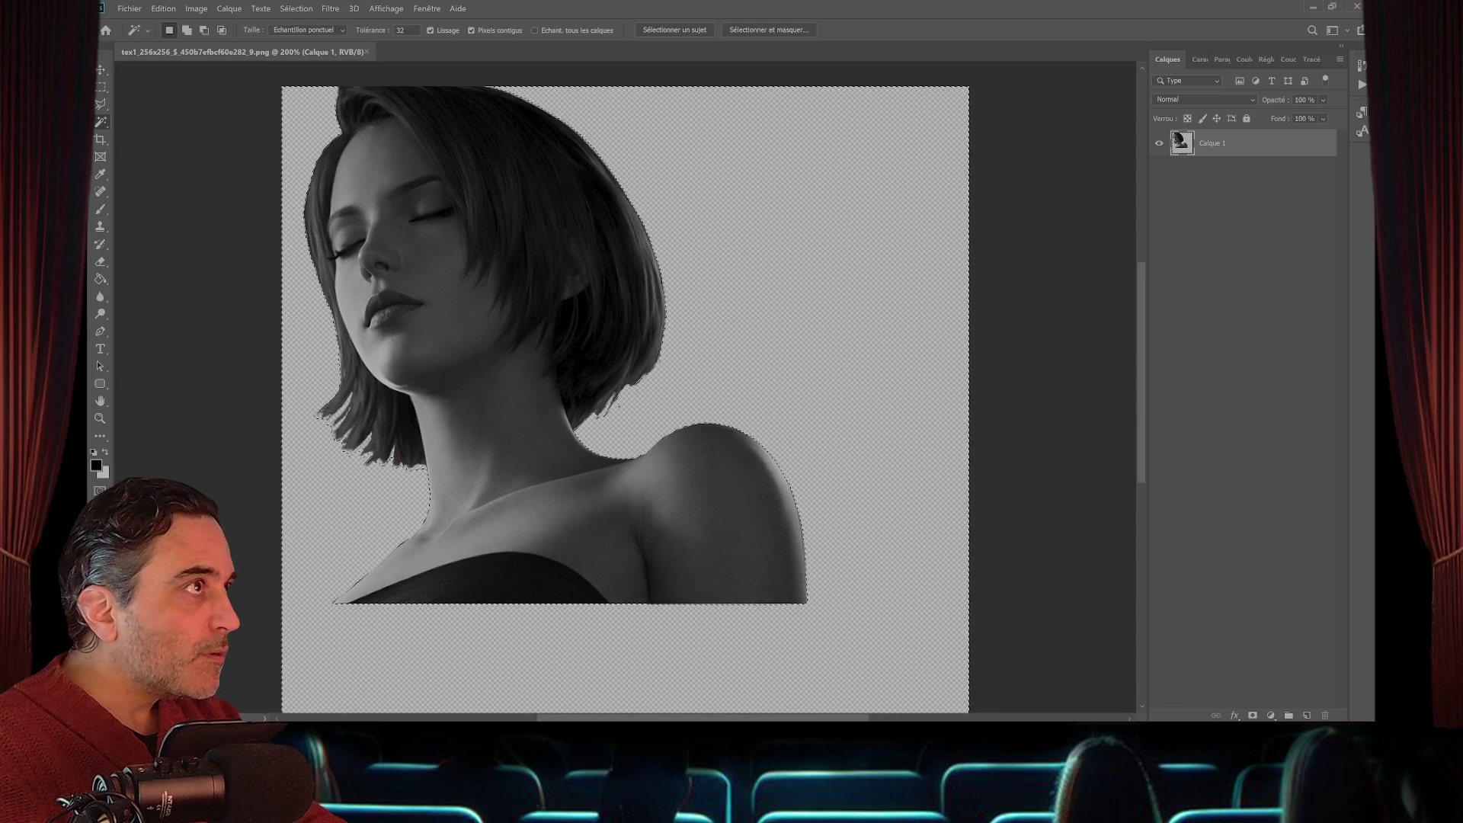
click(296, 9)
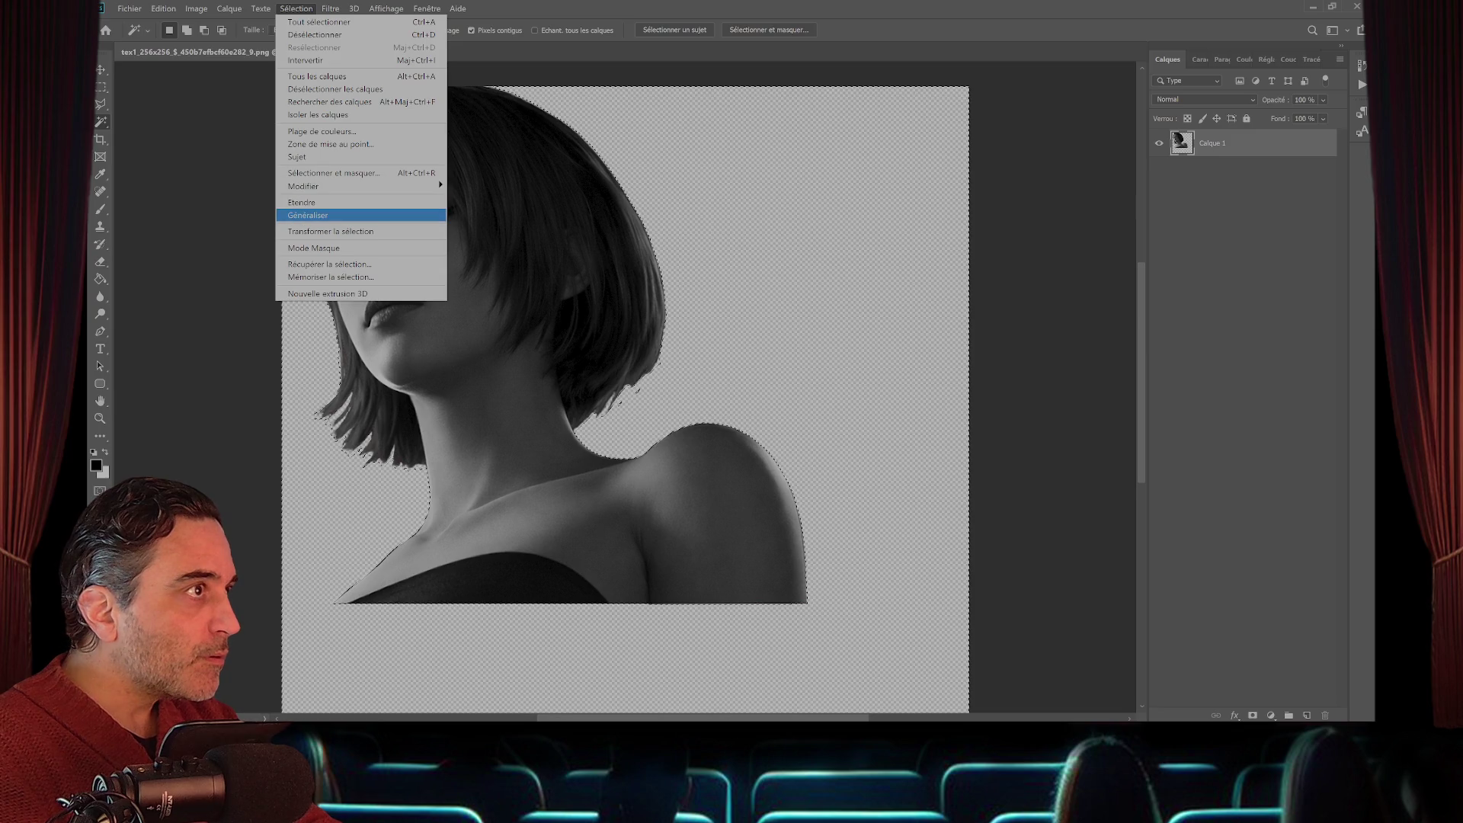
key(Return)
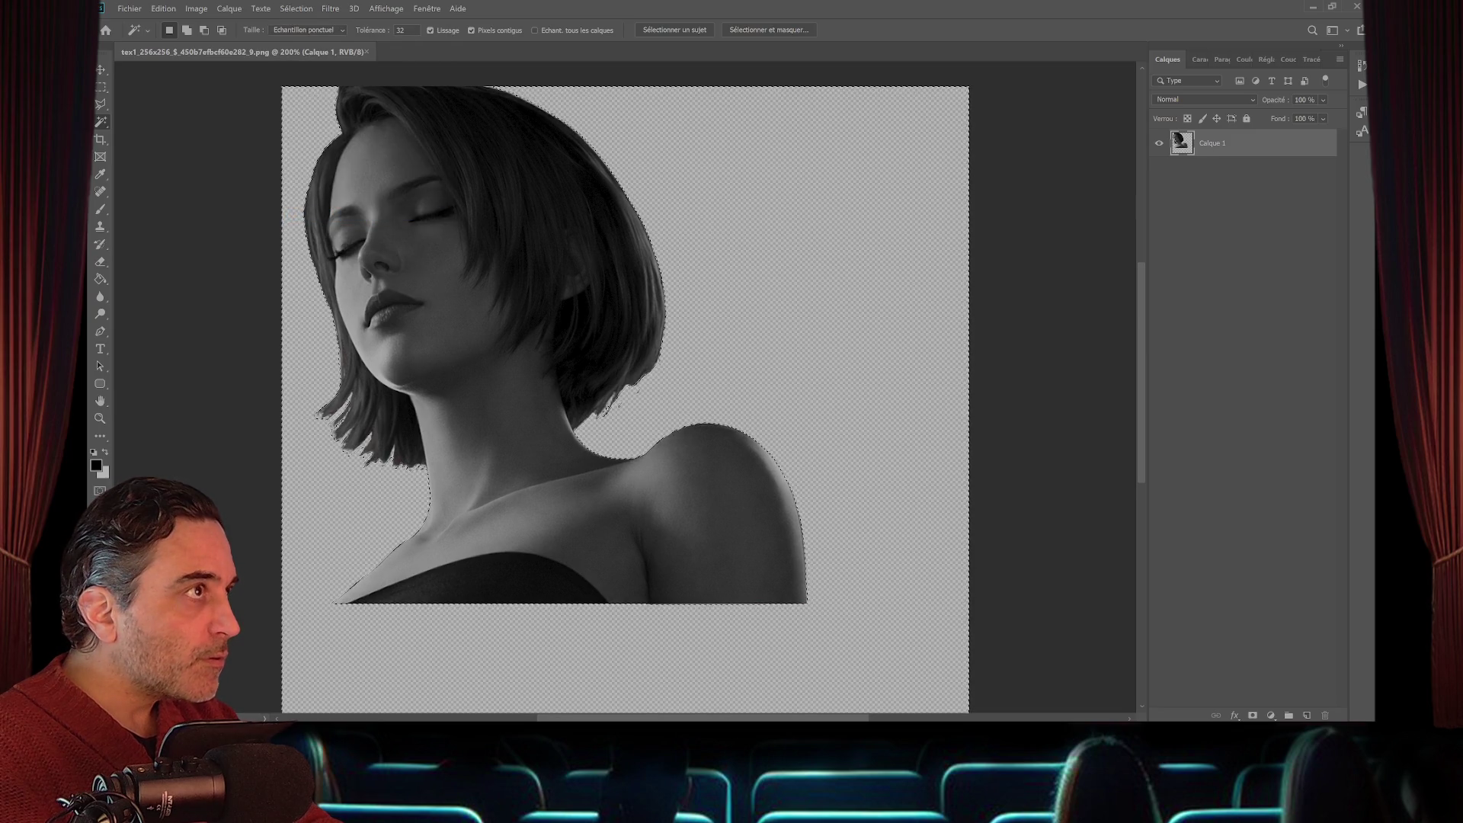
click(295, 9)
key(Return)
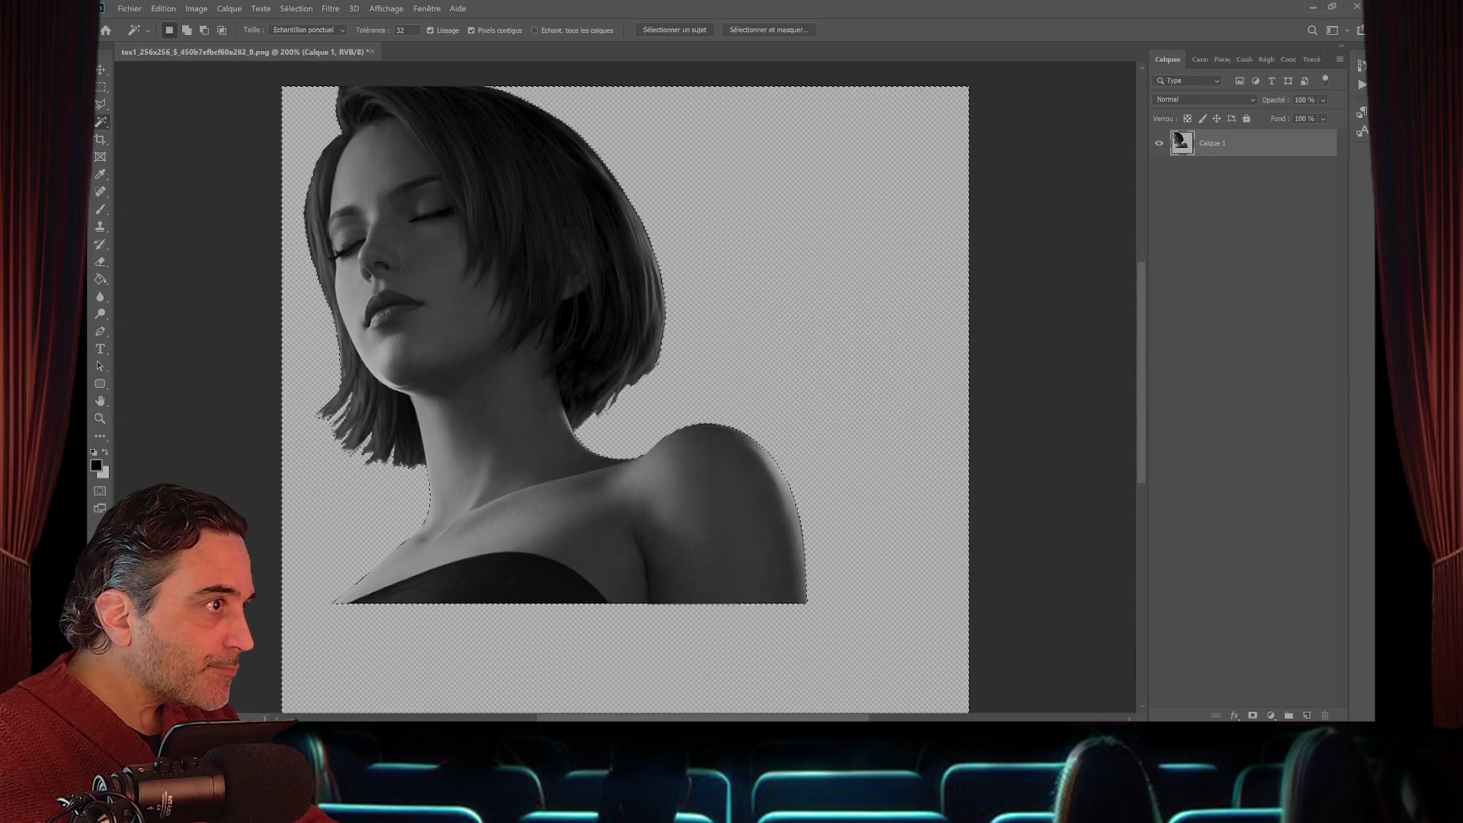
- Apply Généraliser and Etendre once more, then save and close the grayscale portrait texture
click(296, 8)
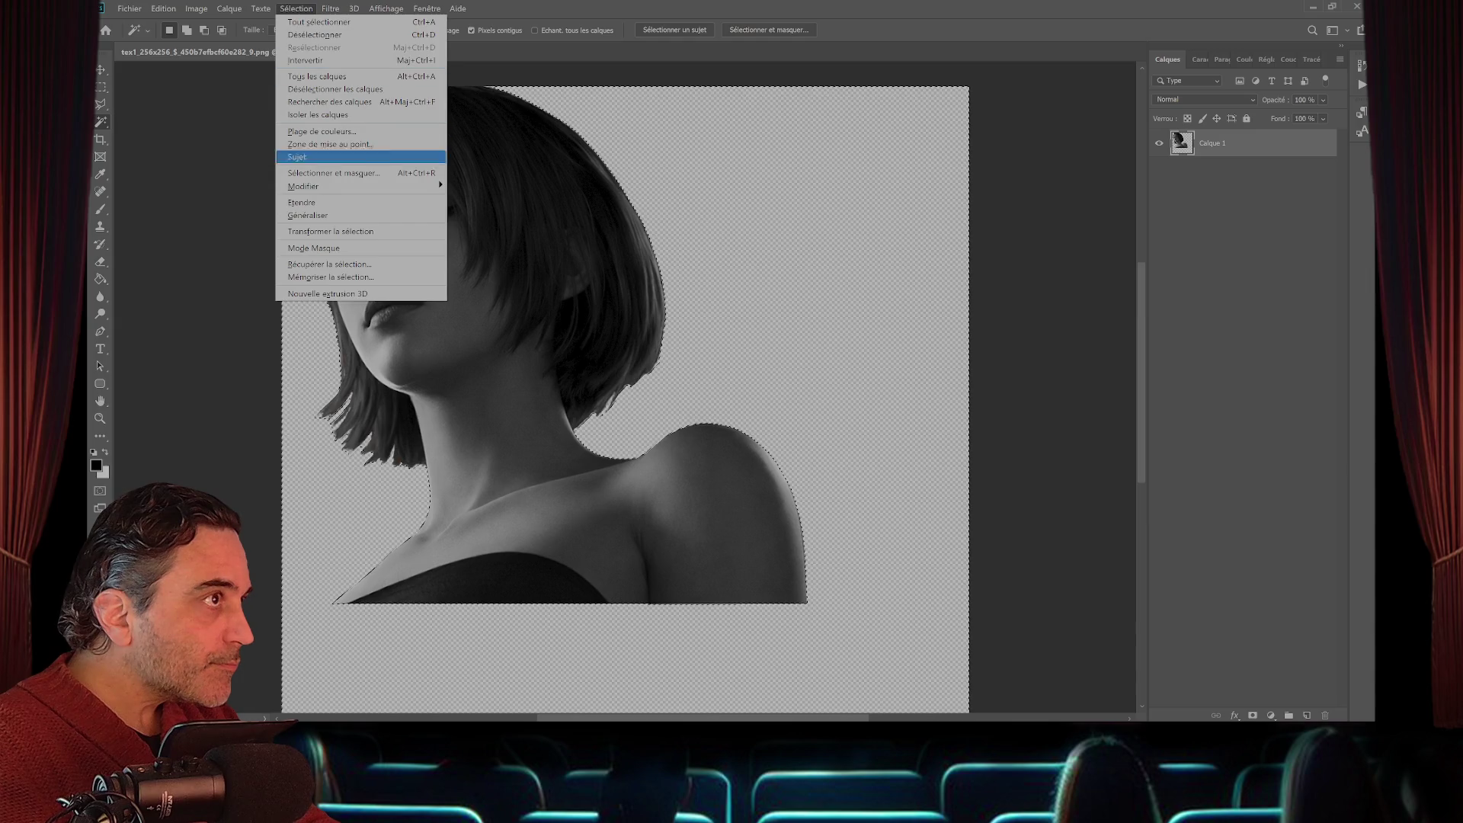
click(308, 215)
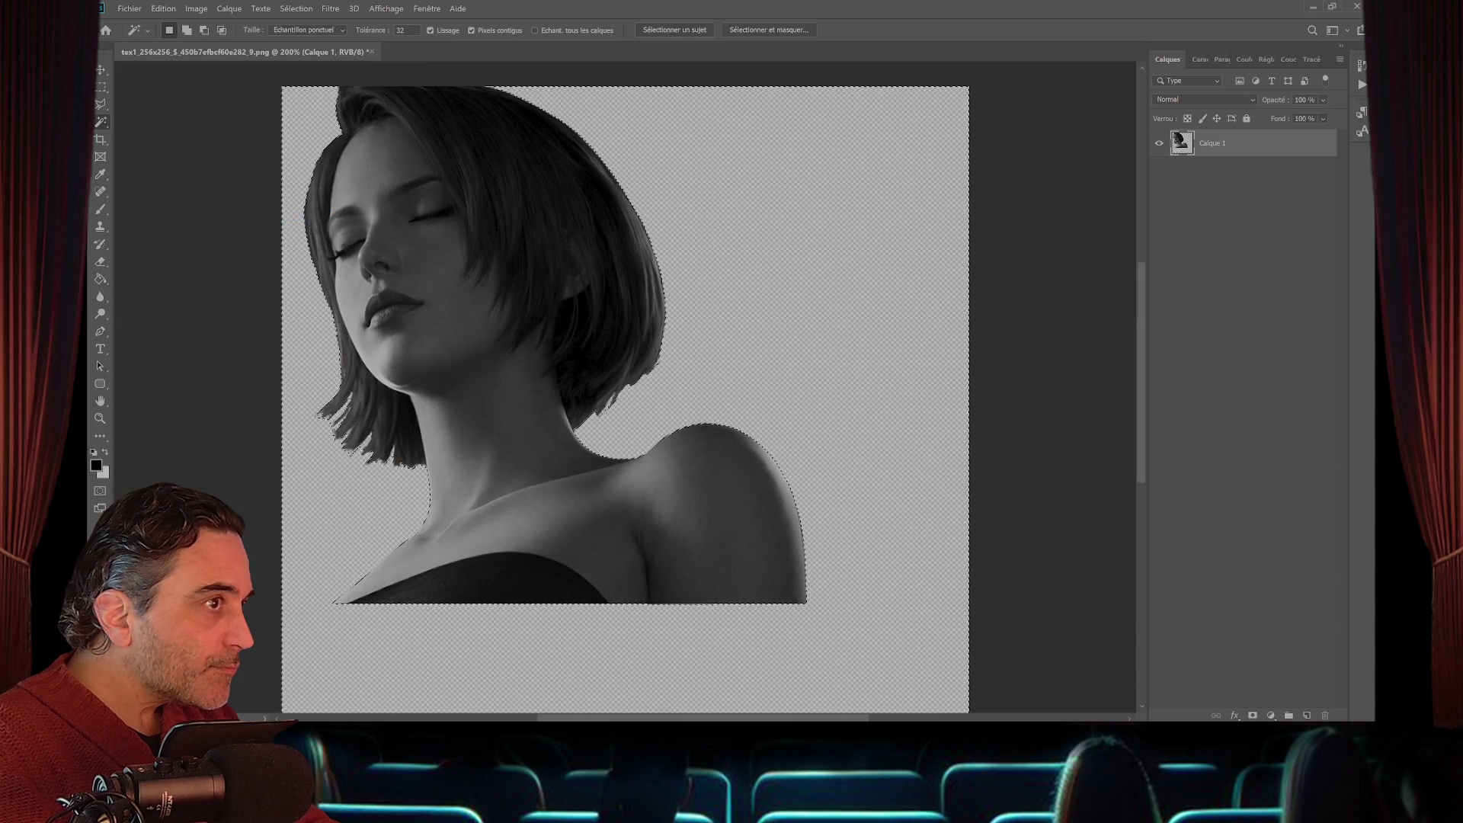
click(296, 8)
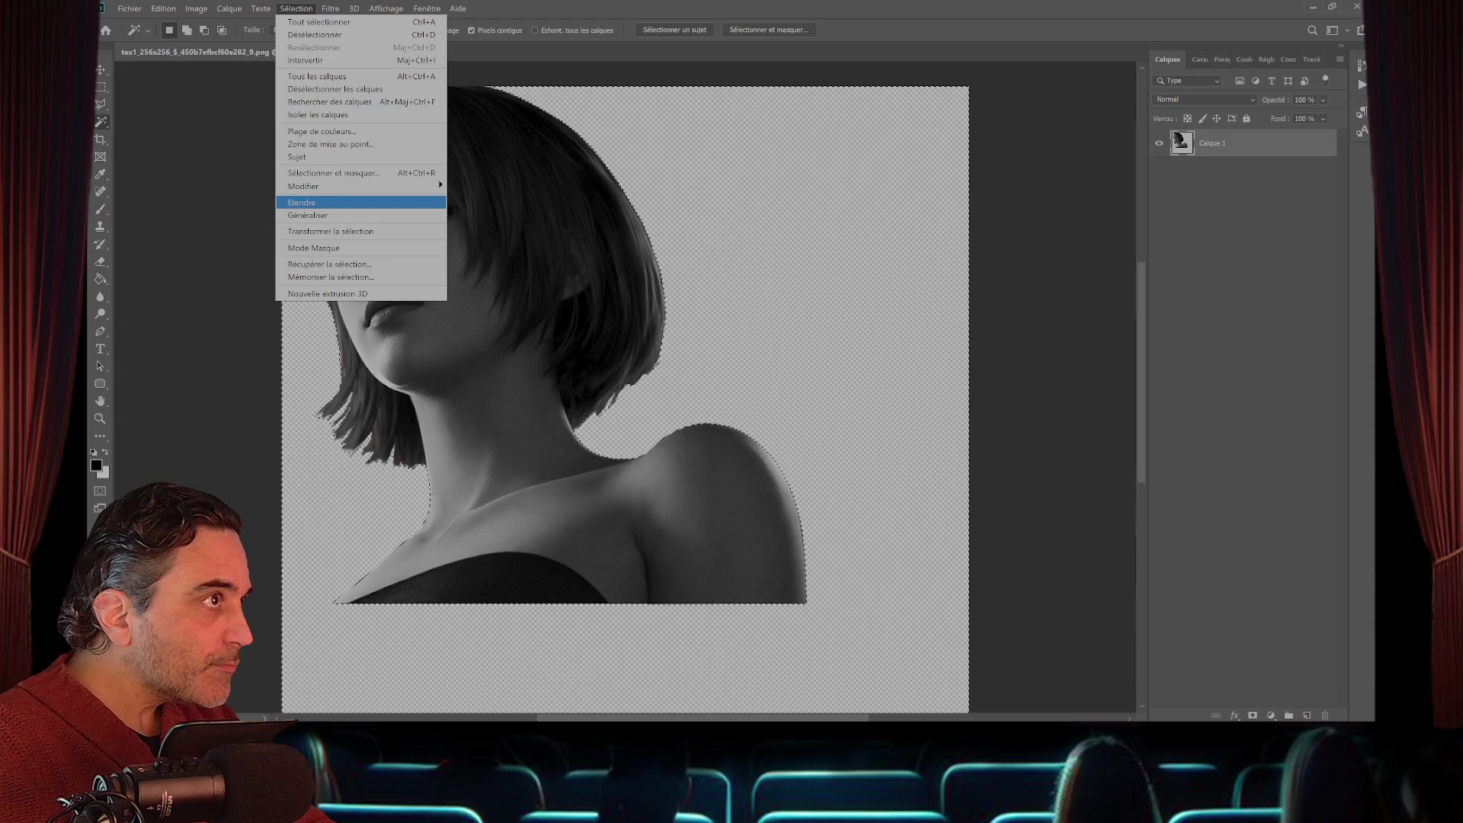
click(305, 202)
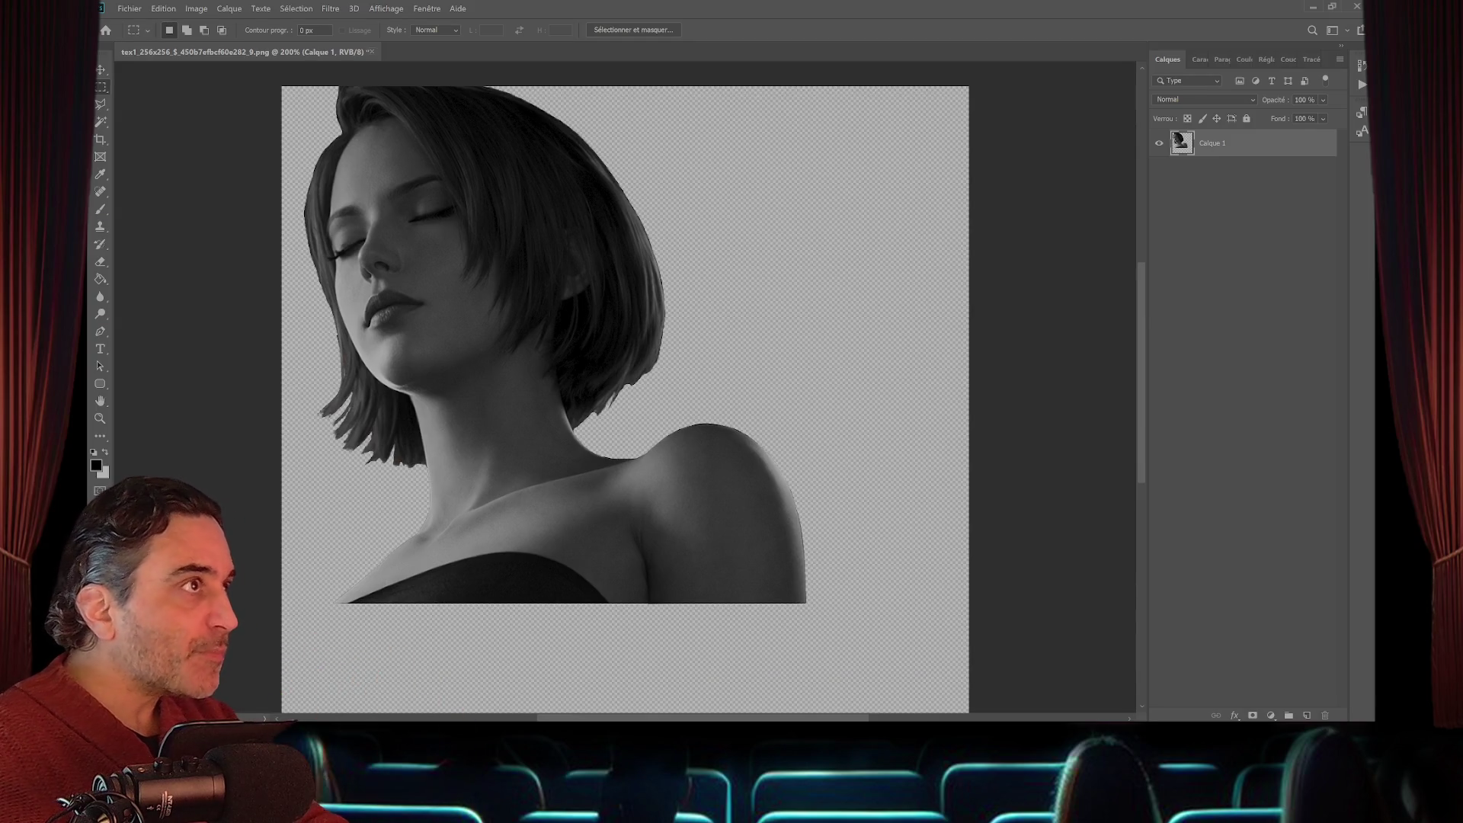
key(ctrl+q)
key(Return)
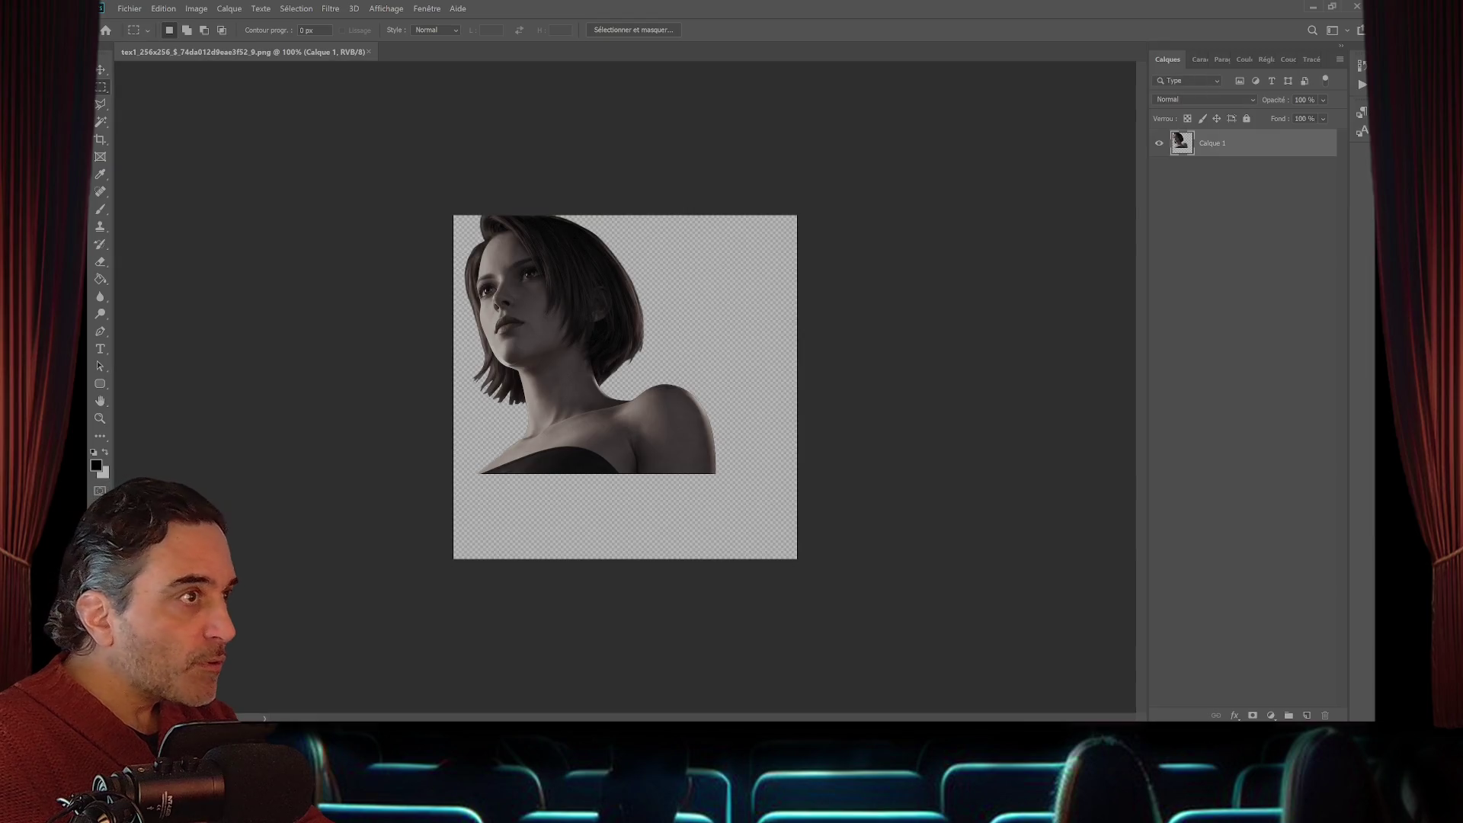
- Zoom the color portrait to 200% and apply Généraliser then Etendre to the selection
key(ctrl+plus)
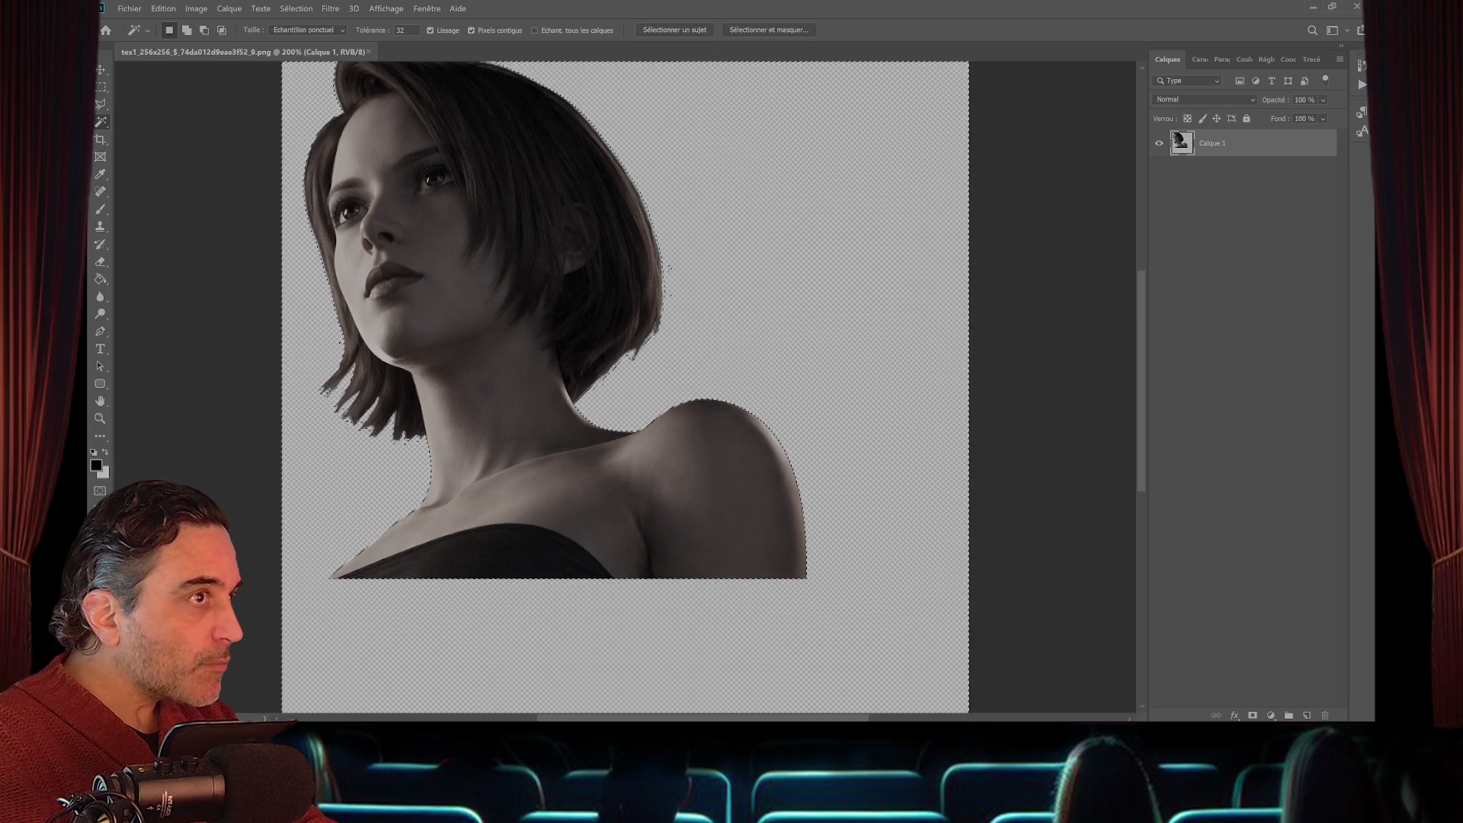
click(296, 9)
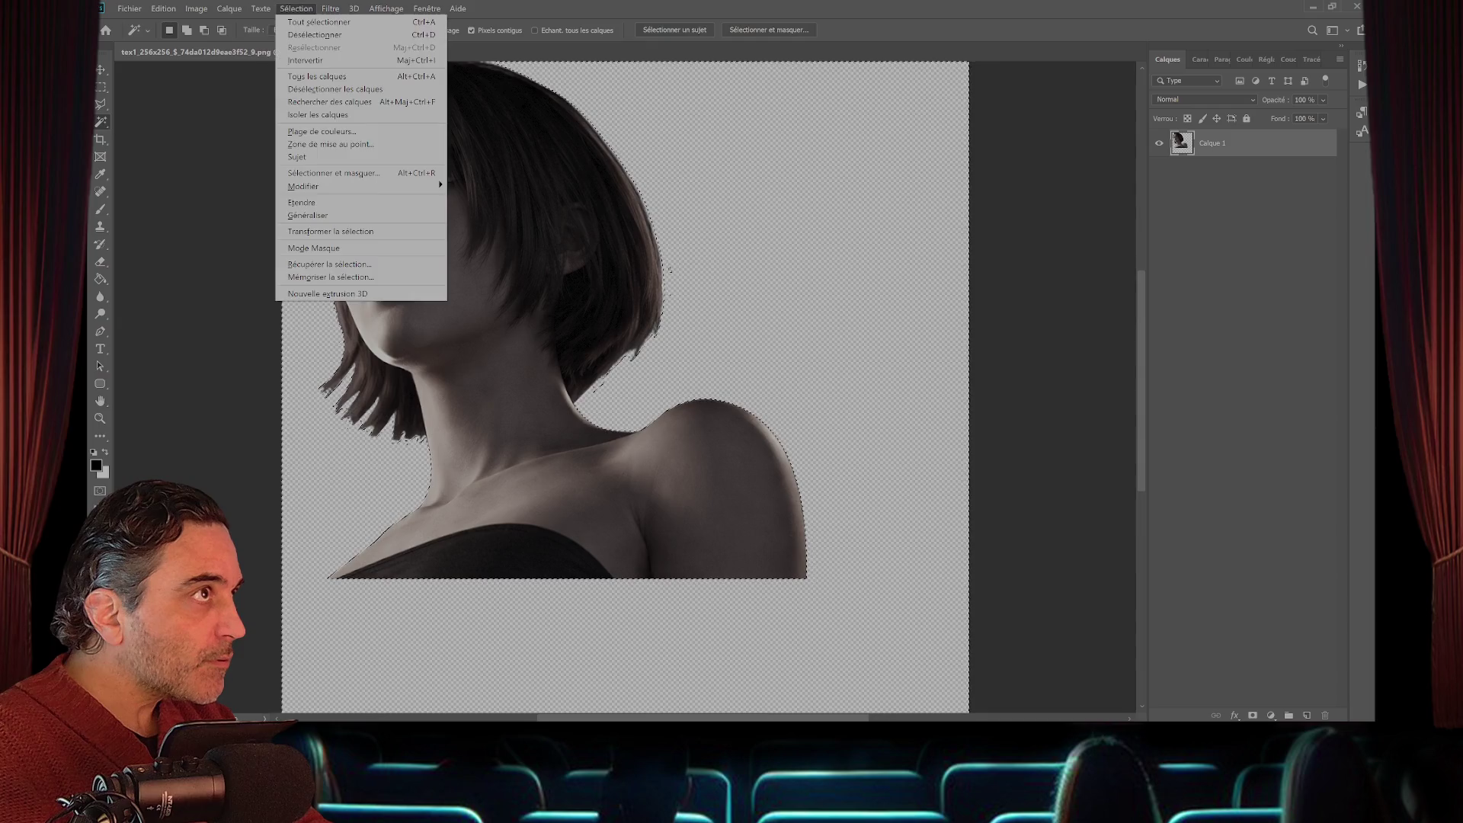
click(308, 215)
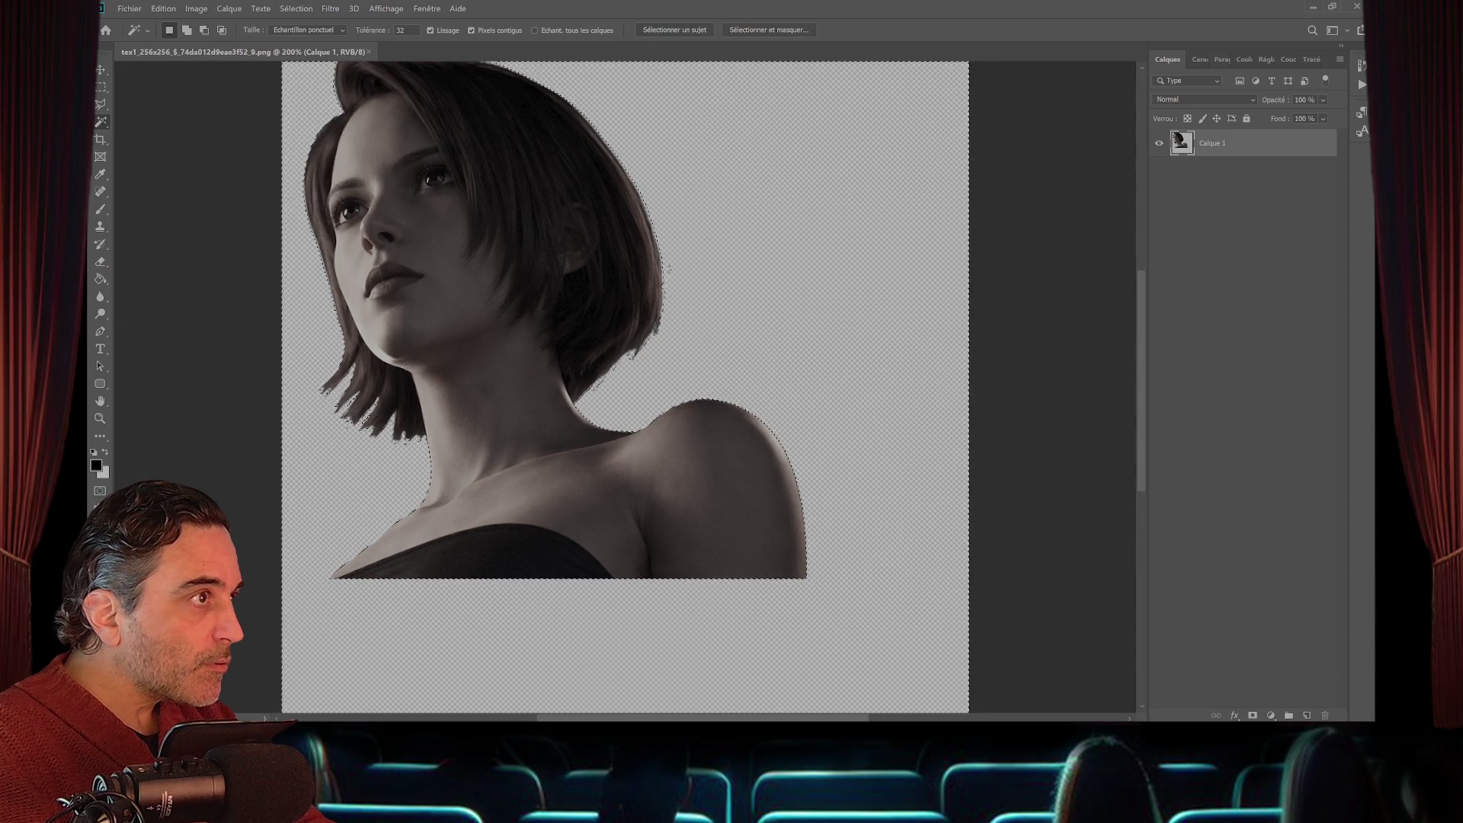
click(296, 8)
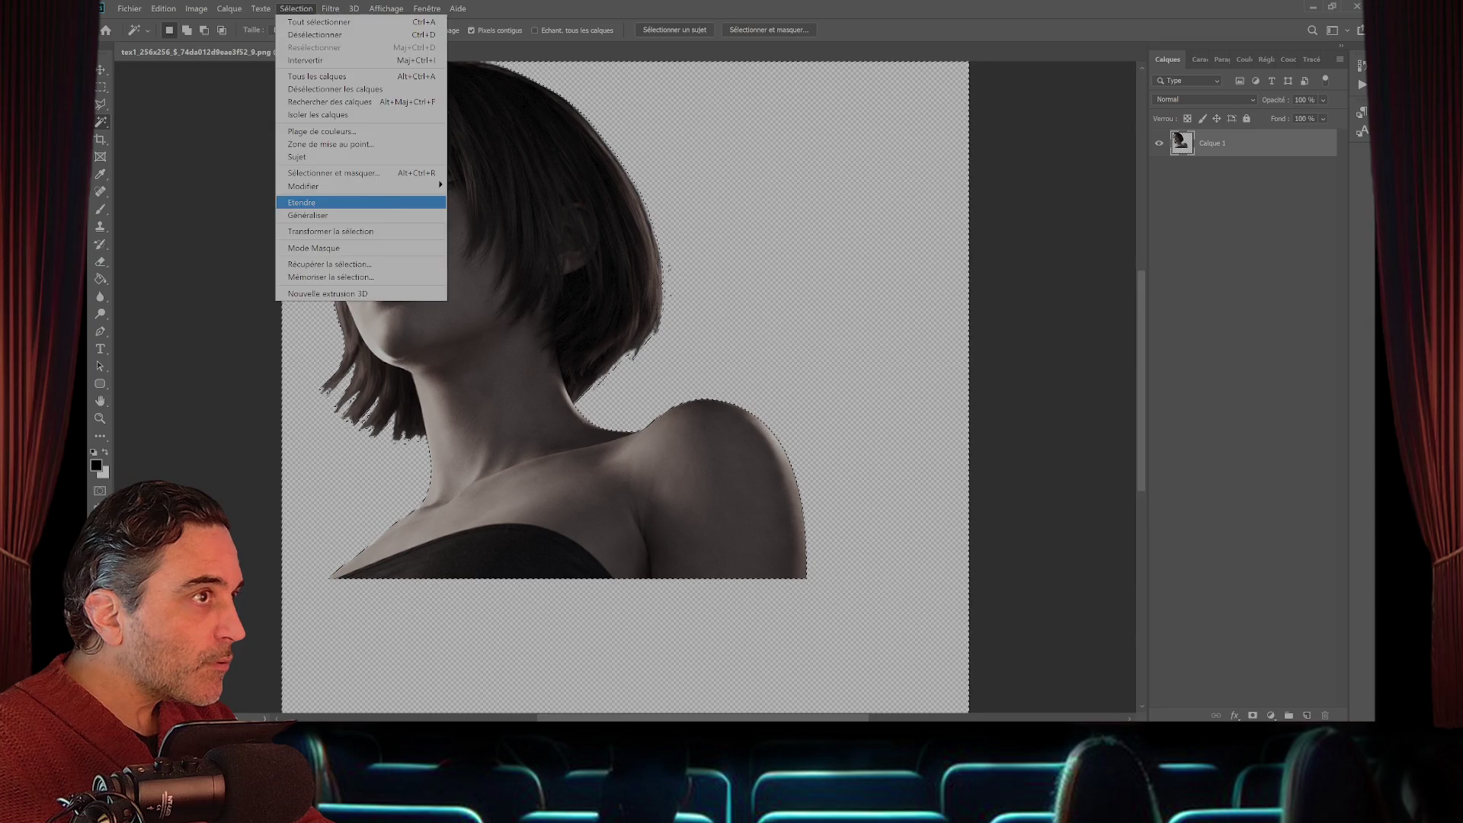
click(302, 202)
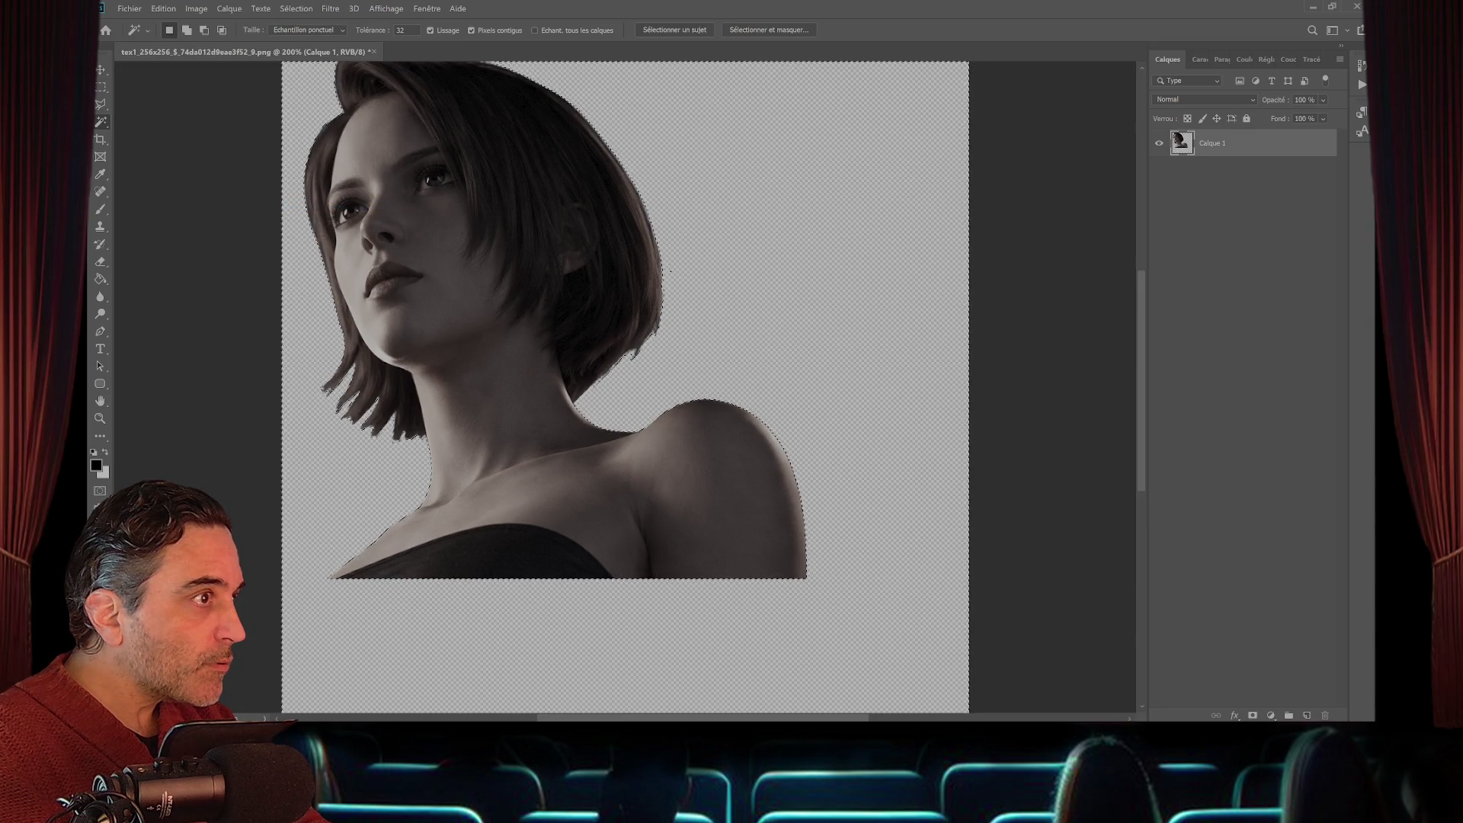
- Expand the selection again with Etendre, then close the color portrait texture
click(296, 9)
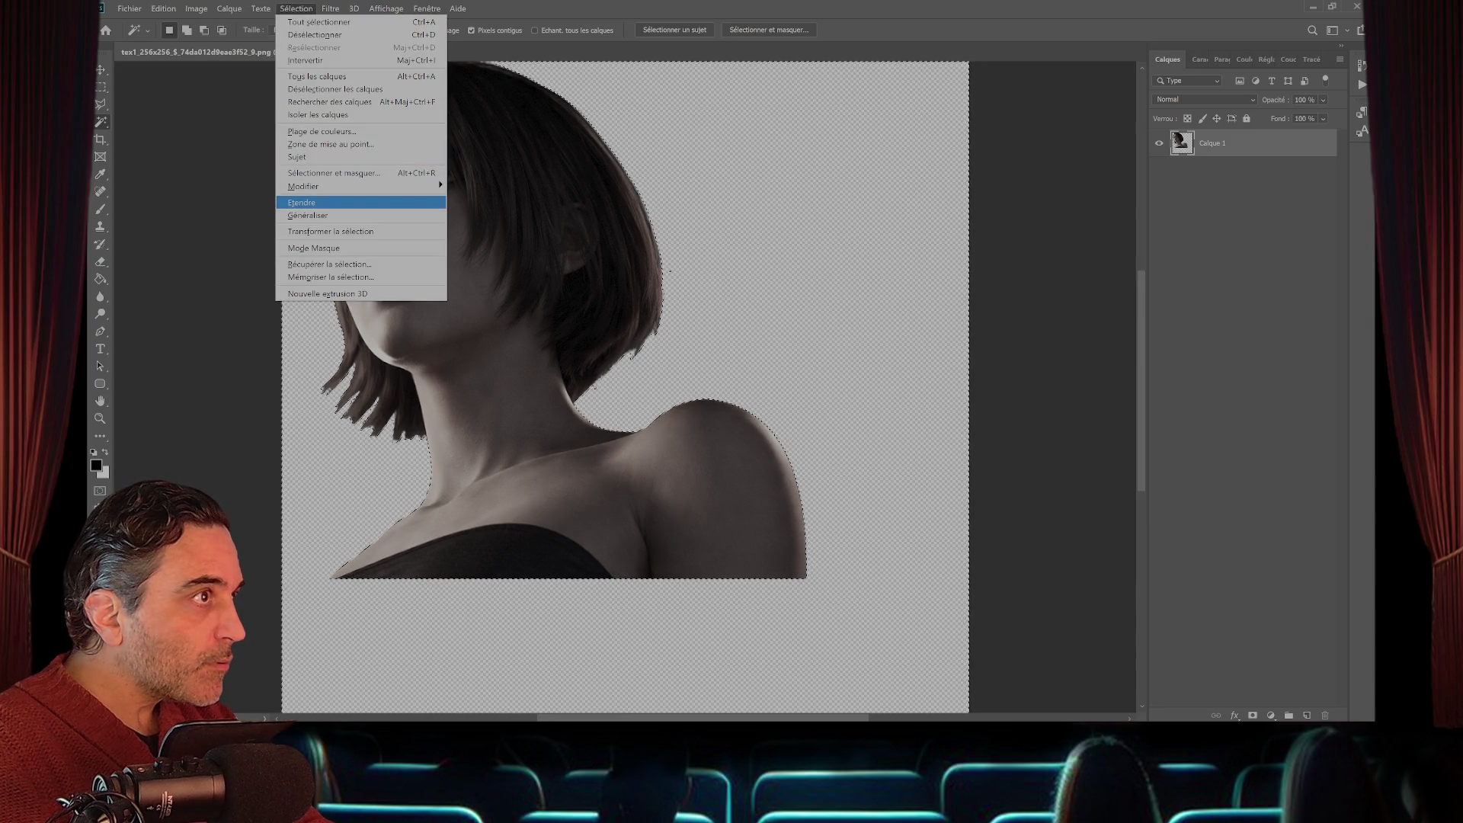
click(302, 202)
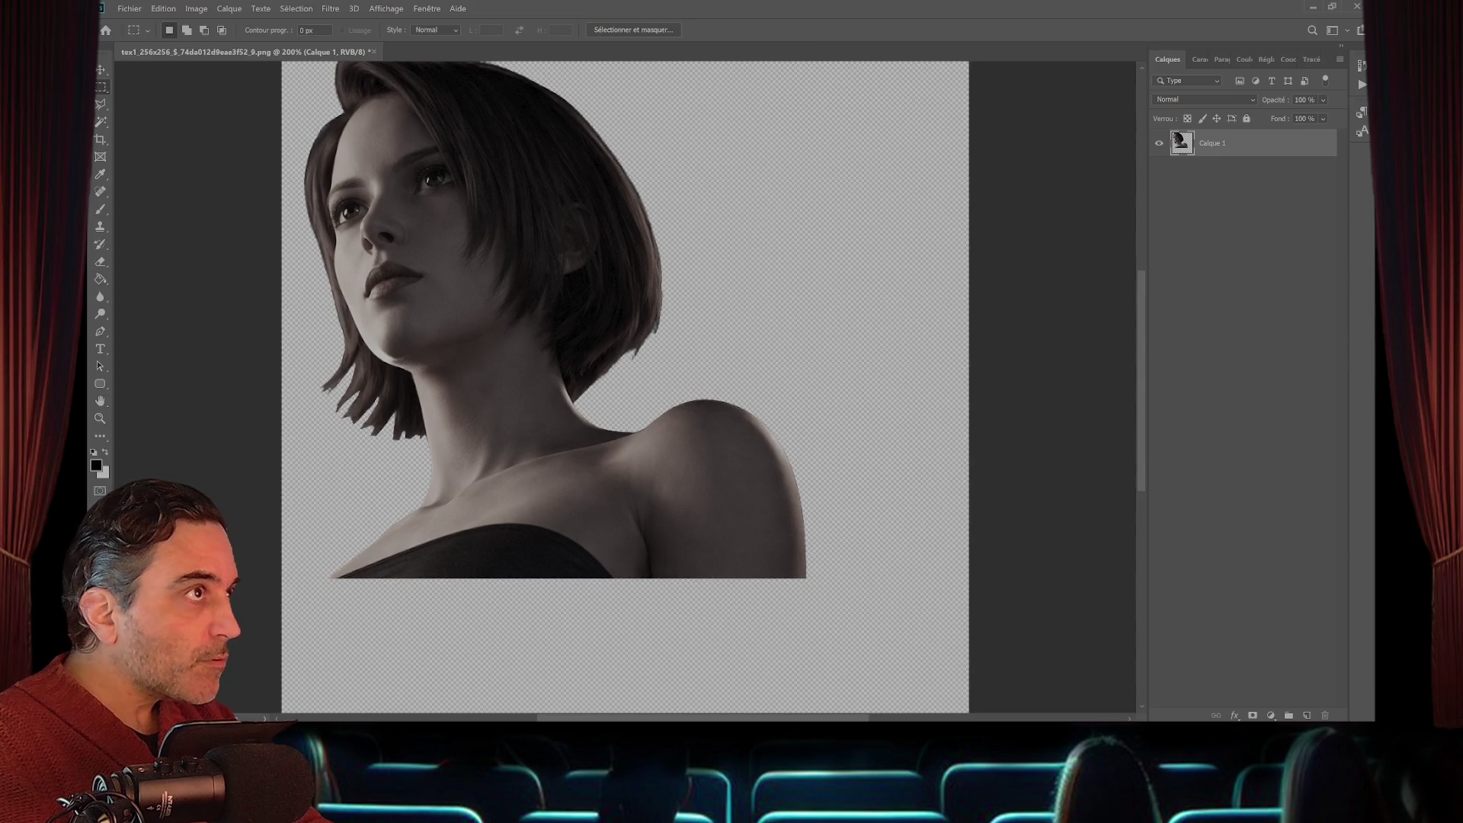
key(ctrl+w)
key(n)
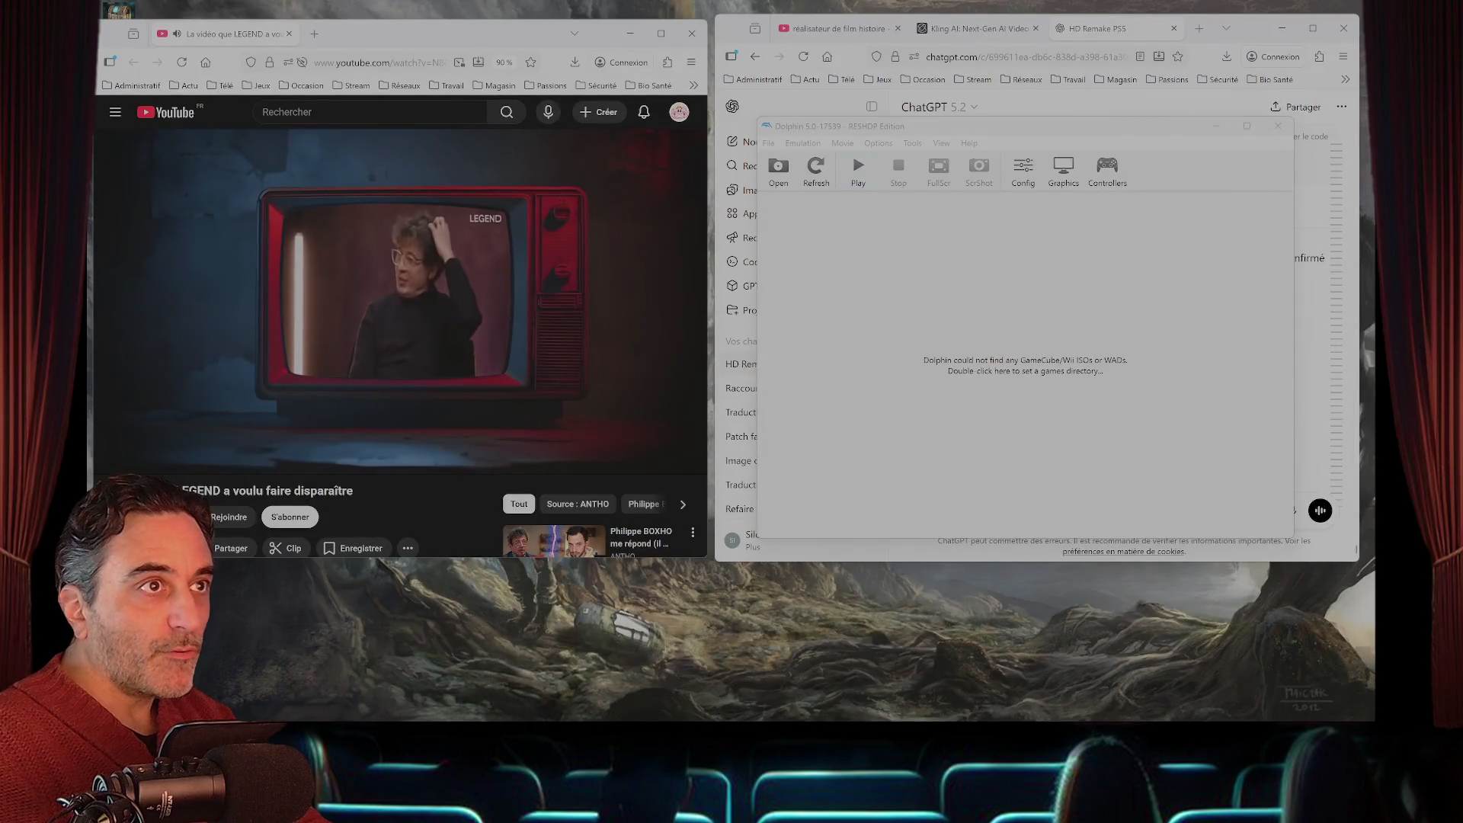
- Launch the Resident Evil 3: Nemesis ISO in Dolphin and get the game running
click(859, 169)
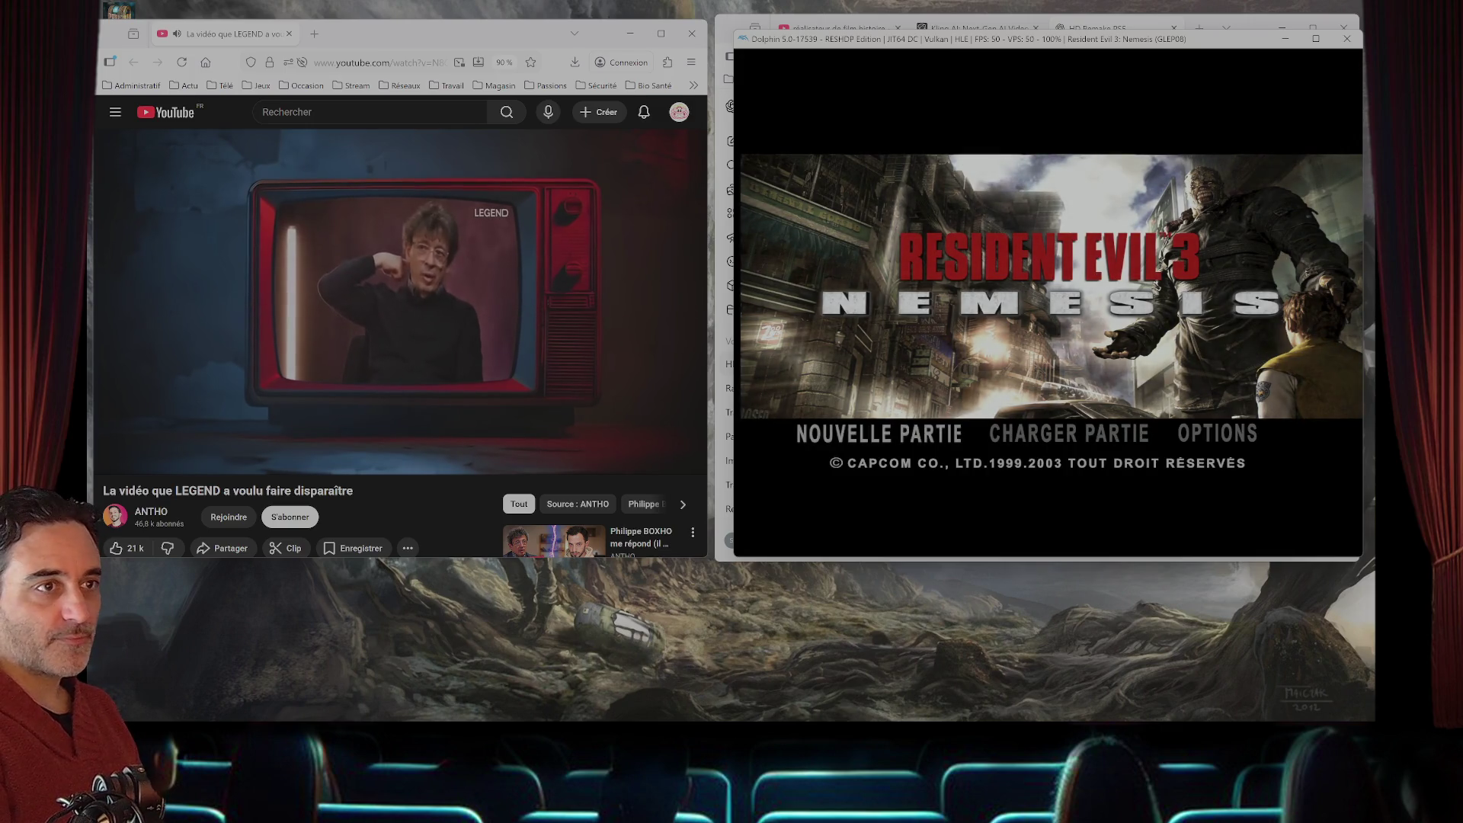
key(Return)
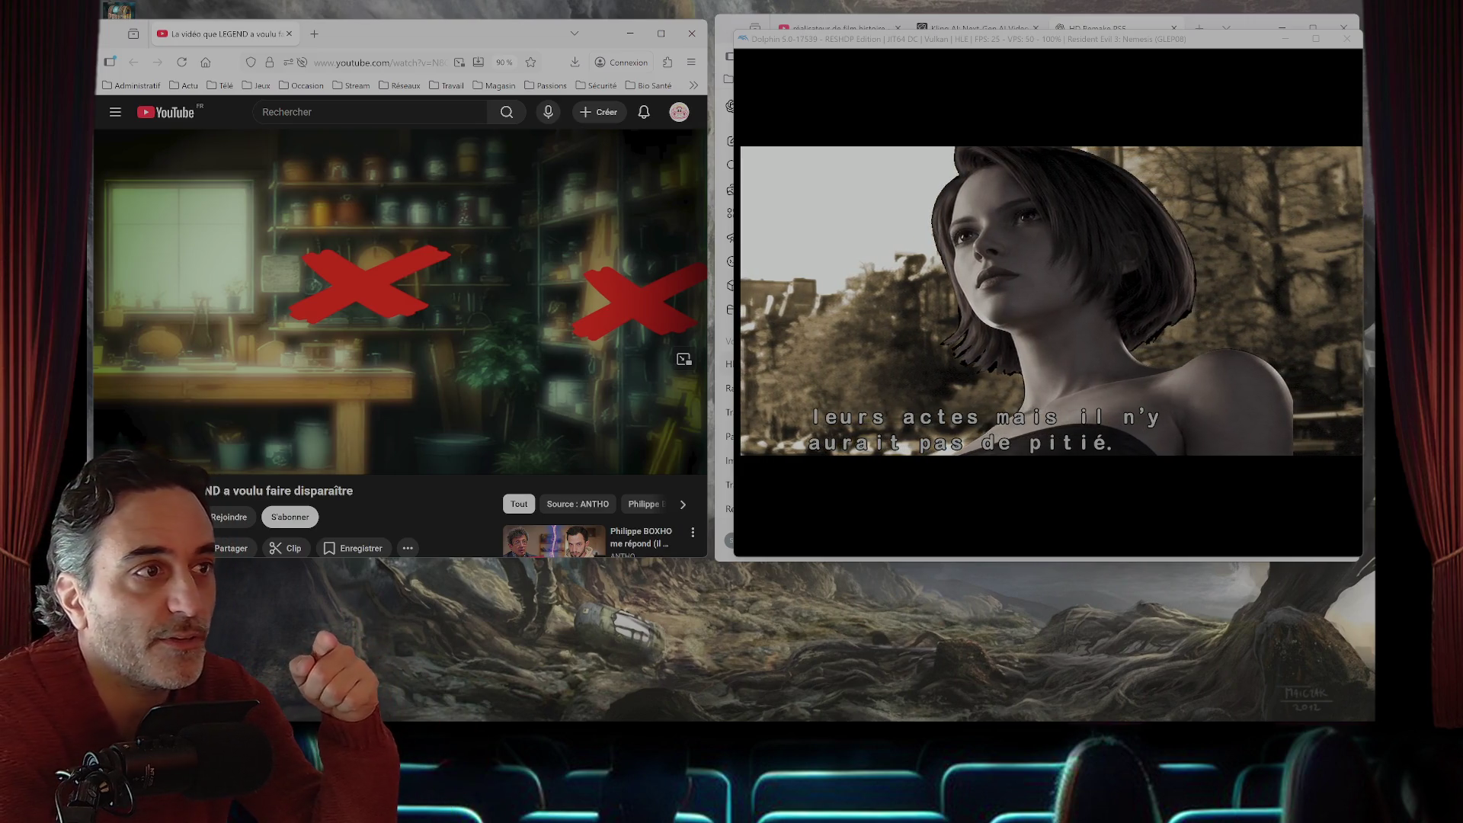
- While the intro with the new Jill portrait plays, switch Dolphin from fullscreen to a regular window
key(super+Up)
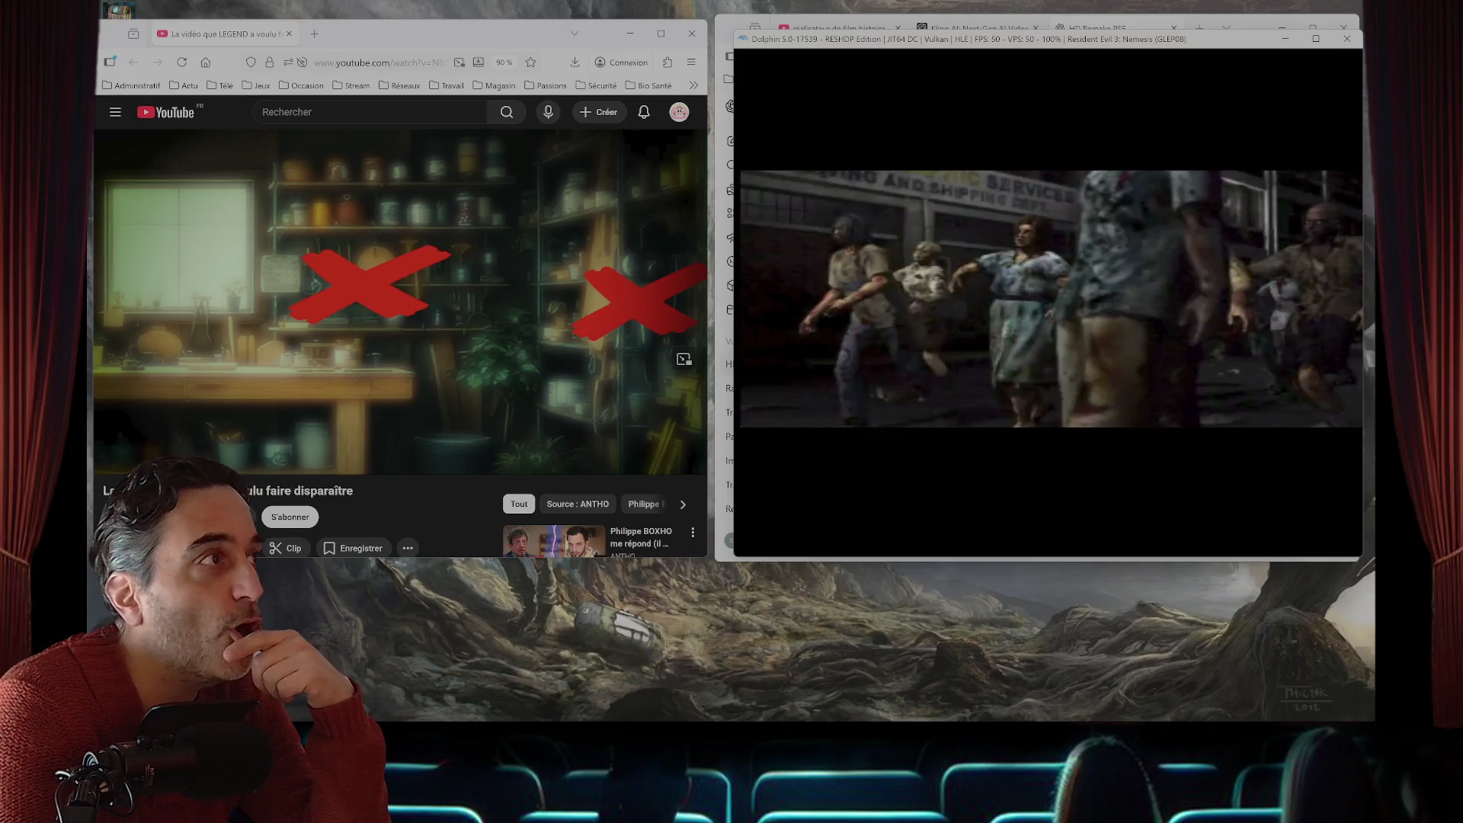
- Maximize Firefox and load YouTube's home page in a new tab
mouse_move(661, 34)
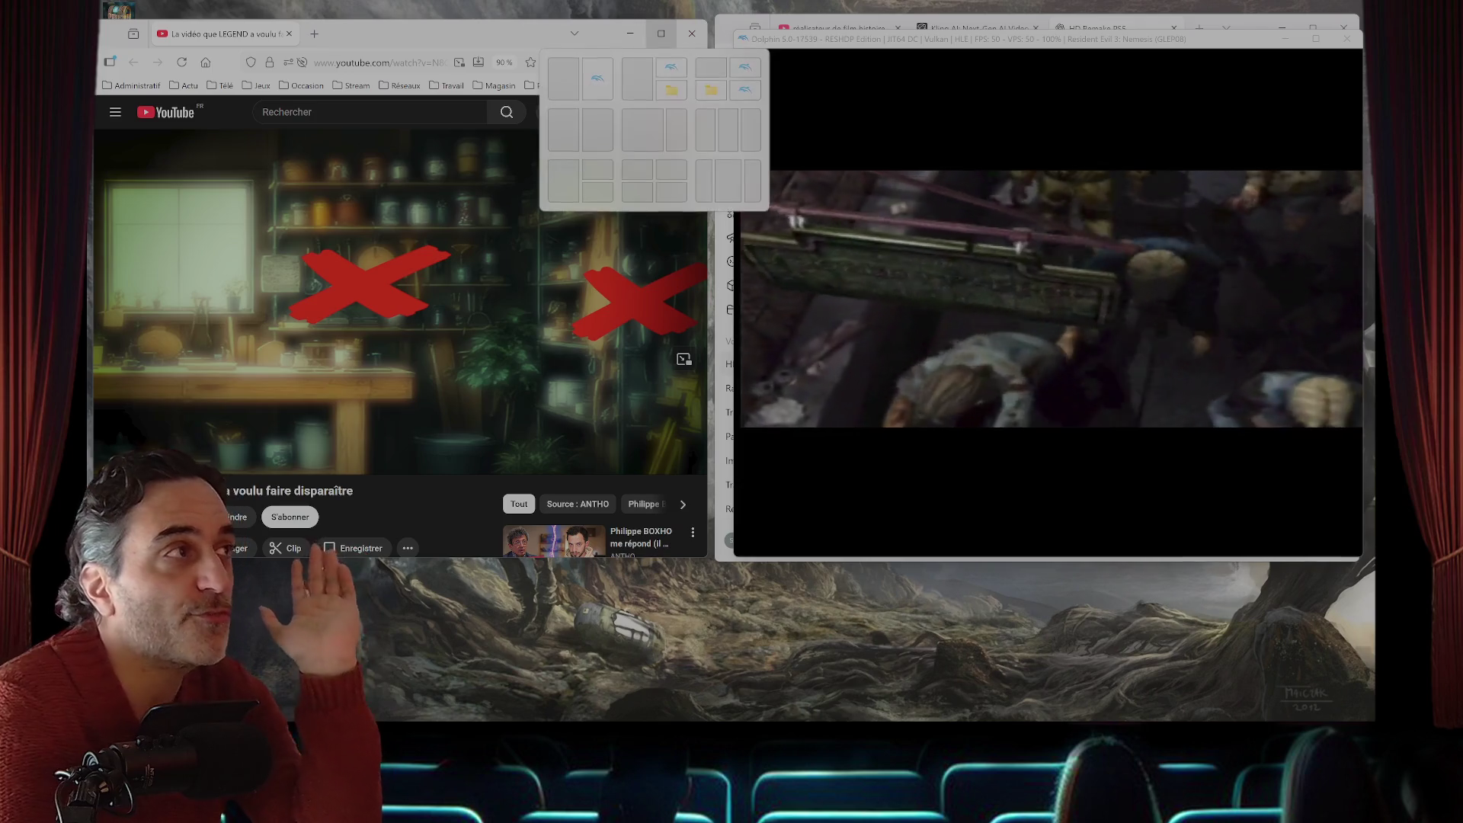
click(661, 33)
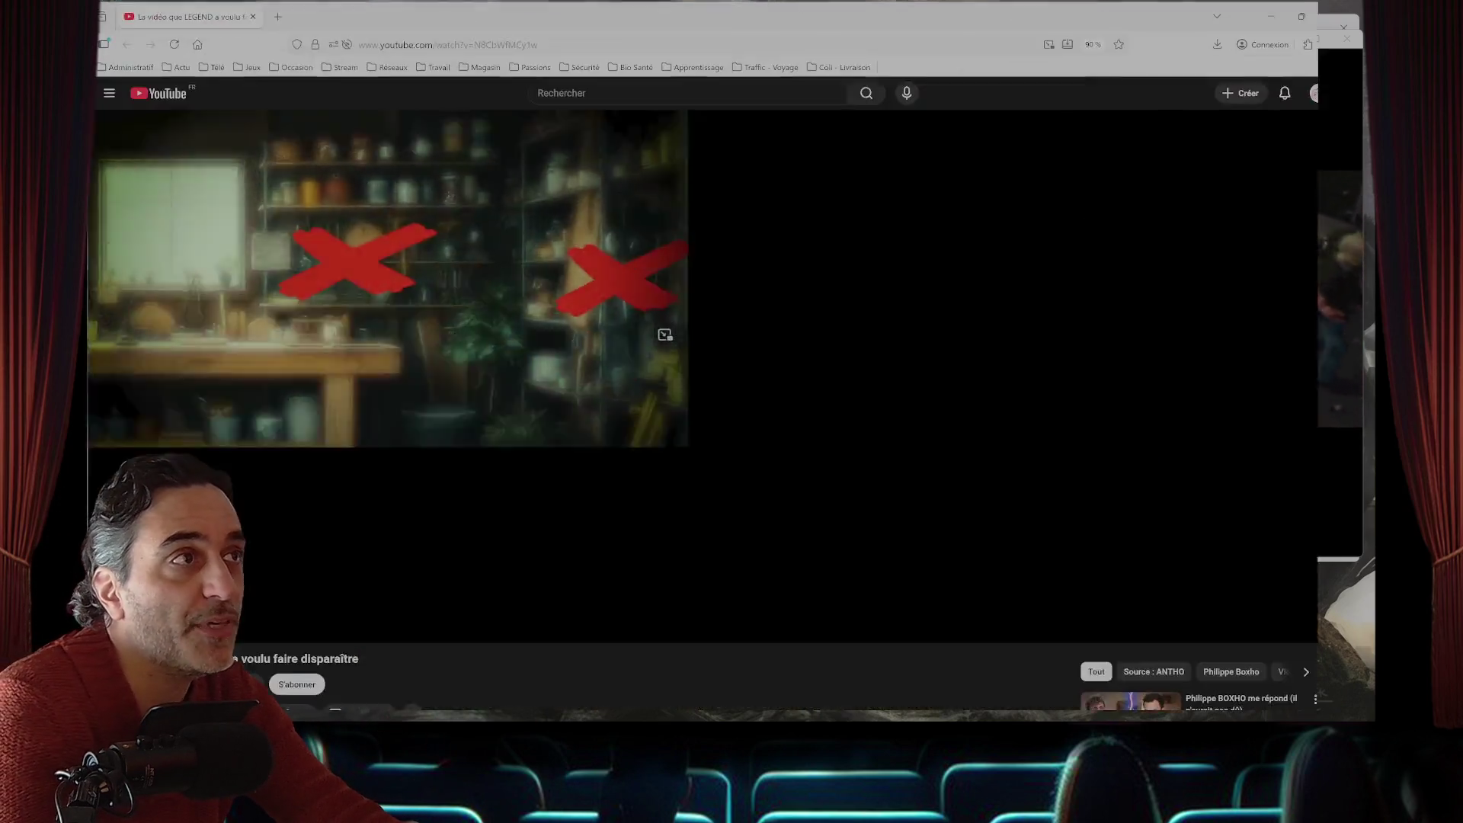
click(281, 14)
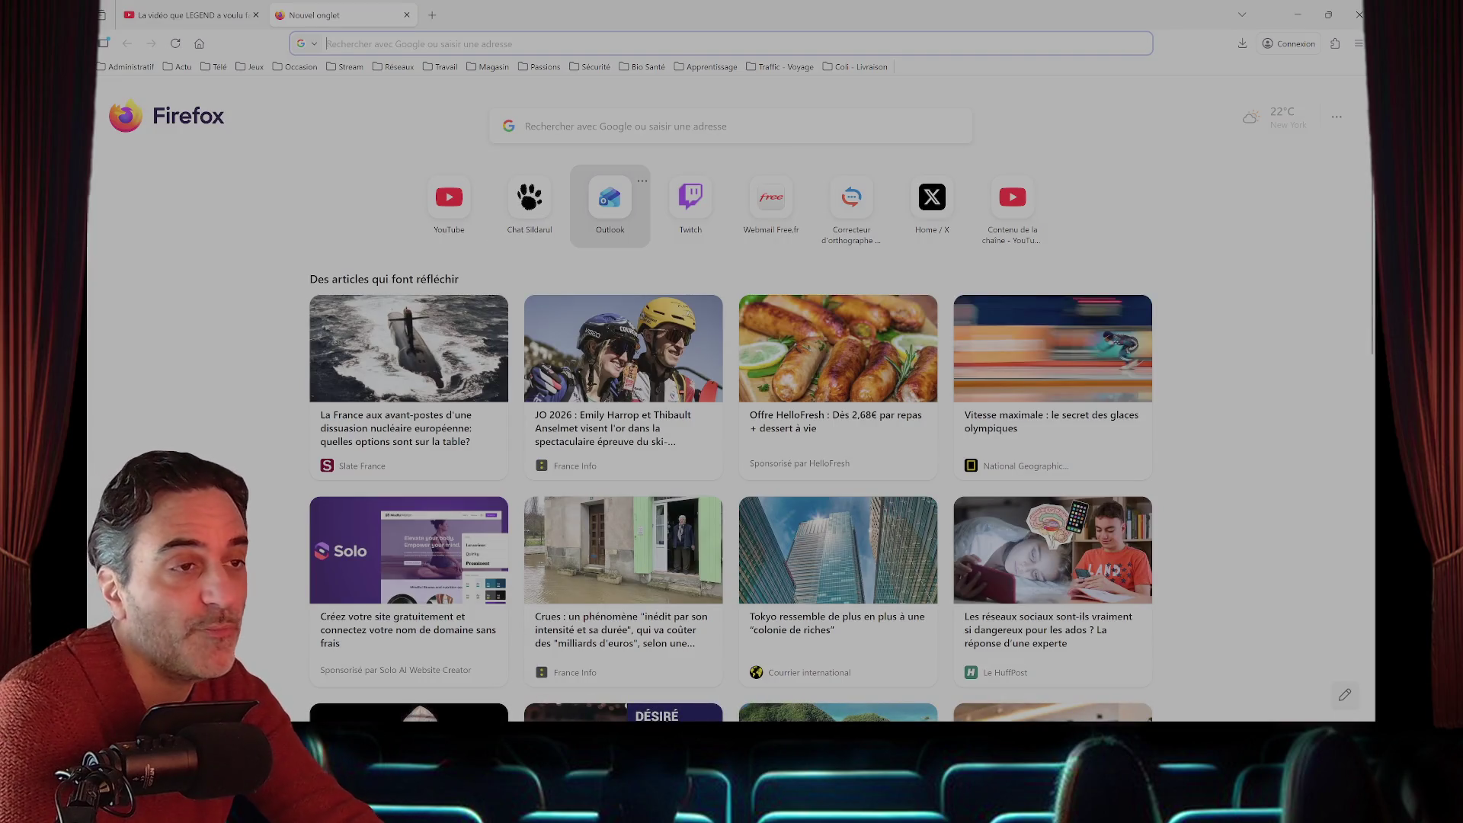
click(449, 200)
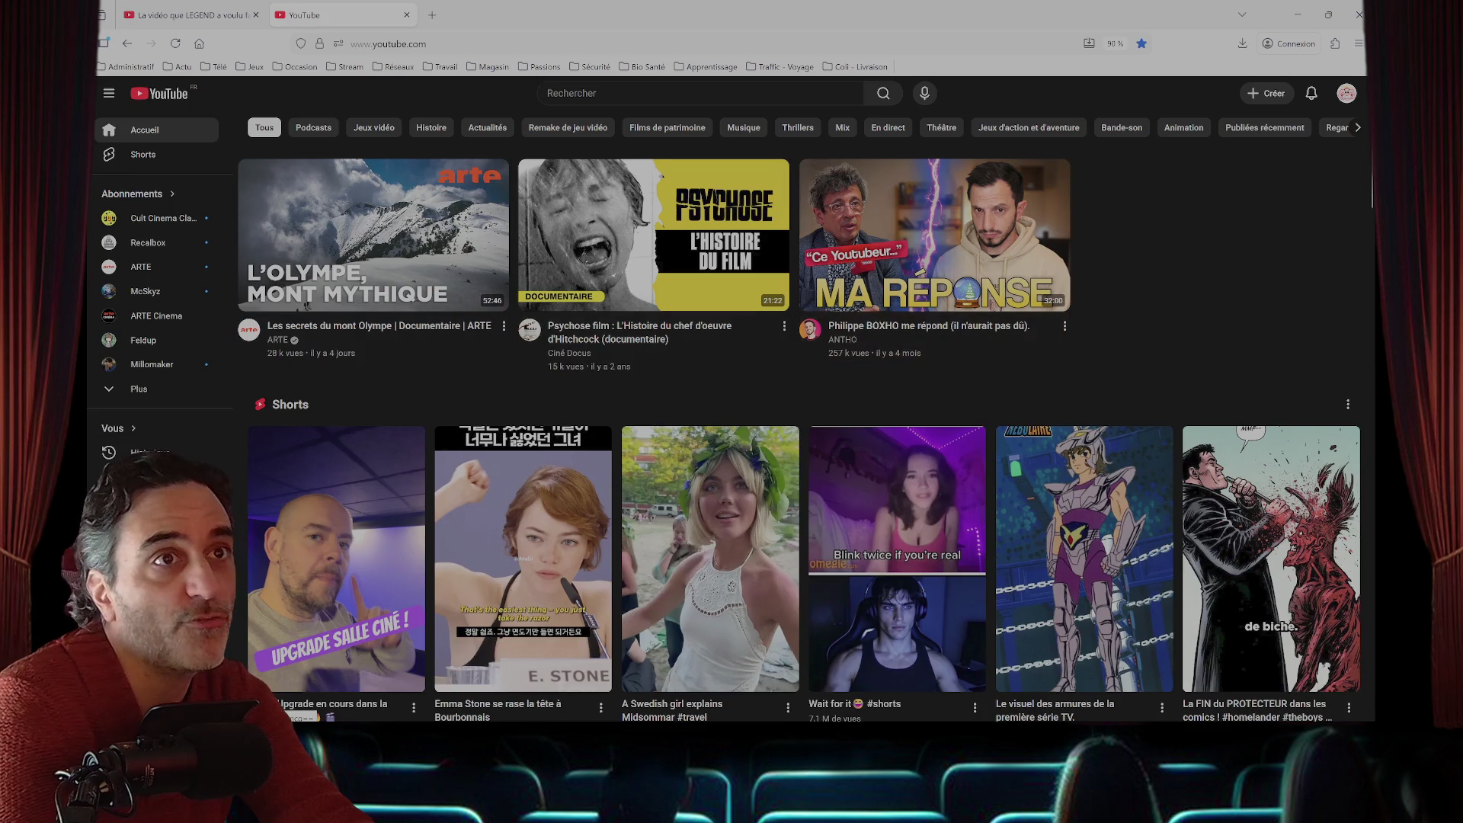
- Go to your own YouTube channel's Videos list and scroll down to the Earthdawn races video
click(1347, 93)
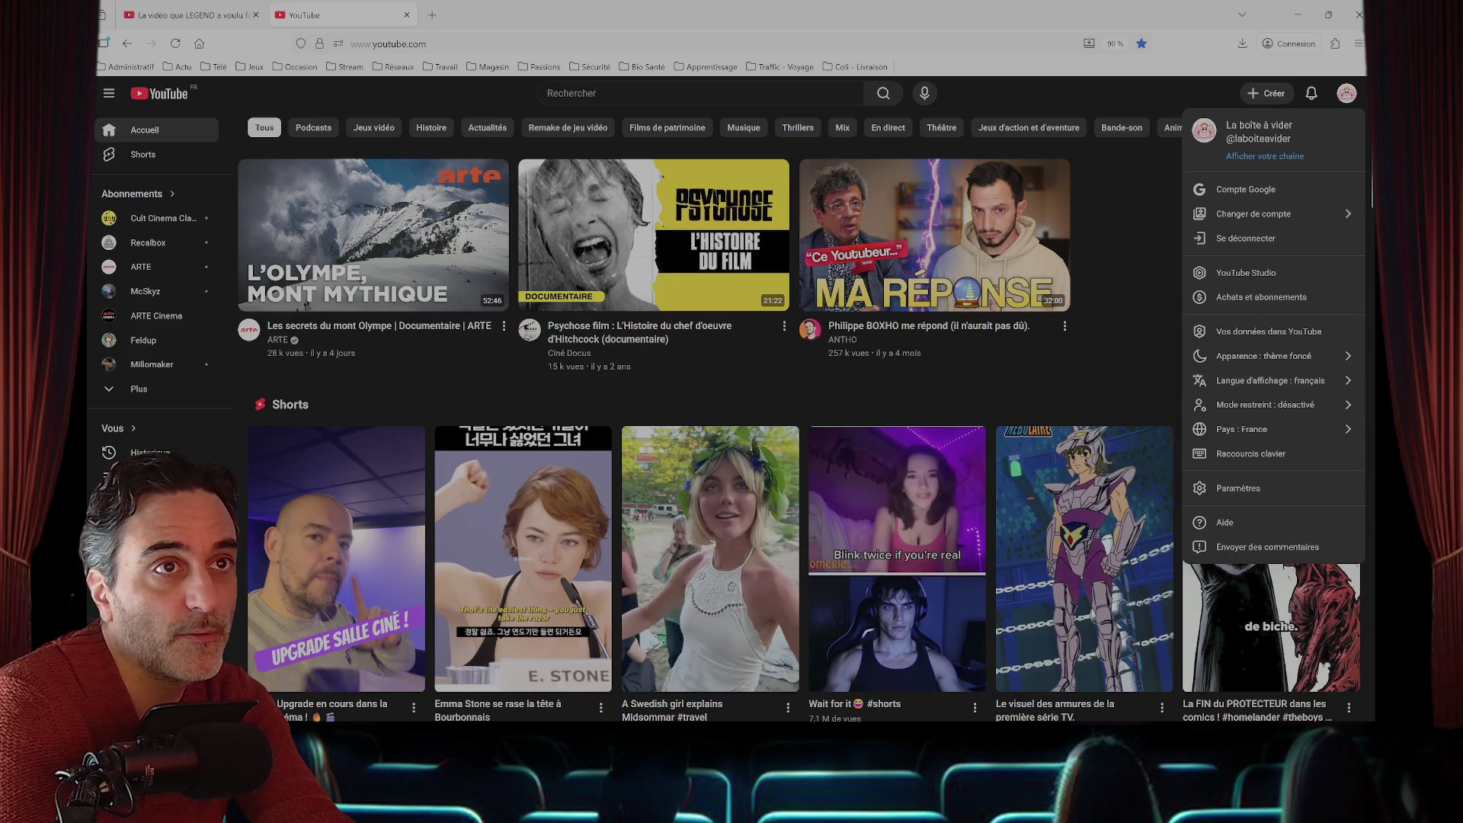
click(1265, 155)
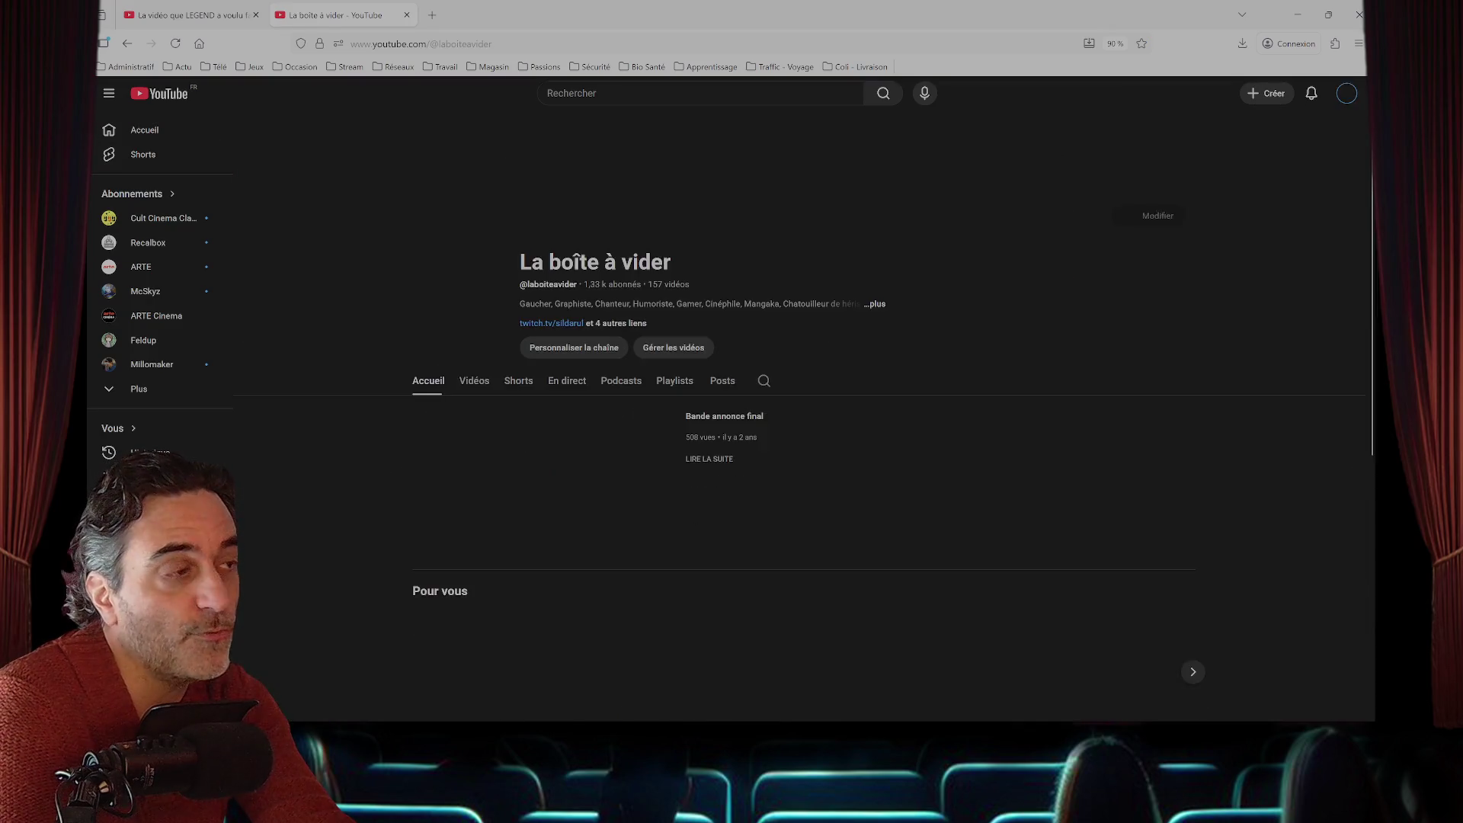
click(474, 380)
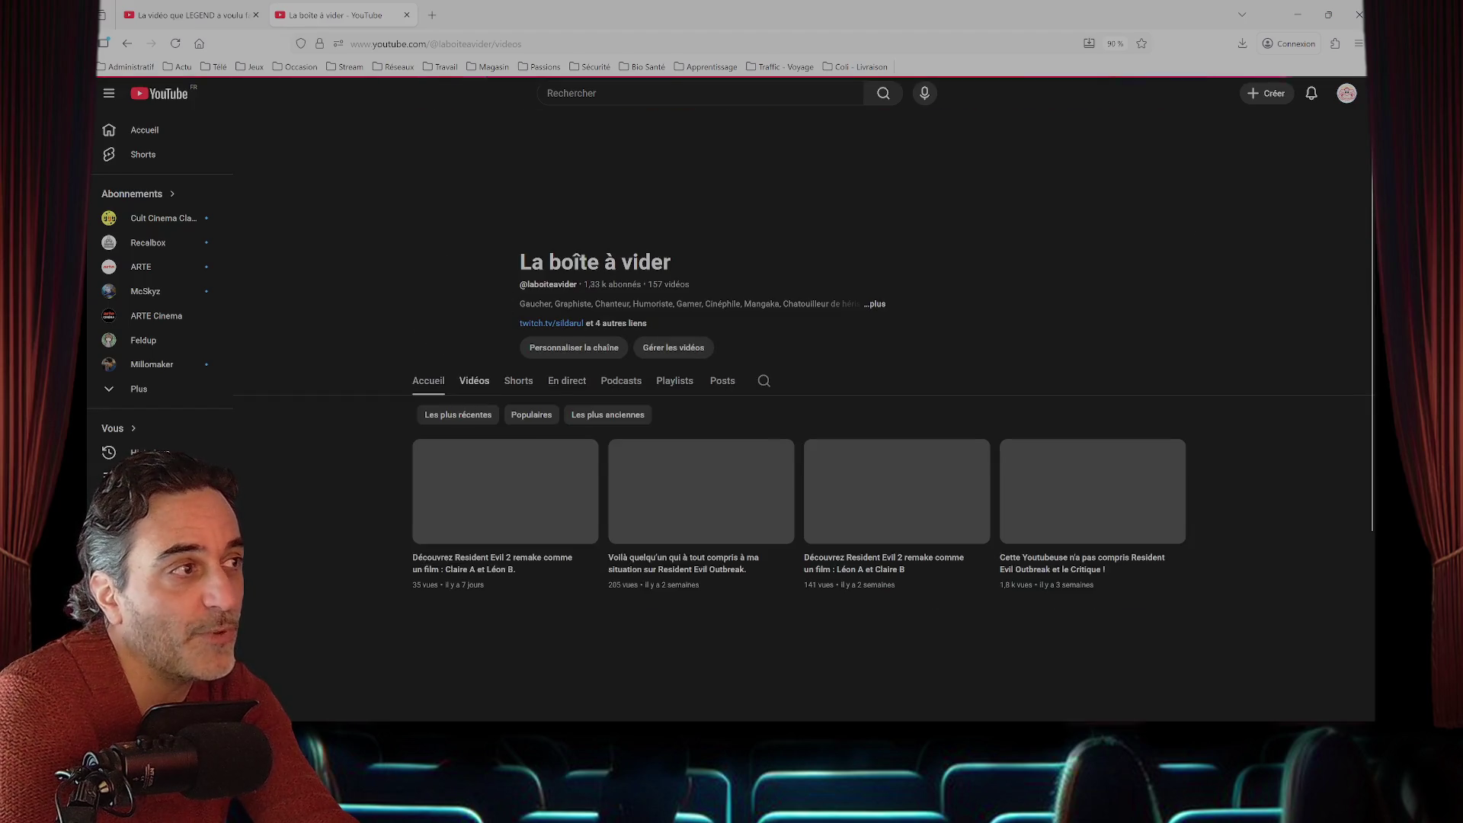
scroll(801, 419, down, 5)
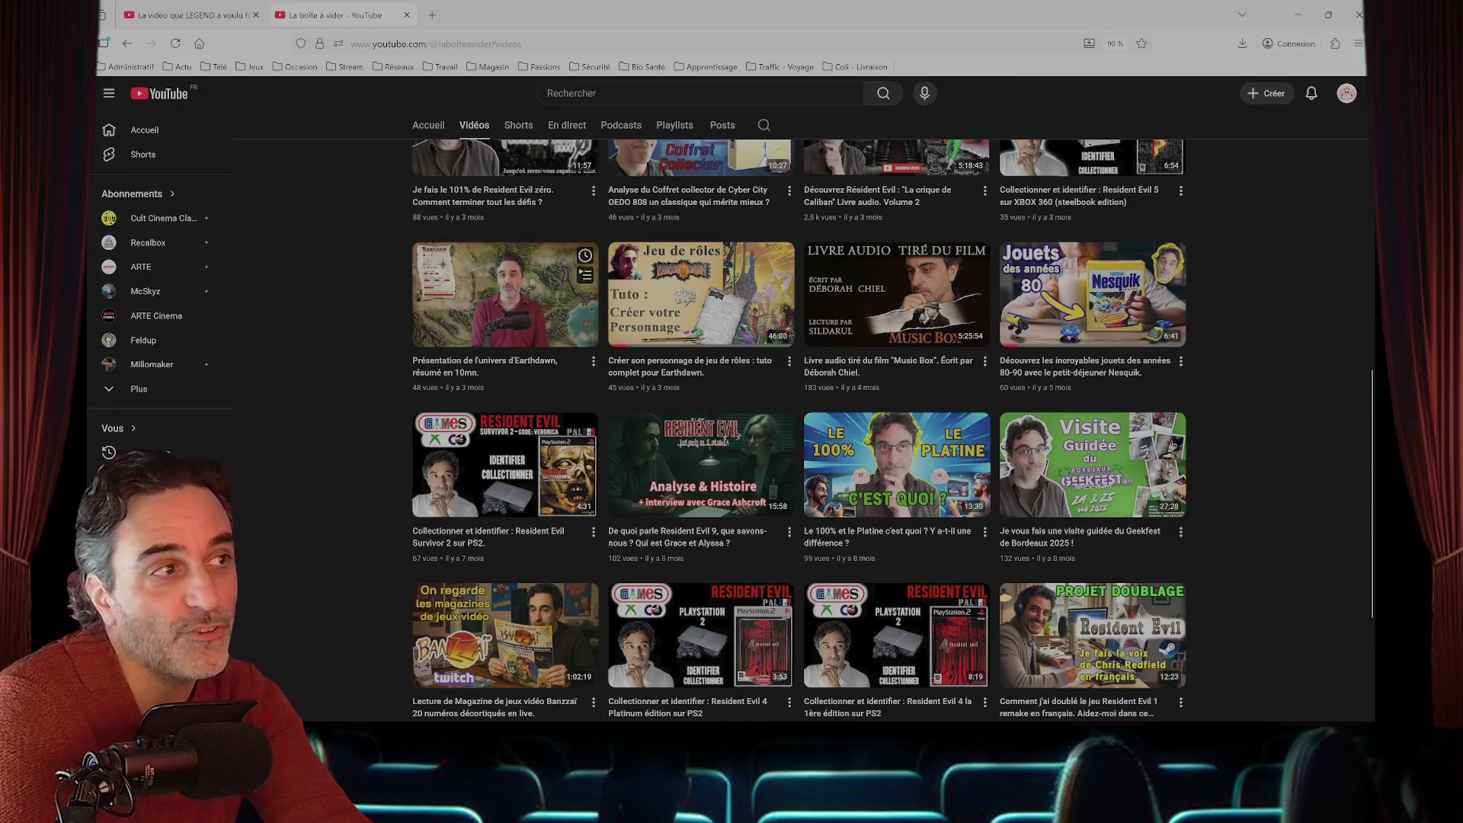
scroll(503, 259, down, 3)
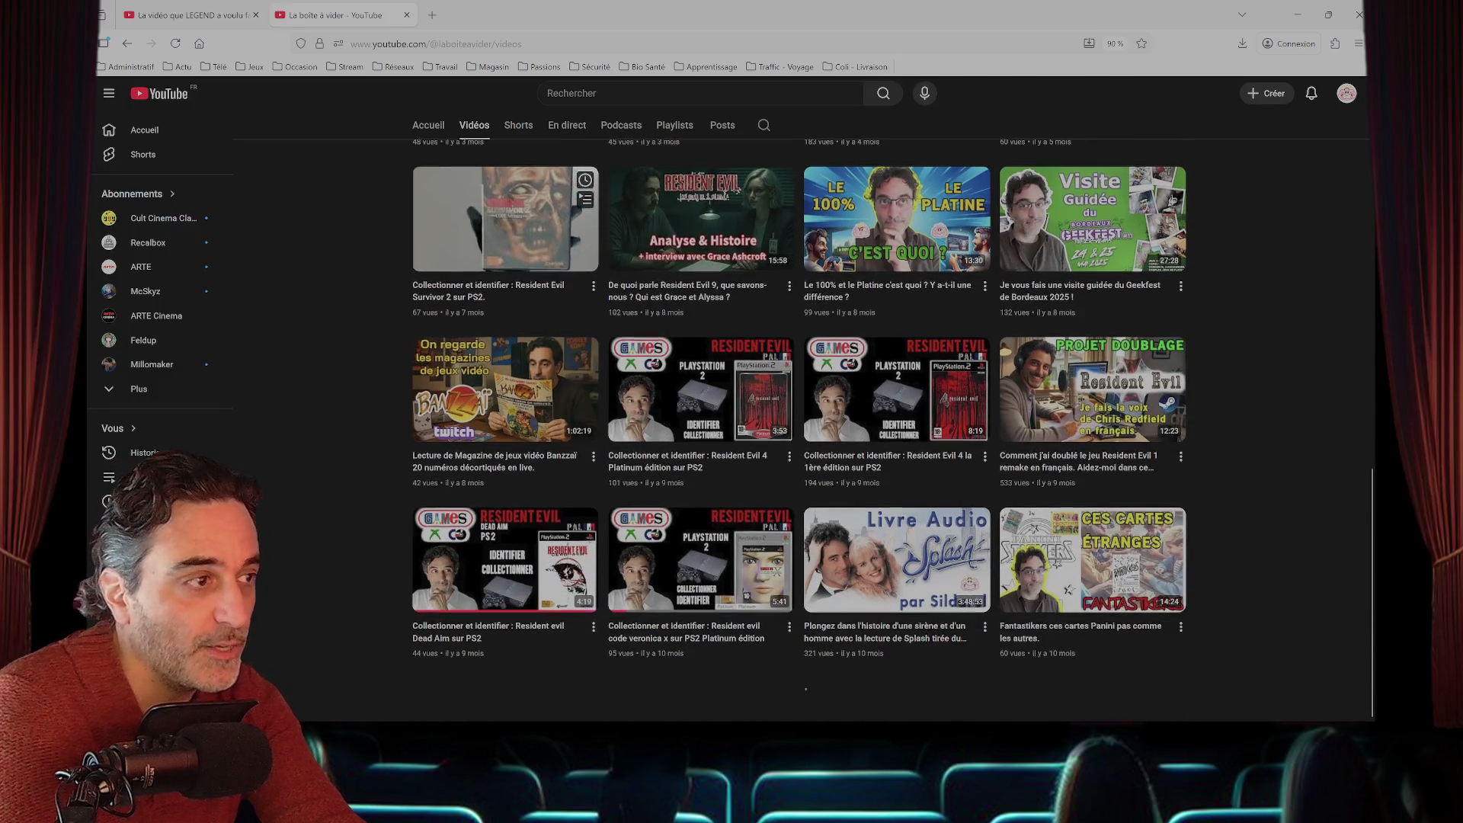
scroll(701, 228, down, 10)
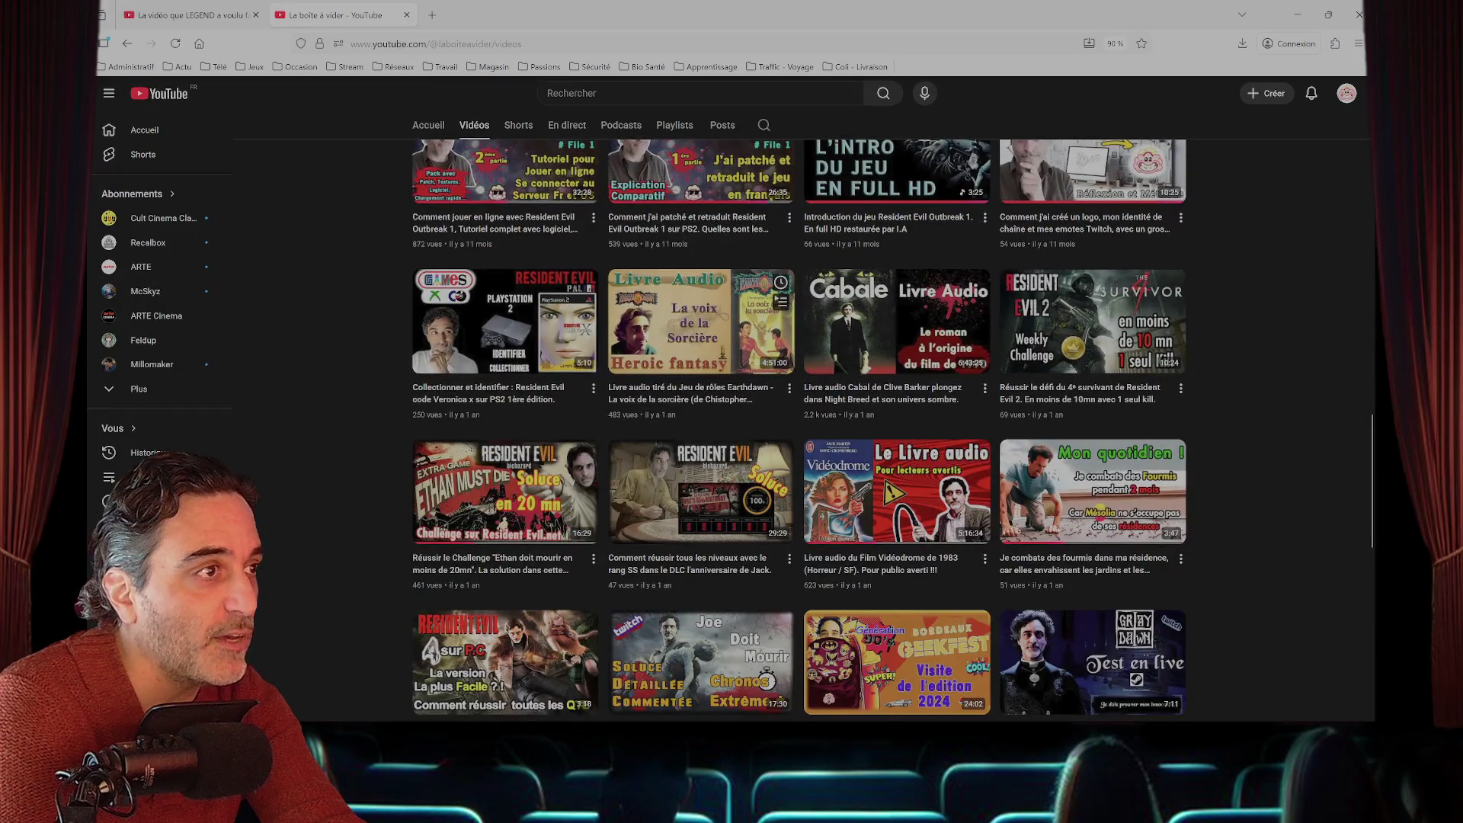
scroll(702, 237, down, 6)
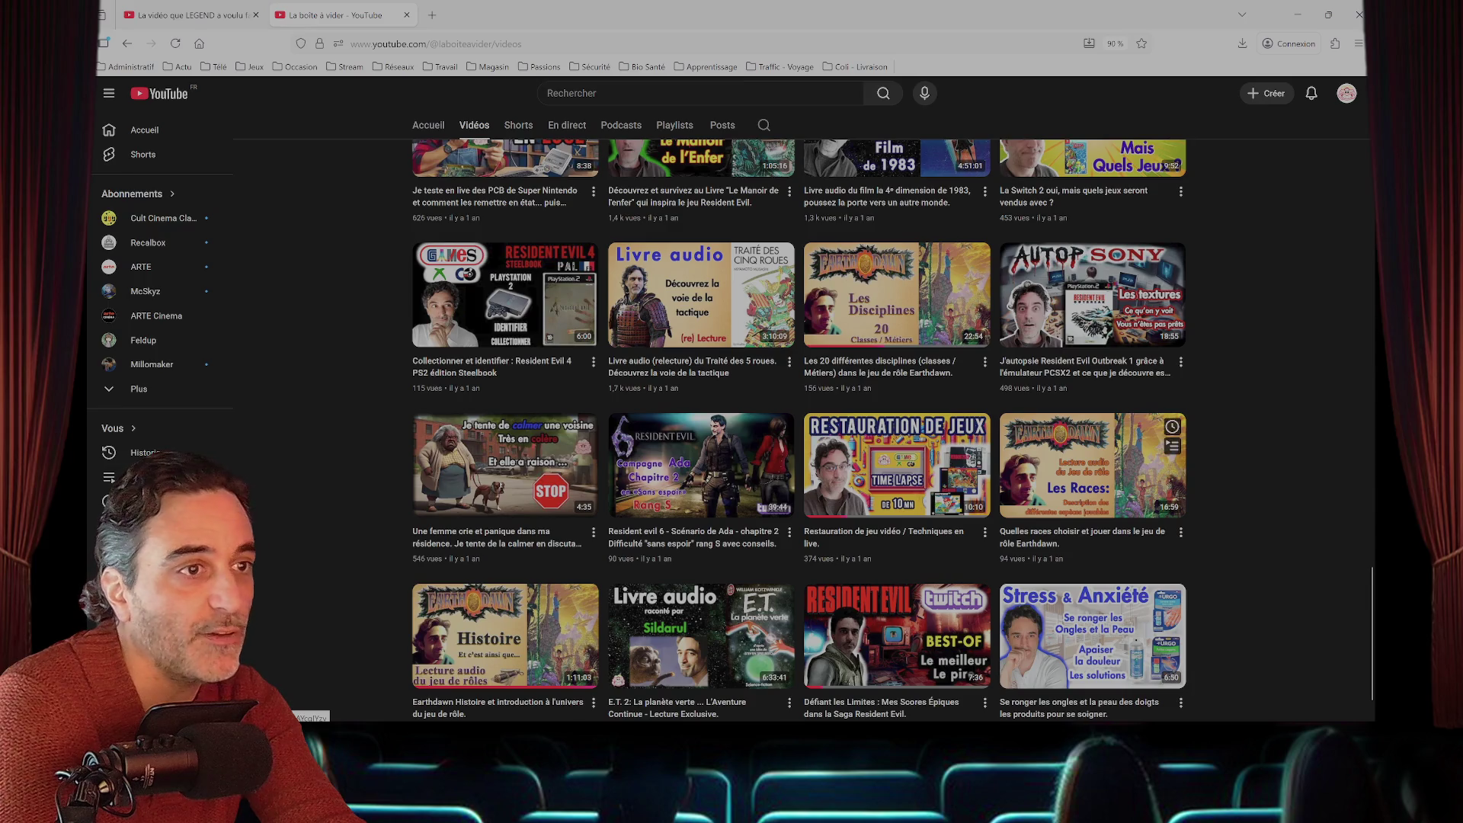
right_click(1050, 485)
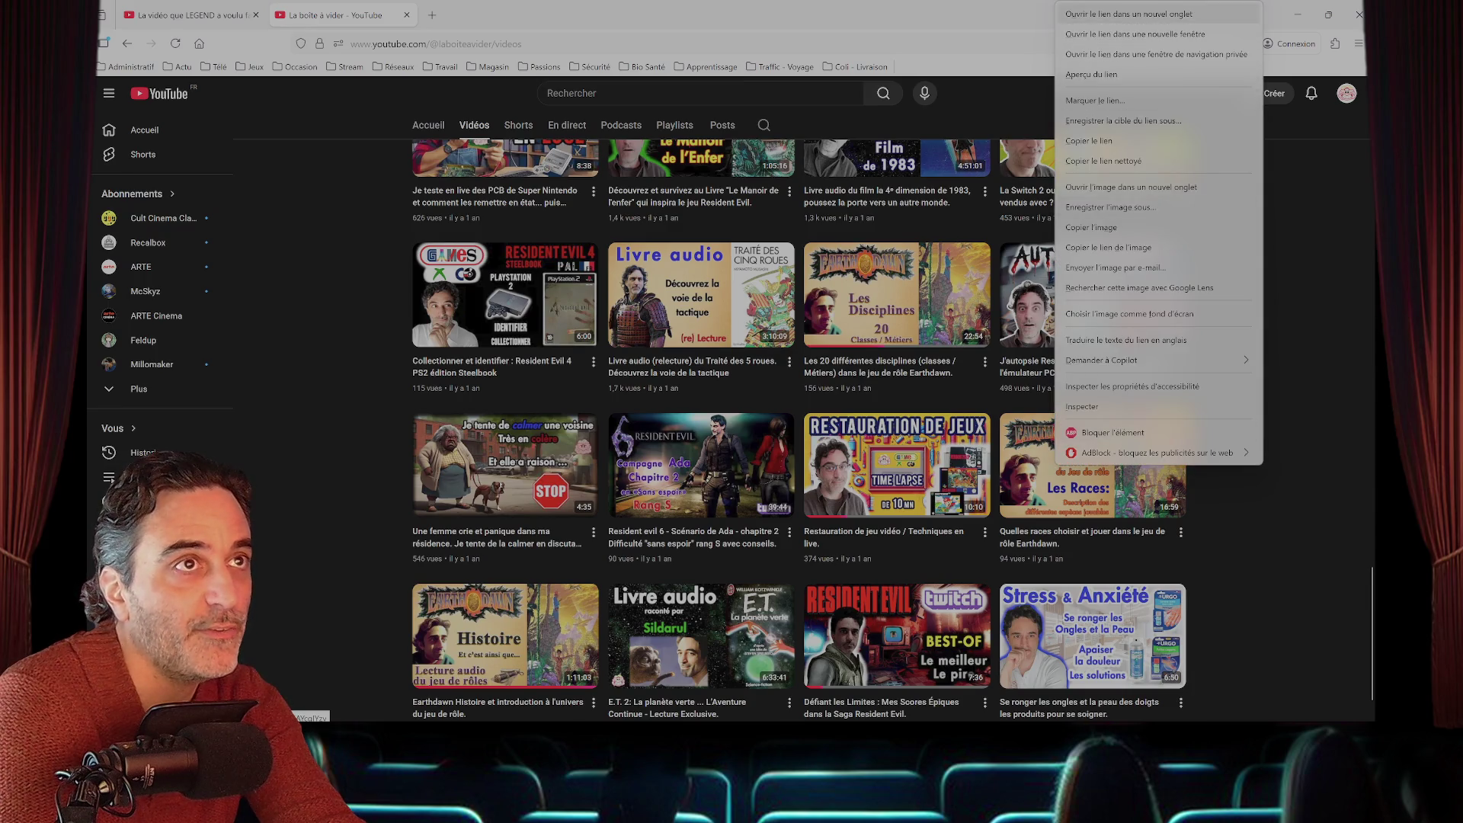
- Open the Earthdawn races and 20 disciplines videos in new tabs and show the races share link
click(1105, 15)
right_click(884, 259)
click(930, 273)
click(488, 15)
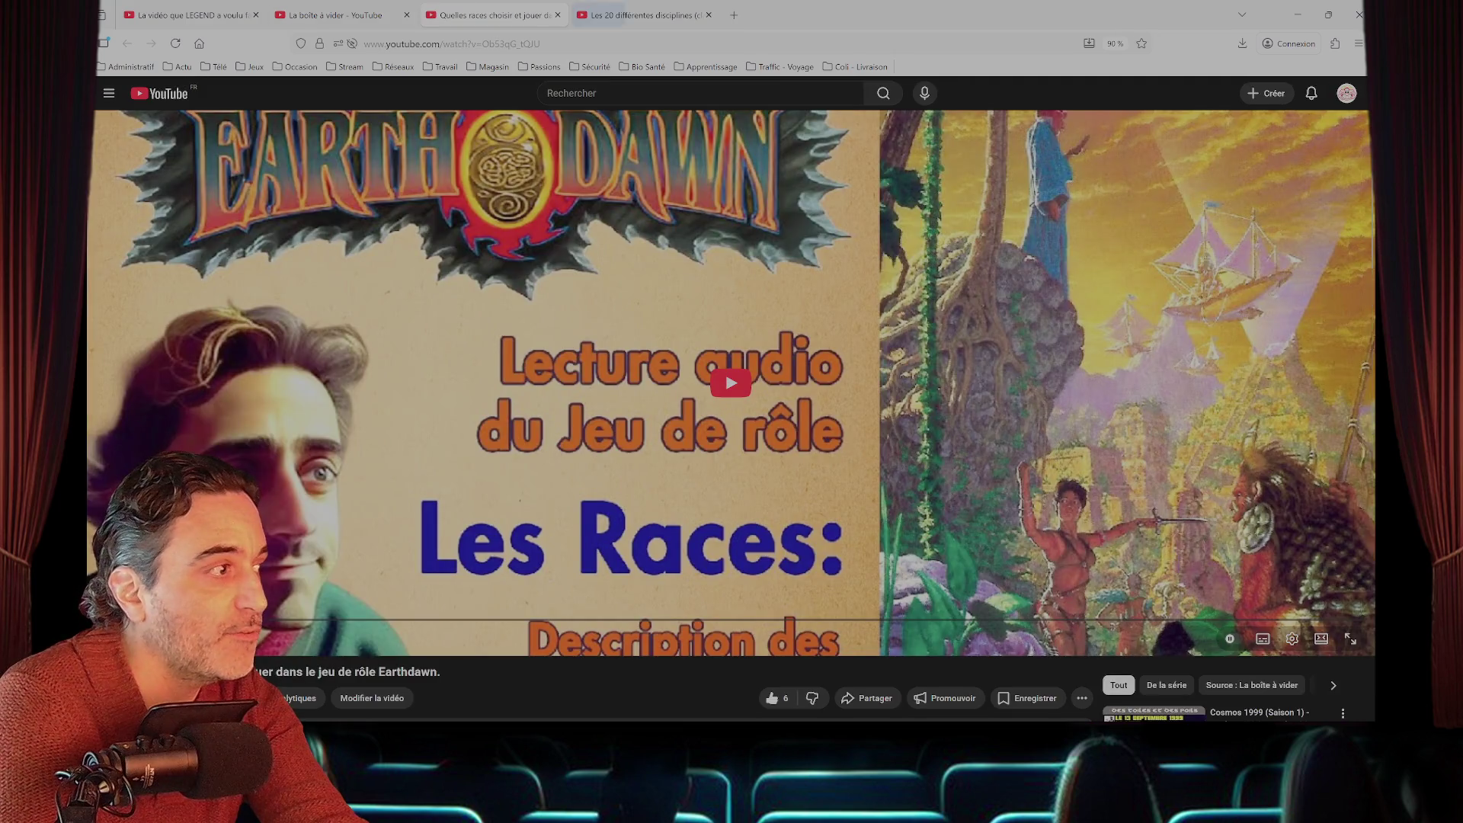
scroll(869, 572, down, 2)
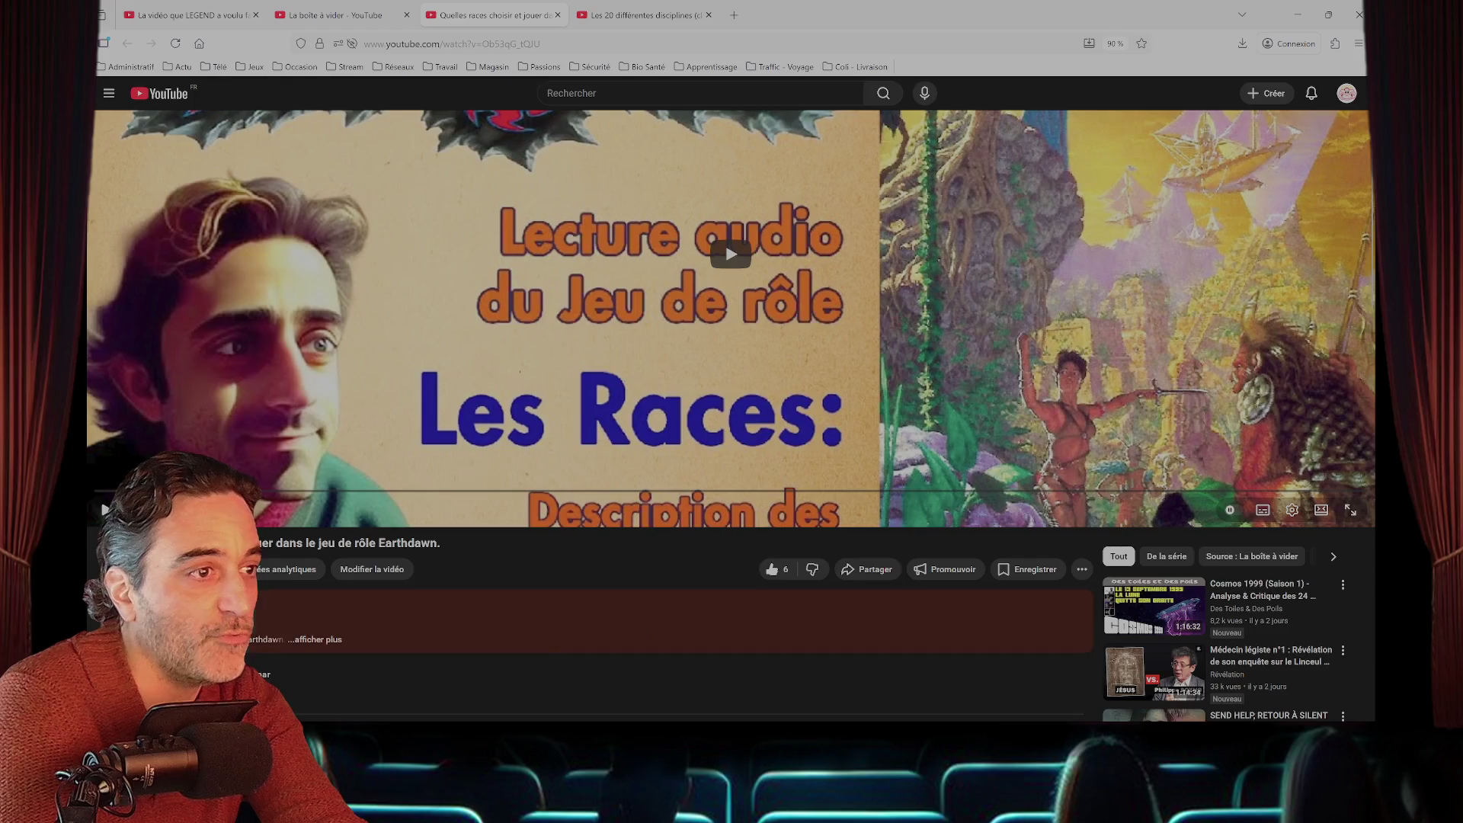
click(869, 570)
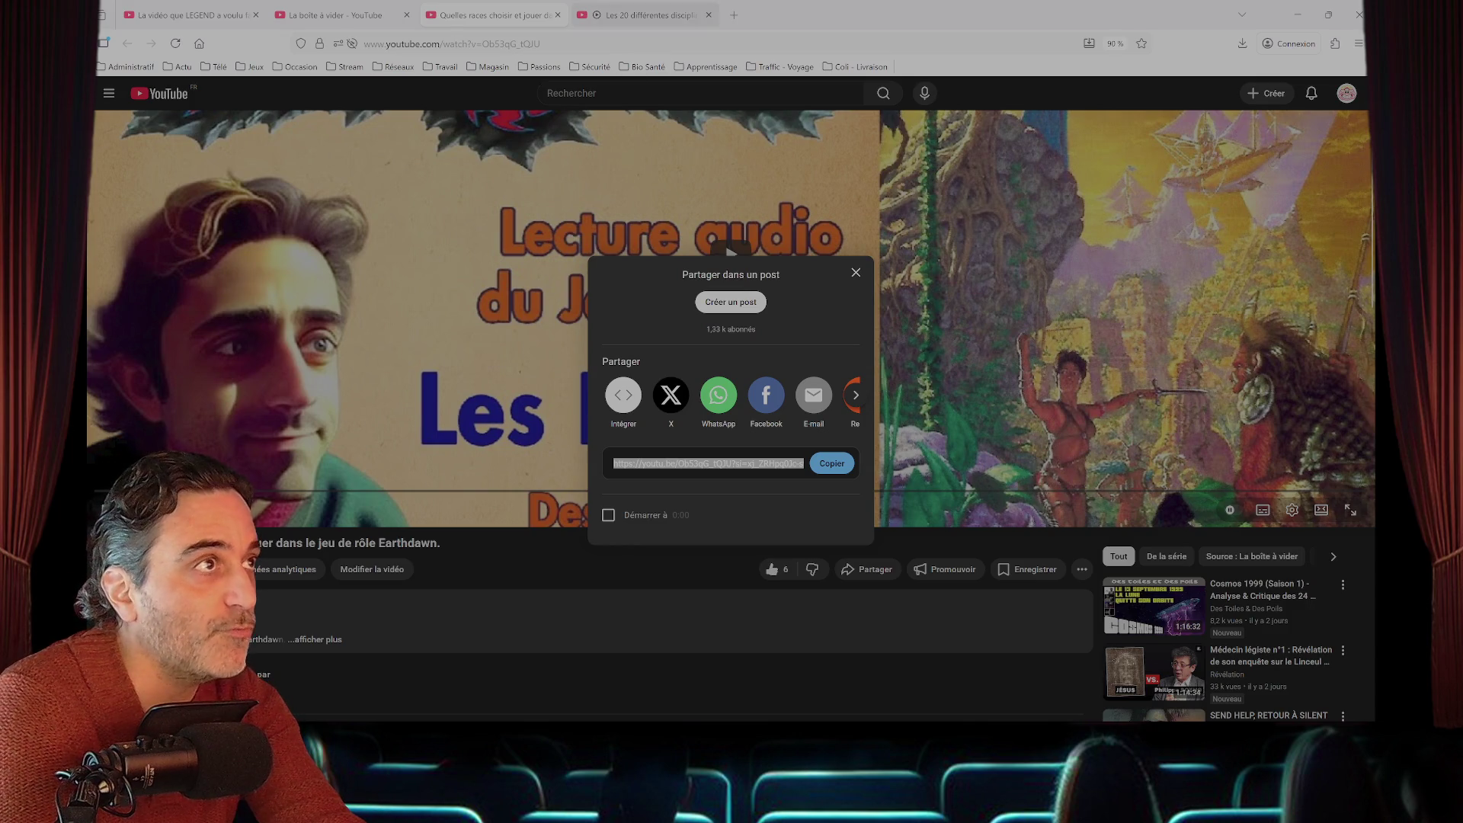
- Bring up the share link for the 20 disciplines video
key(ctrl+Tab)
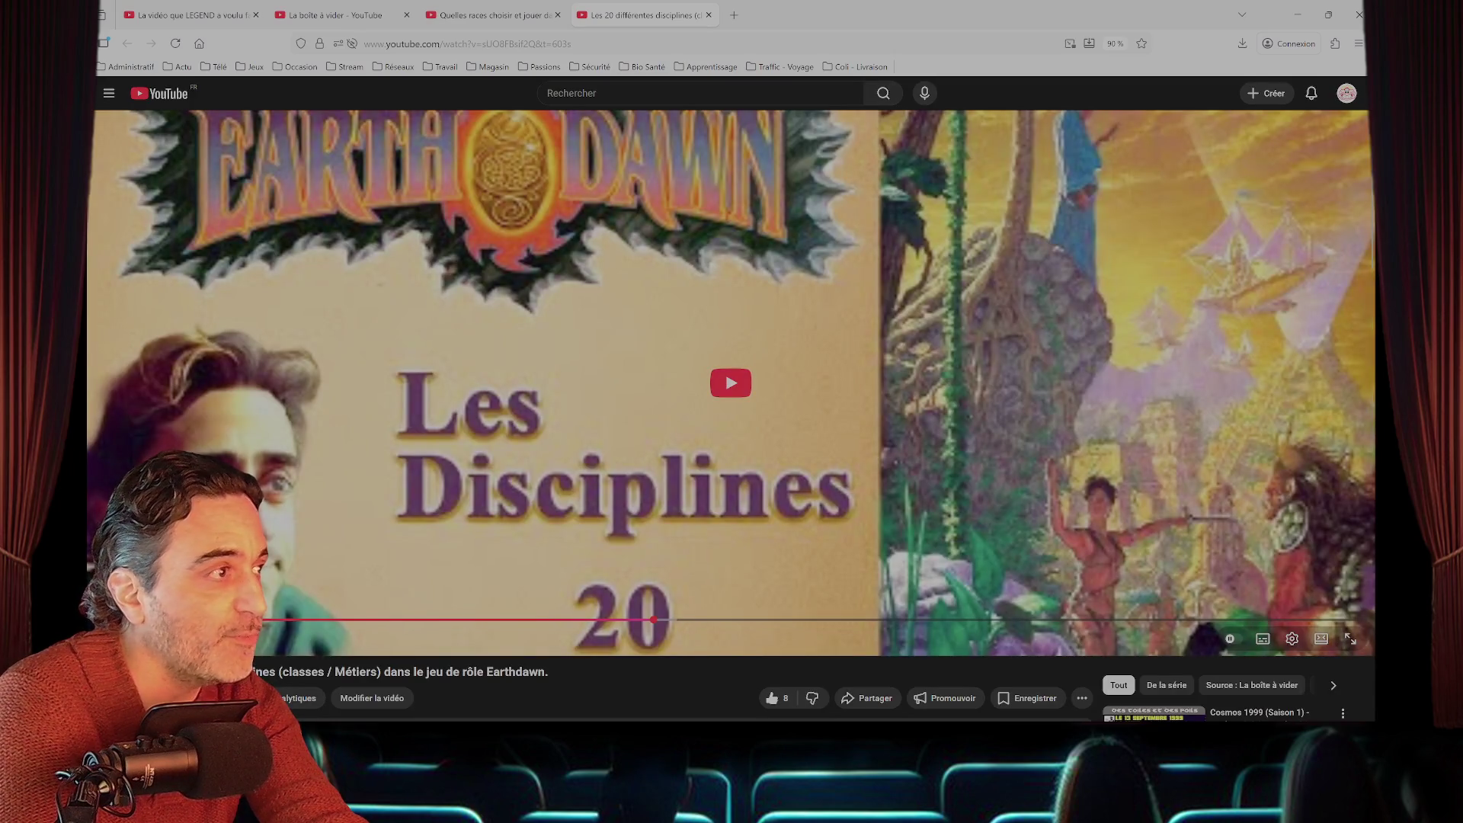
key(ctrl+shift+Tab)
key(ctrl+Tab)
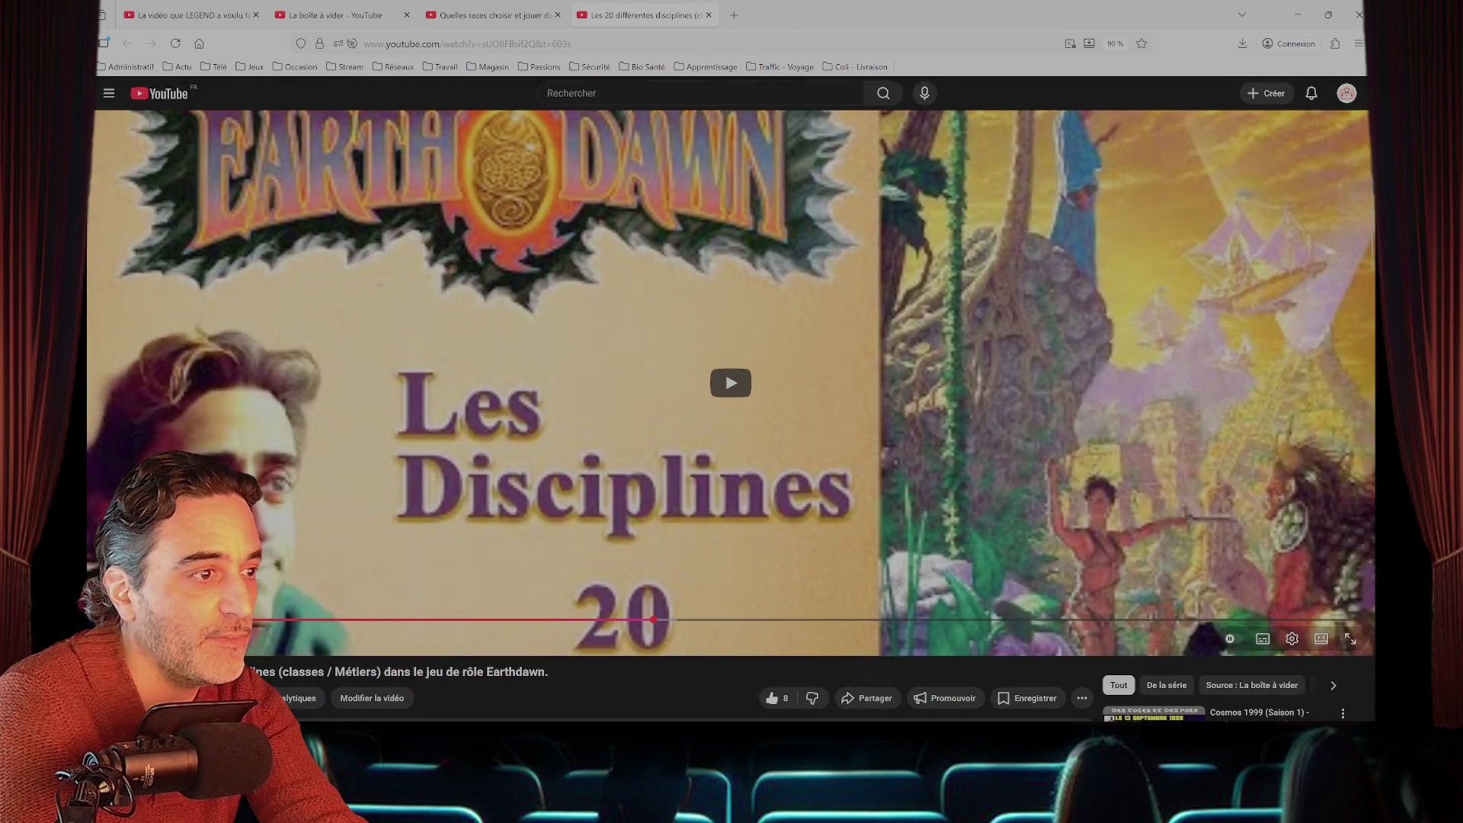
click(867, 698)
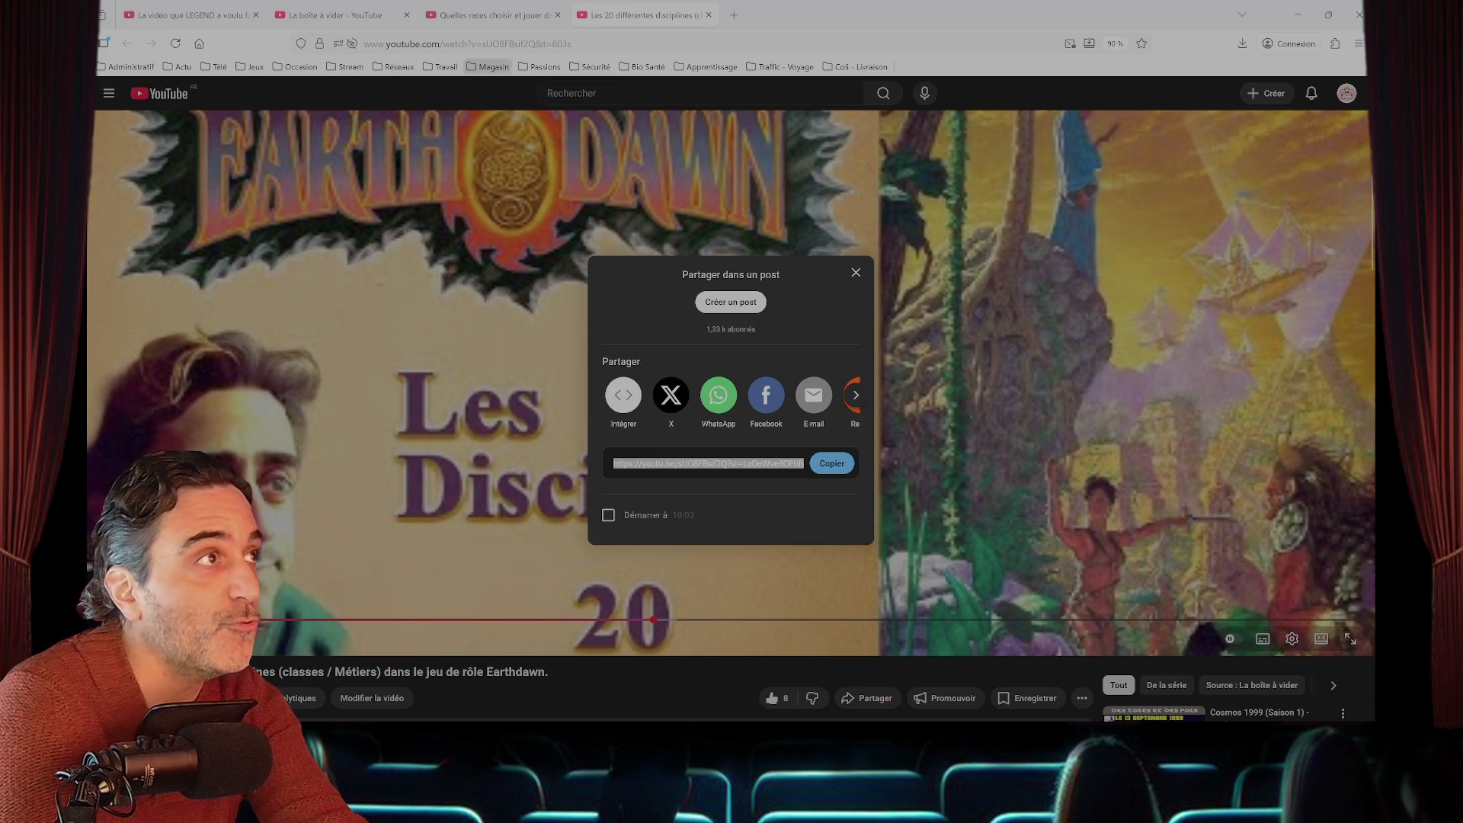
- From the channel's video list, open the Earthdawn character creation video and close the share panel
click(343, 14)
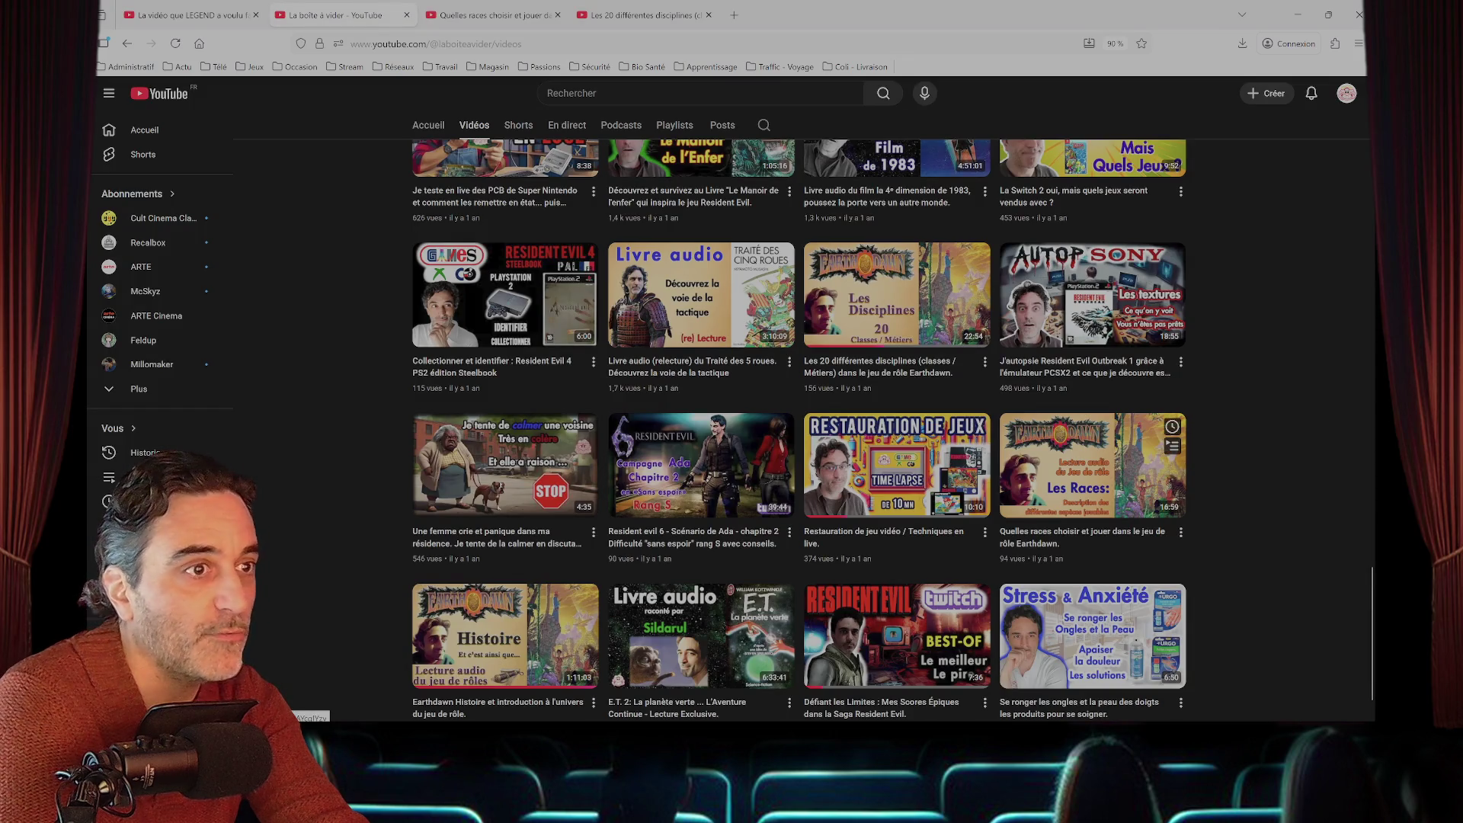
scroll(897, 424, up, 2)
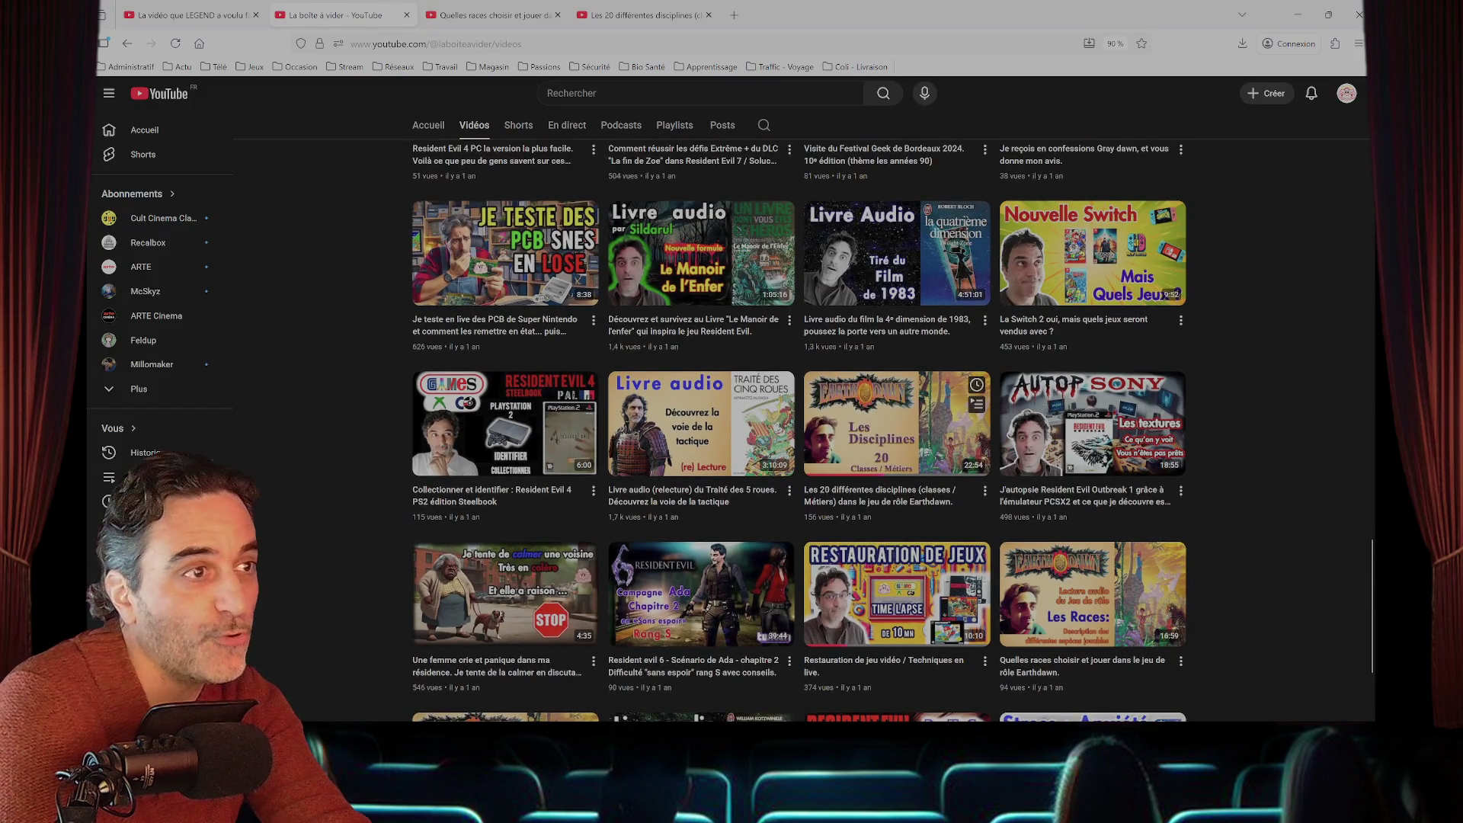
scroll(897, 424, up, 5)
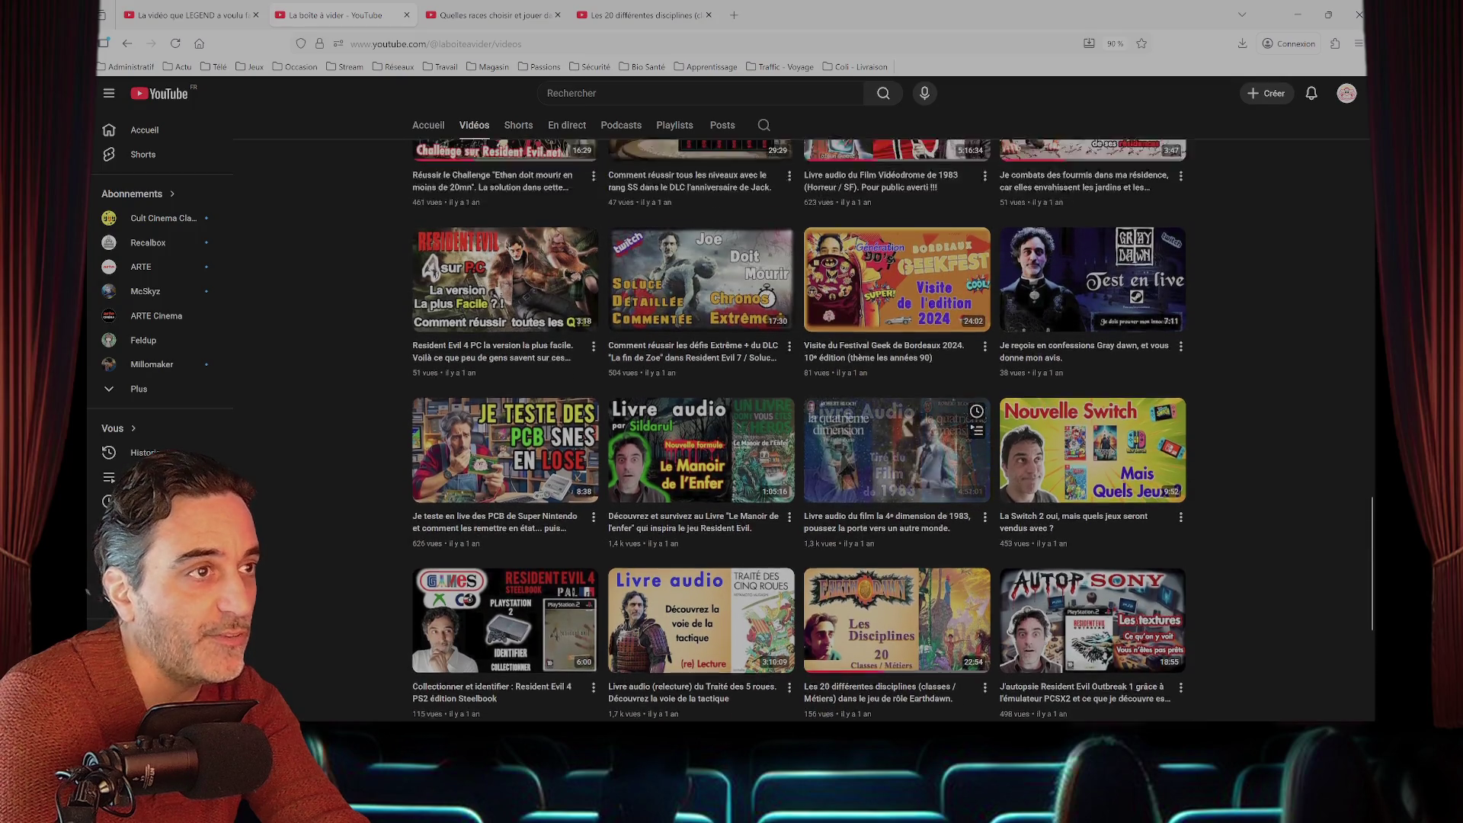
scroll(897, 423, up, 8)
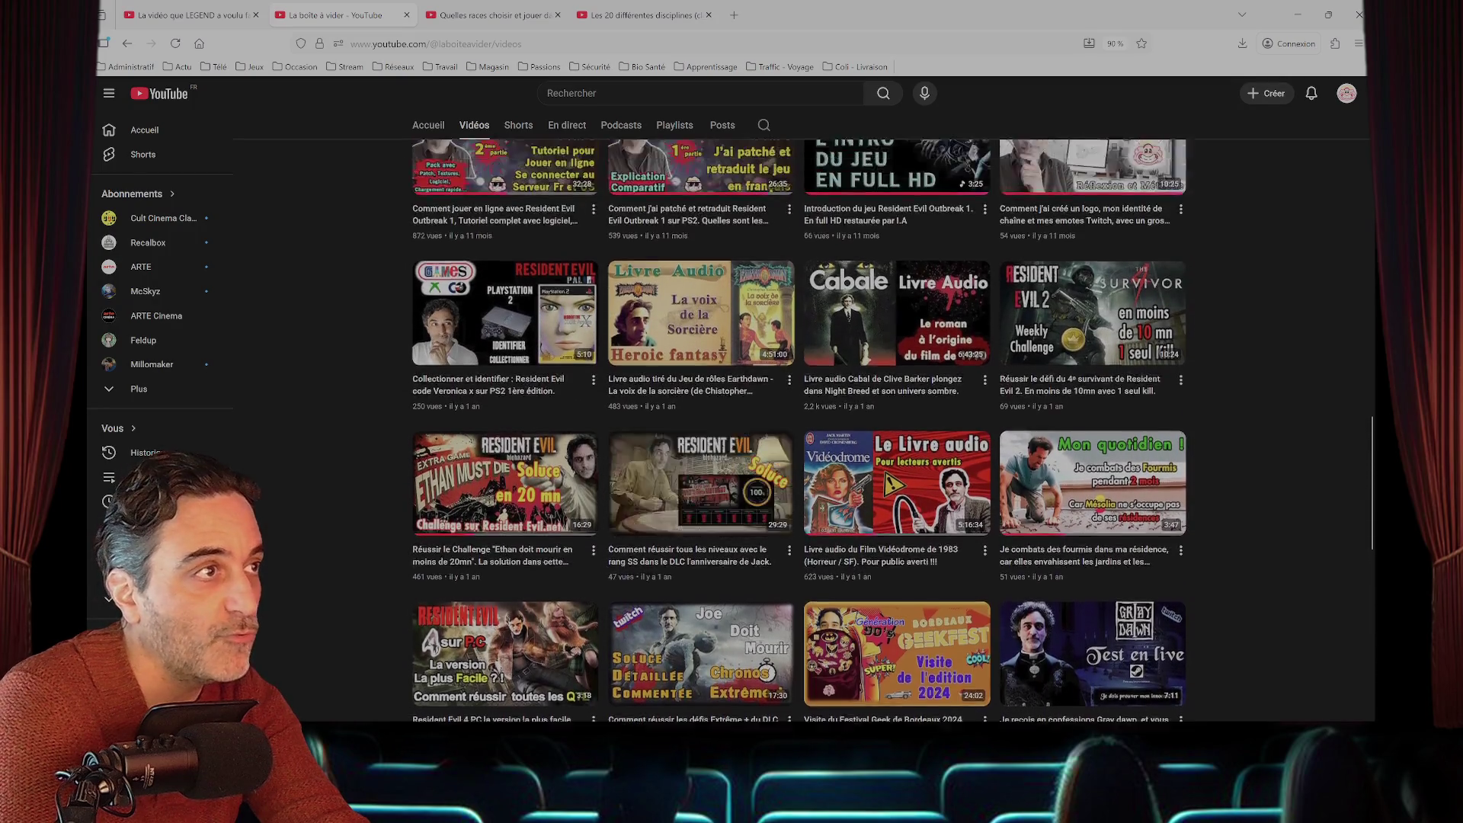
scroll(505, 305, up, 6)
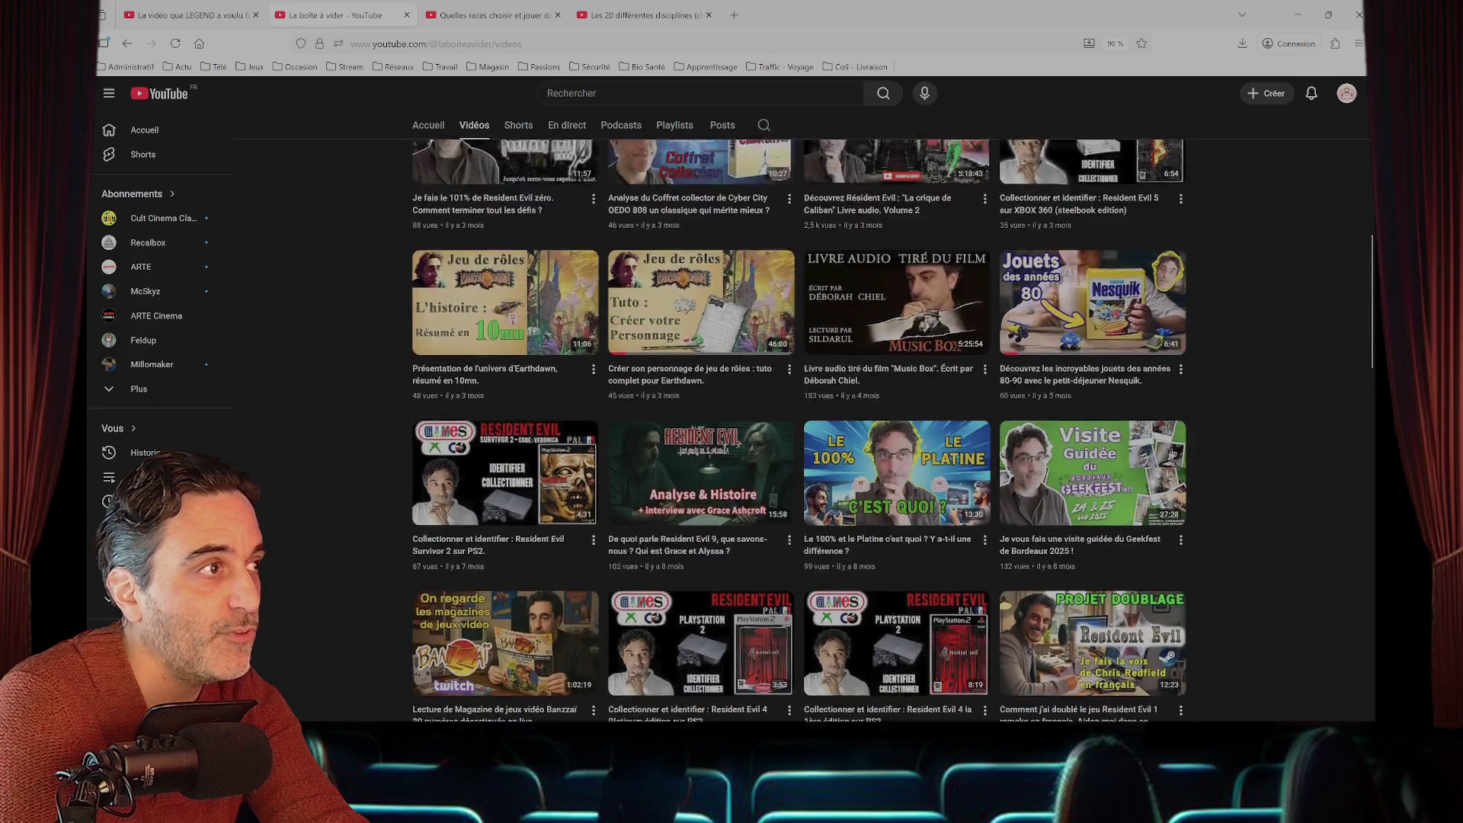
click(504, 305)
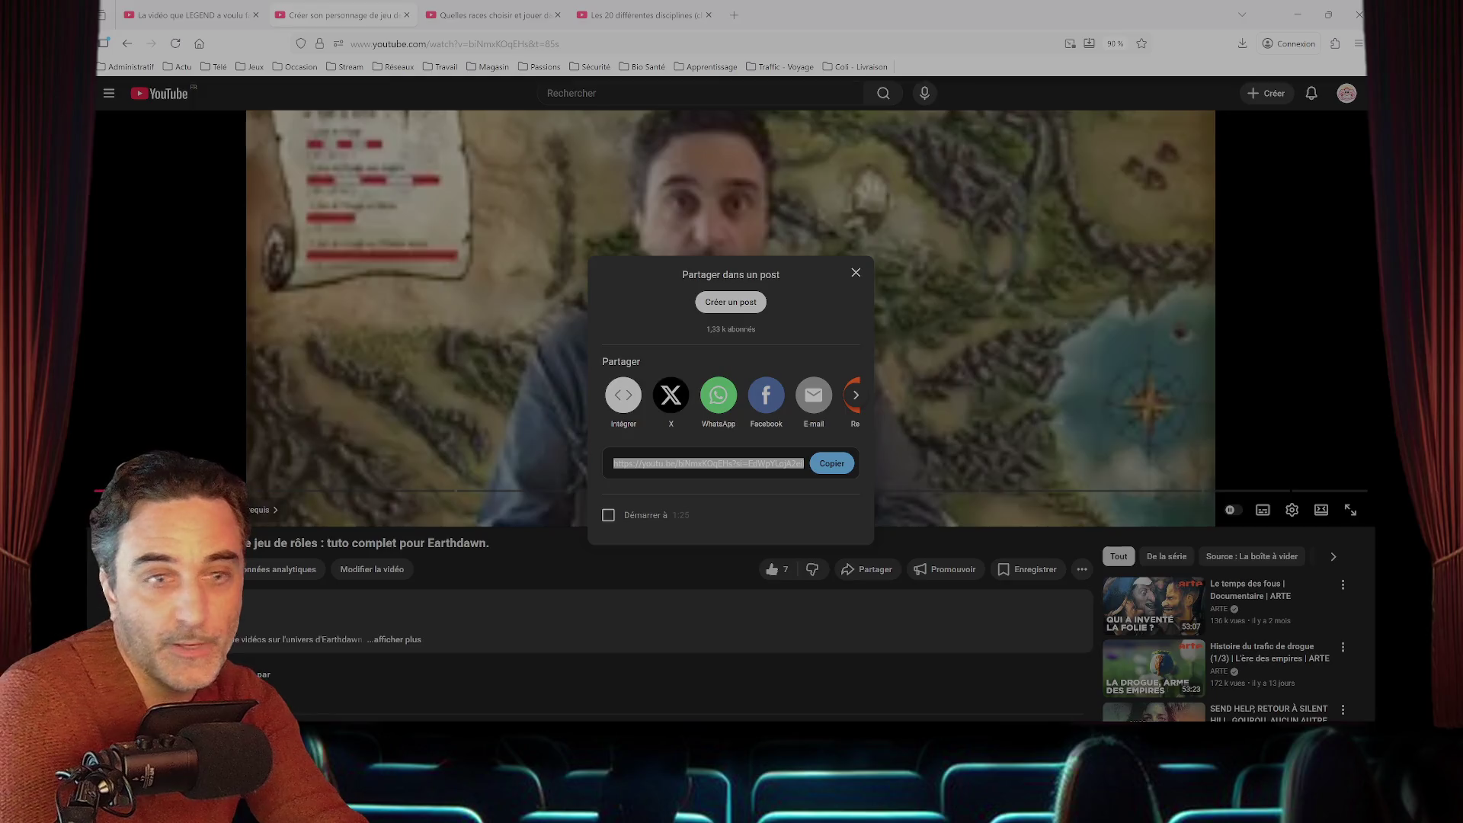
click(856, 272)
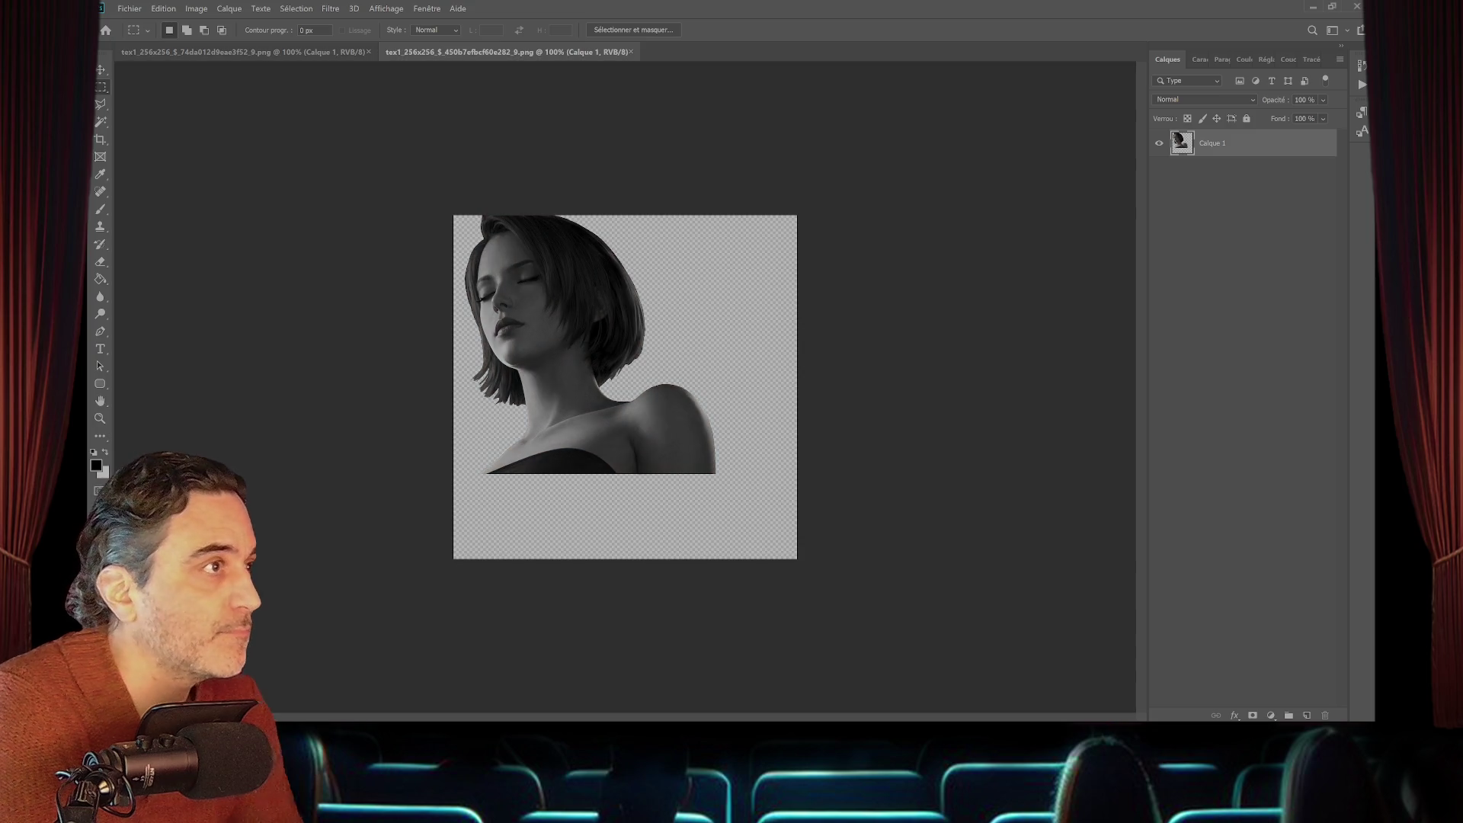
- Select the closed-eyes band and paste it as a new layer into the open-eyed portrait
drag(455, 257, 626, 285)
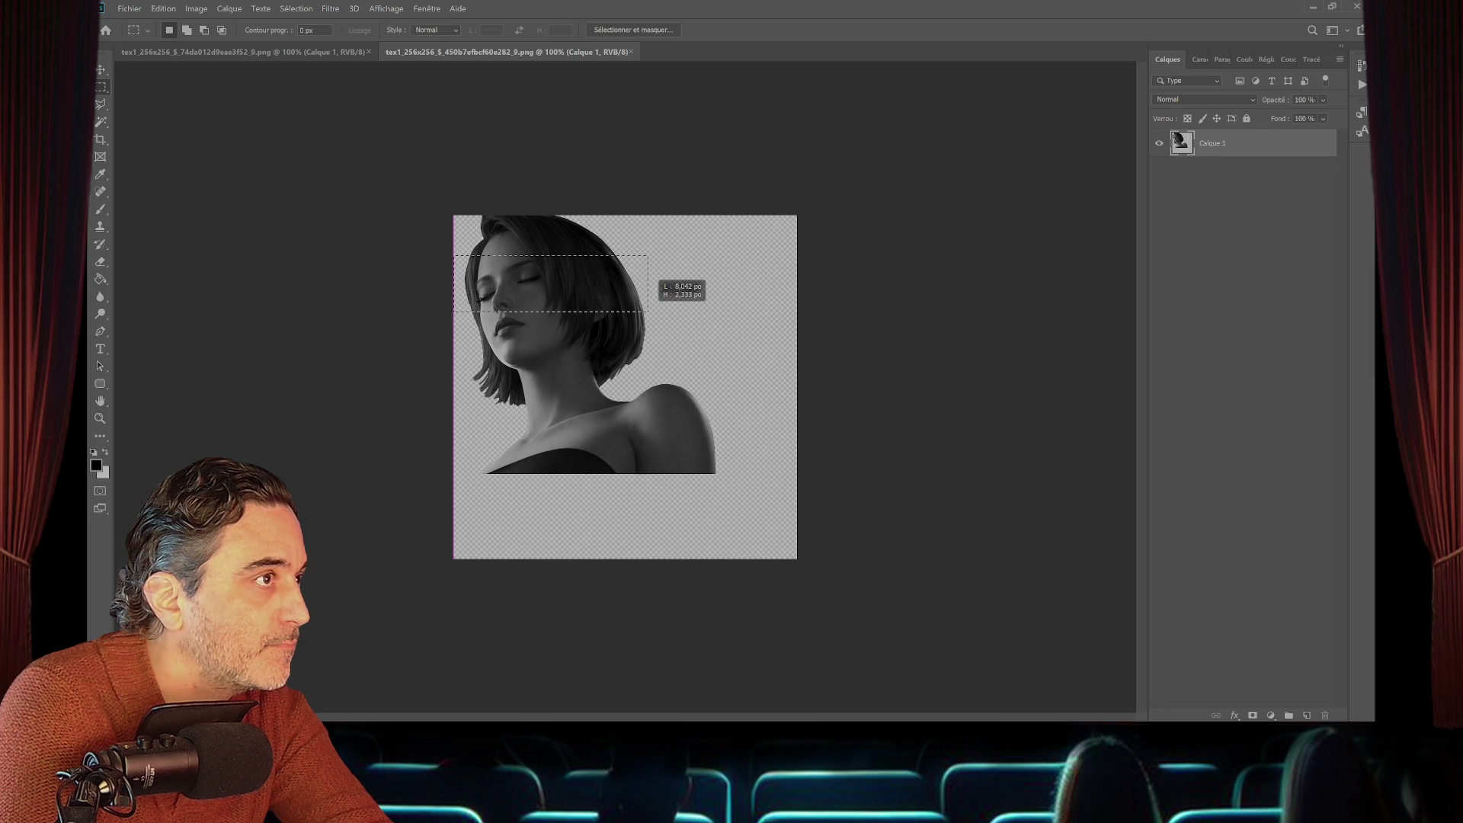
drag(648, 312, 648, 312)
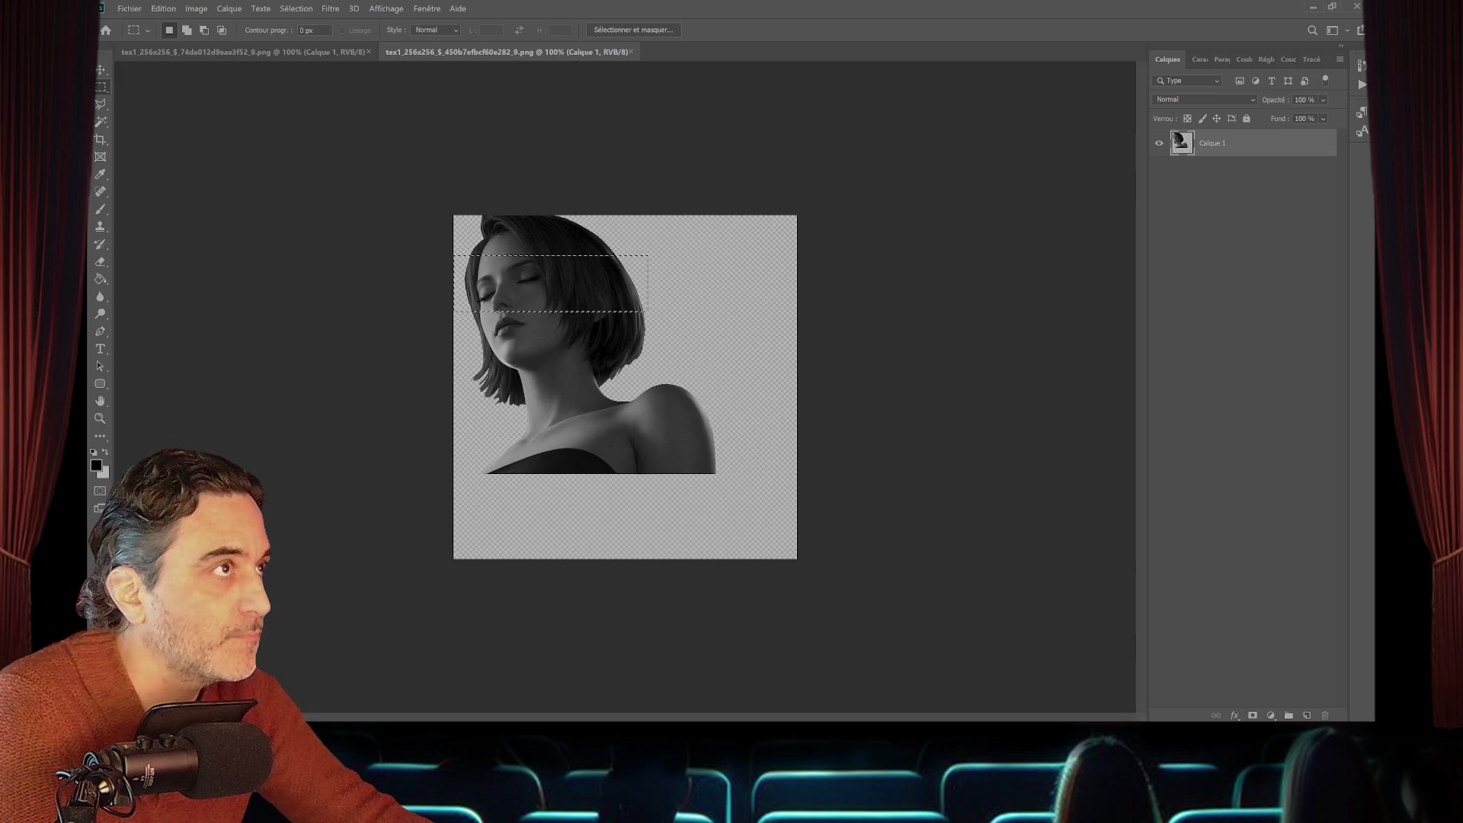
key(ctrl+Tab)
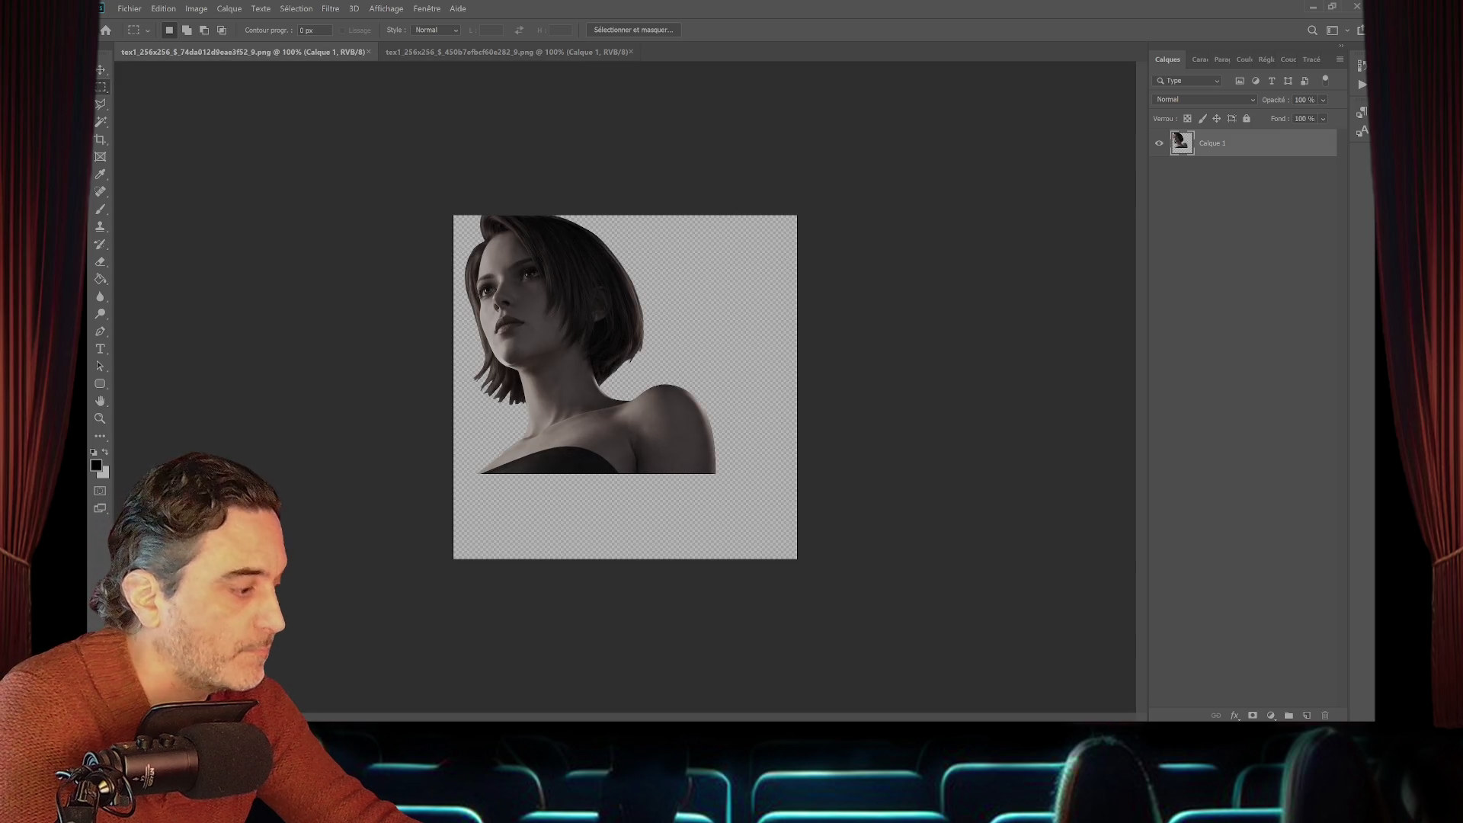
key(ctrl+v)
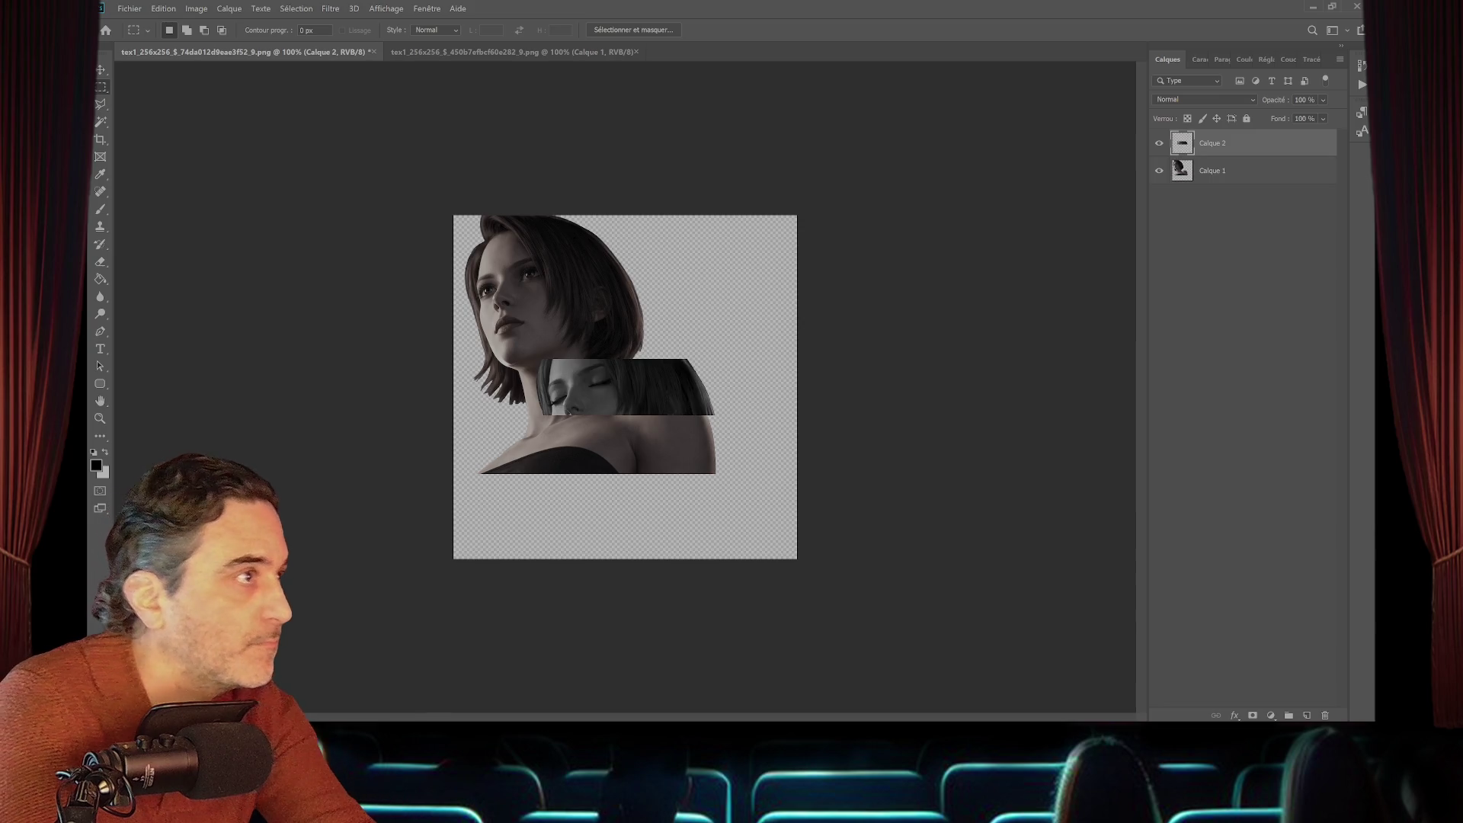
- Zoom the portrait to 200% and move the pasted eye strip up over the face
key(z)
key(ctrl+plus)
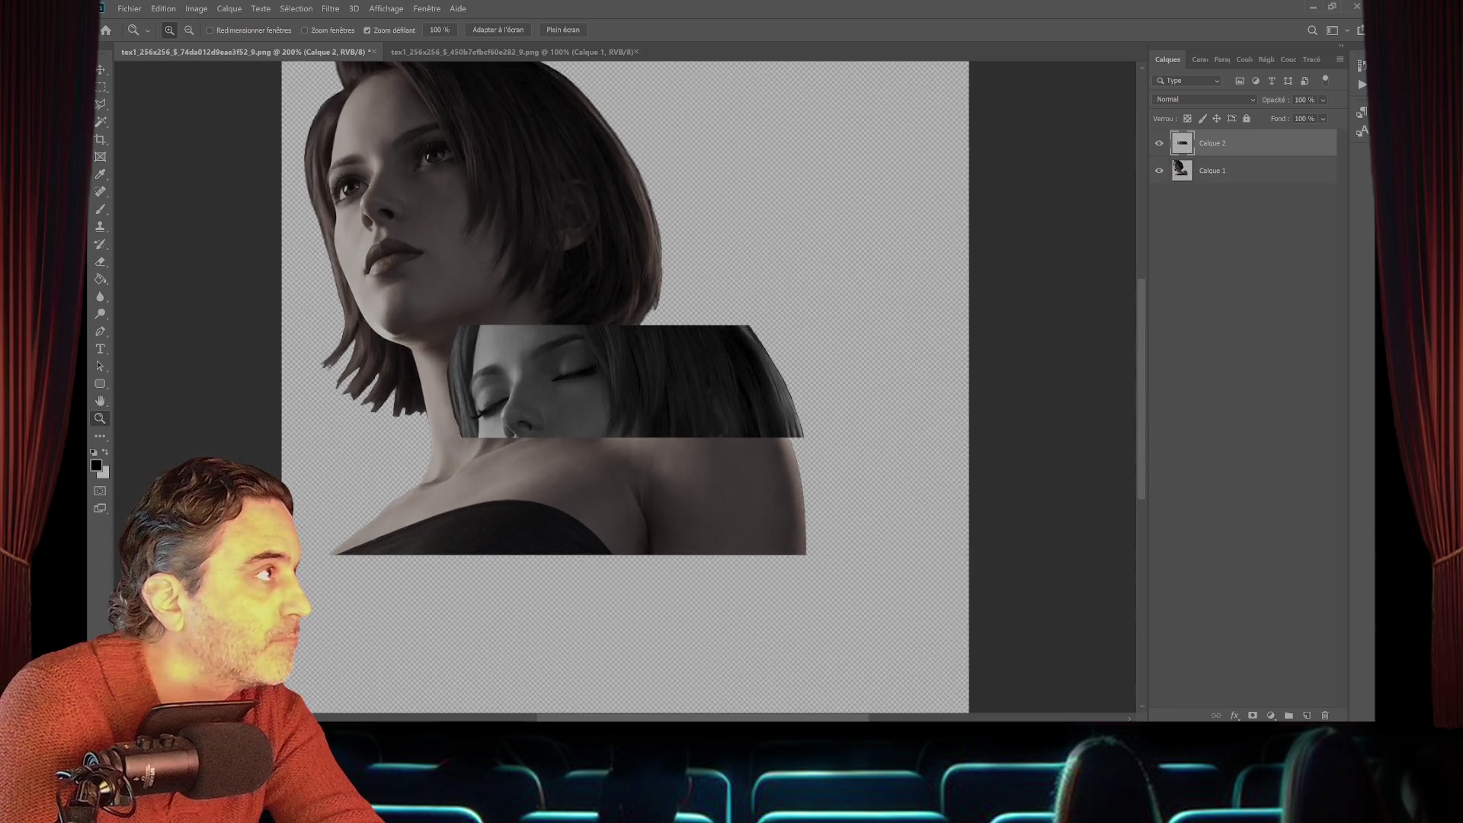
scroll(625, 381, up, 1)
key(v)
mouse_move(690, 391)
mouse_down()
mouse_move(602, 187)
mouse_move(548, 175)
mouse_move(550, 188)
mouse_move(550, 171)
mouse_move(549, 183)
mouse_up()
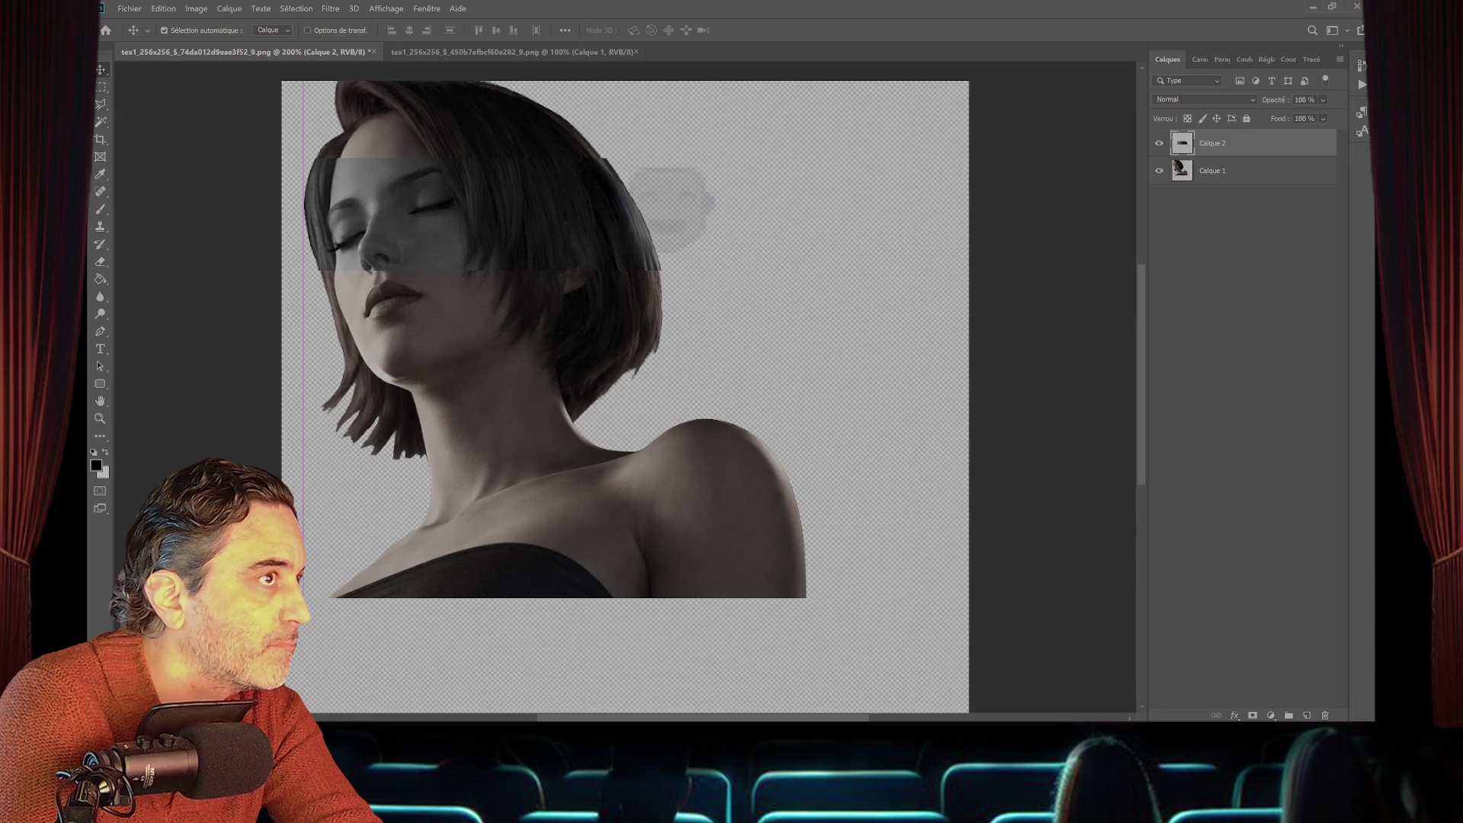
click(164, 8)
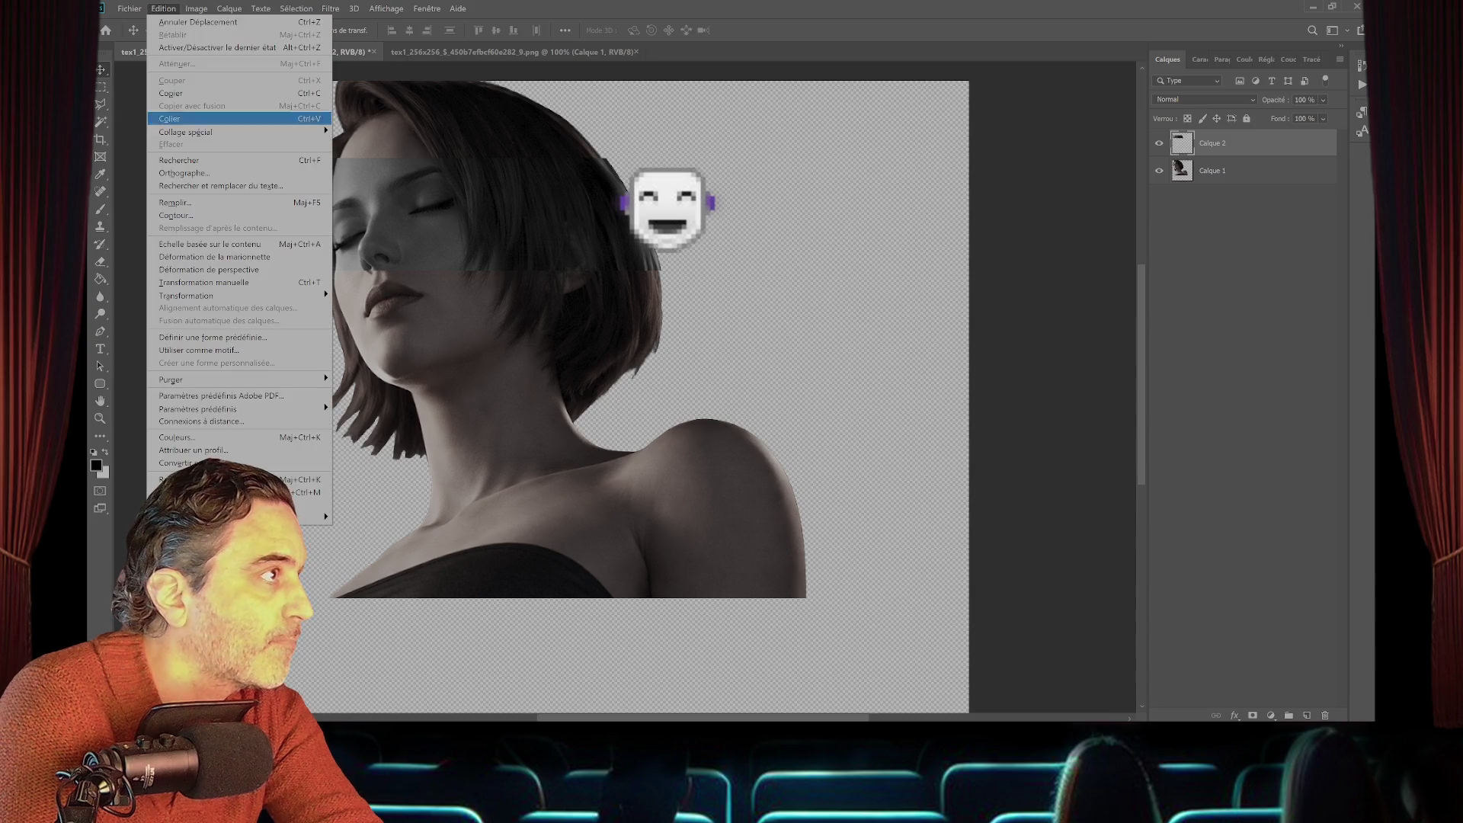
- Free-transform the eye strip, shrinking it slightly to fit the face, and apply
mouse_move(229, 296)
click(373, 310)
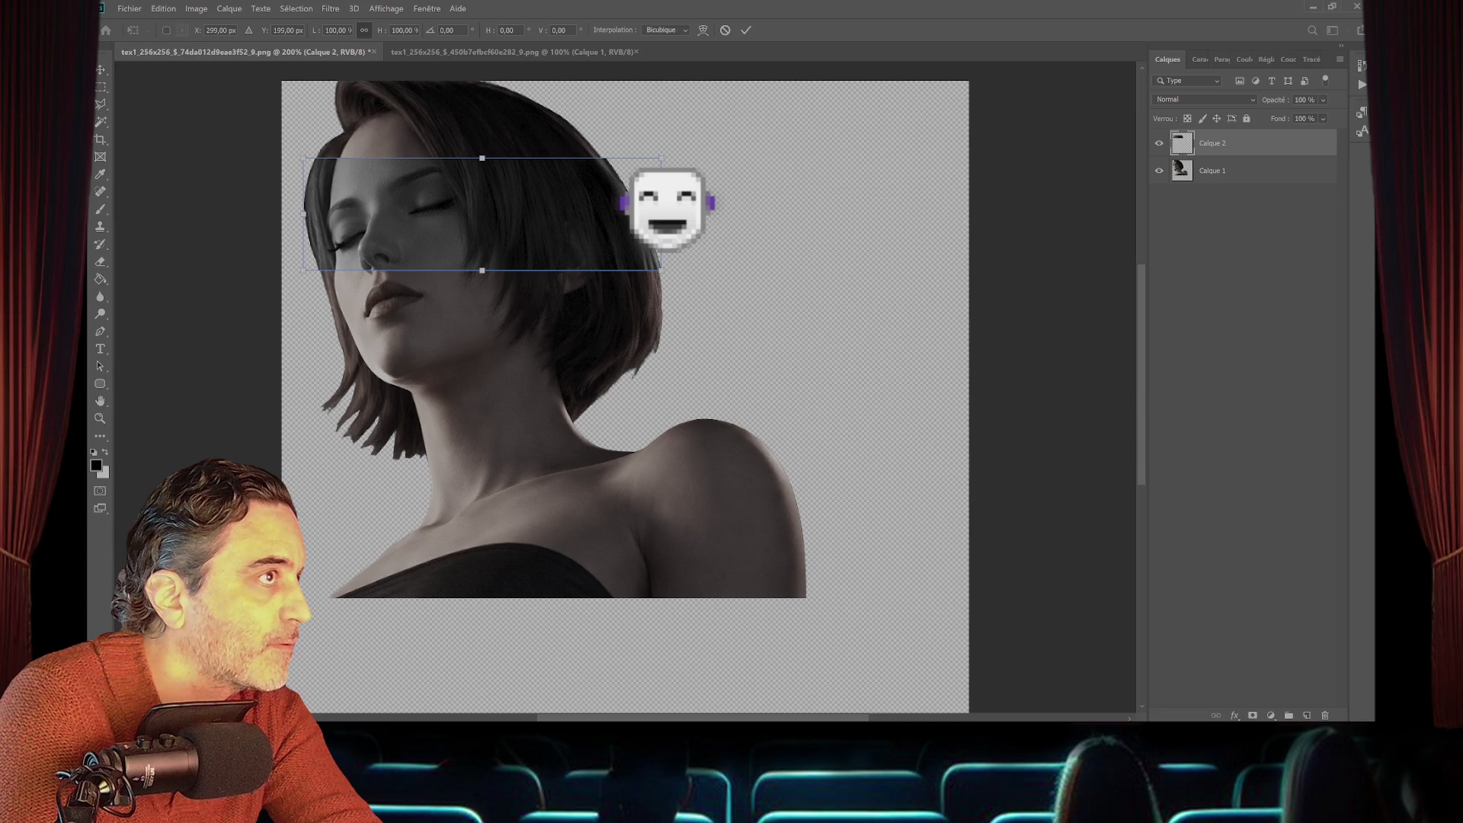
drag(660, 158, 658, 158)
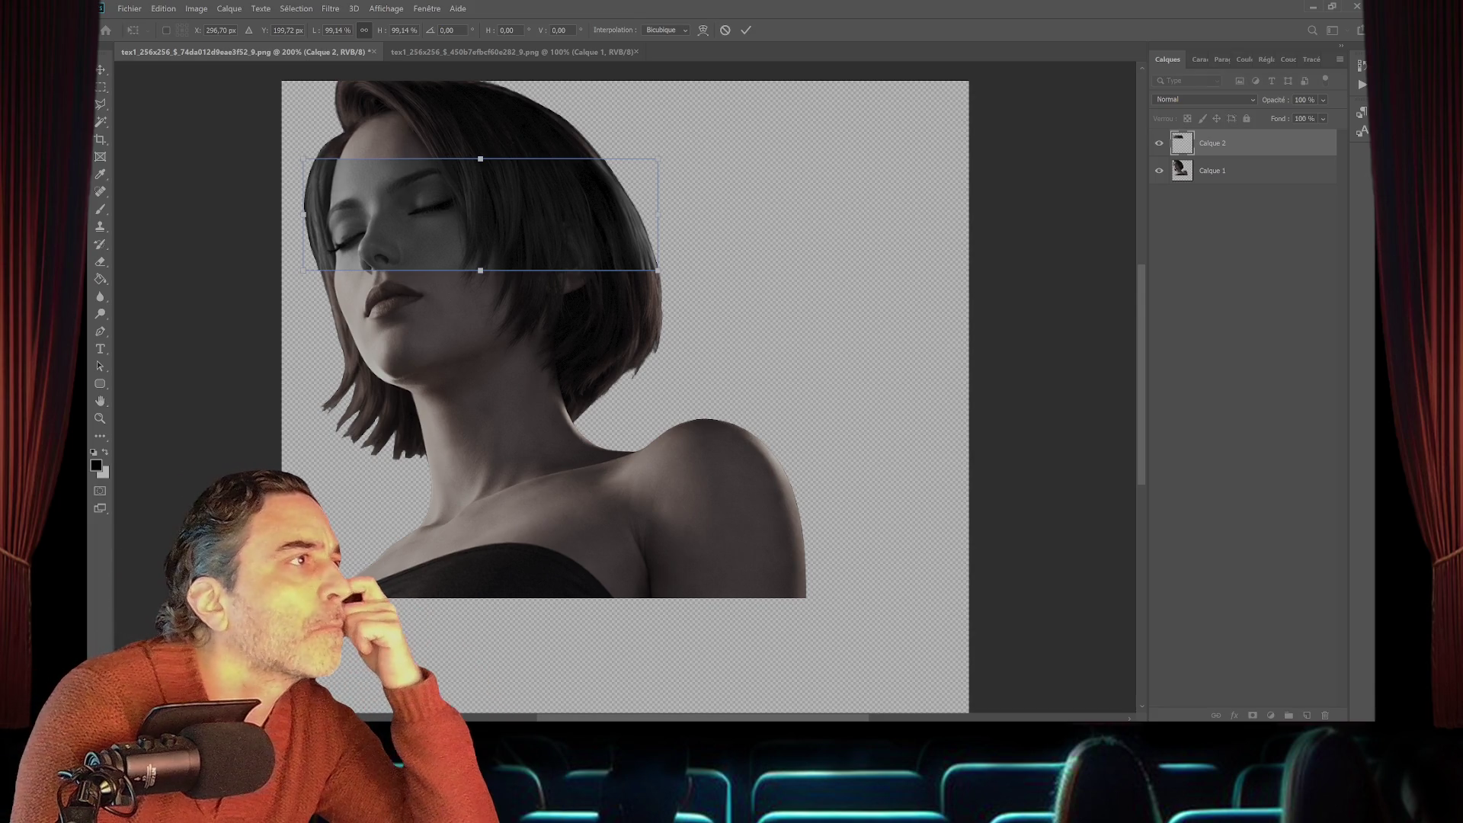
key(Return)
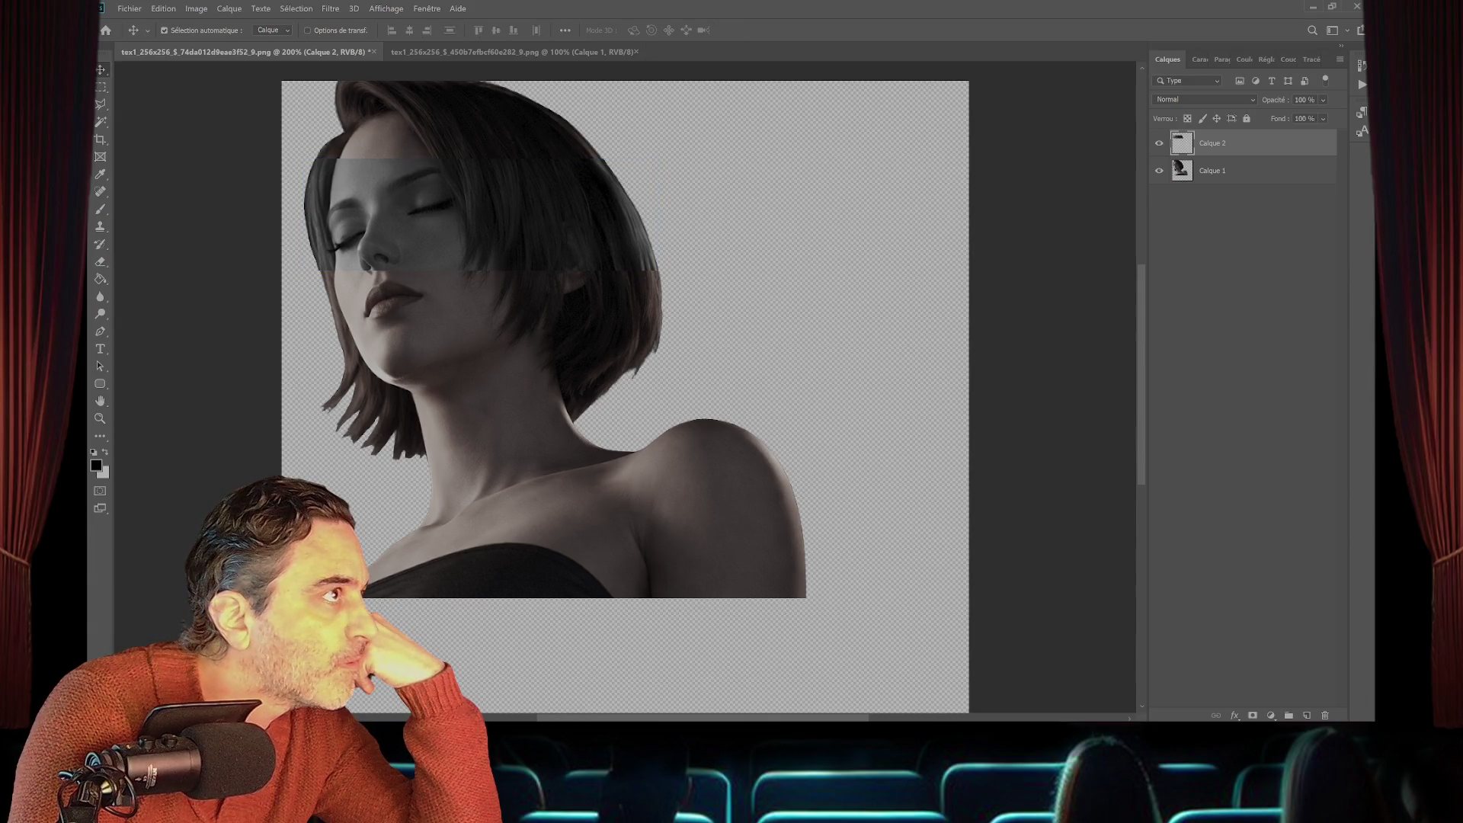
- Zoom to 300% and nudge the closed-eyes band up-left, then down and sideways into alignment
key(z)
key(ctrl+plus)
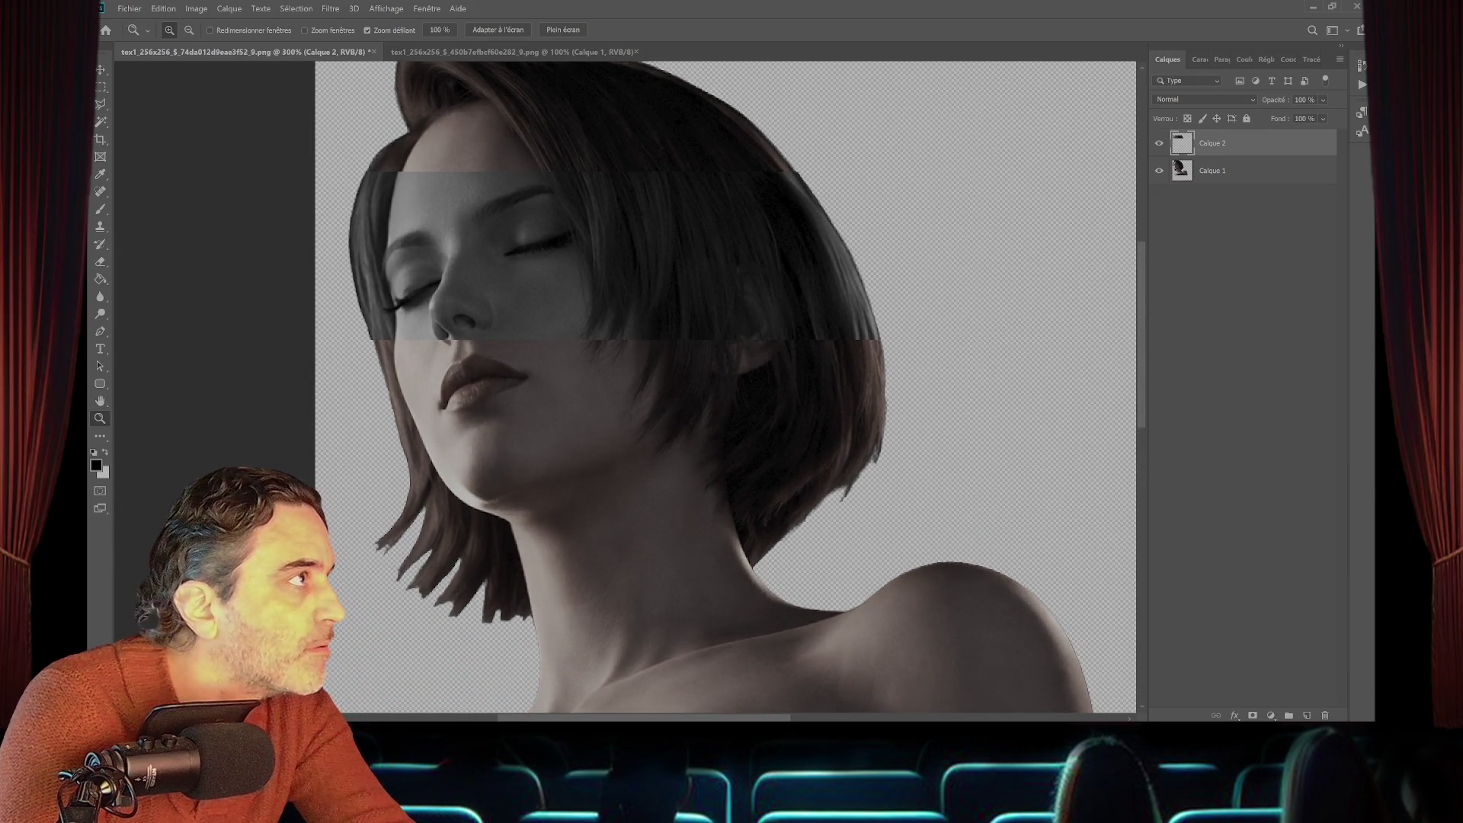
key(v)
drag(452, 191, 444, 183)
key(Down)
key(Down)
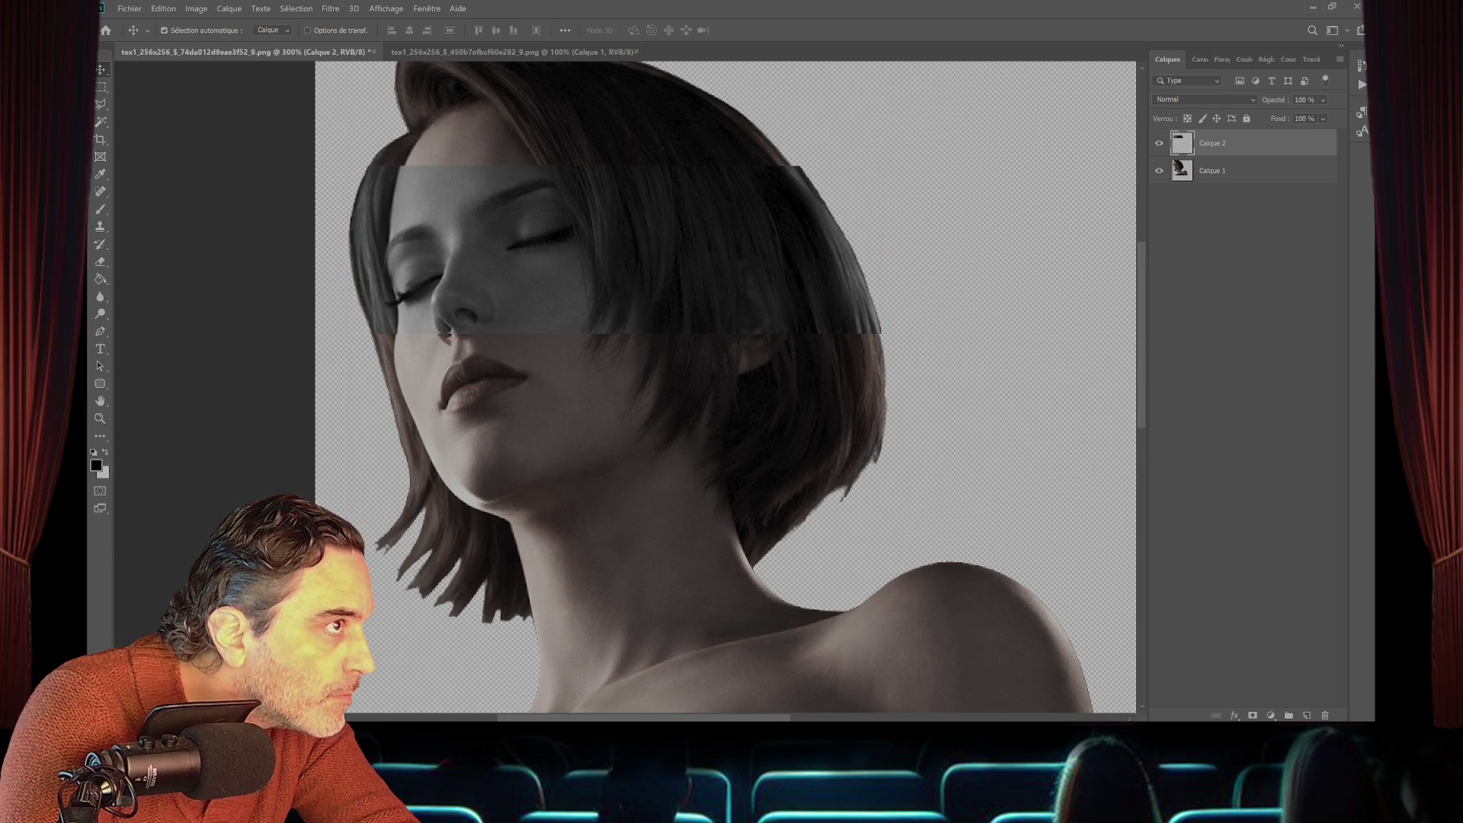
key(Left)
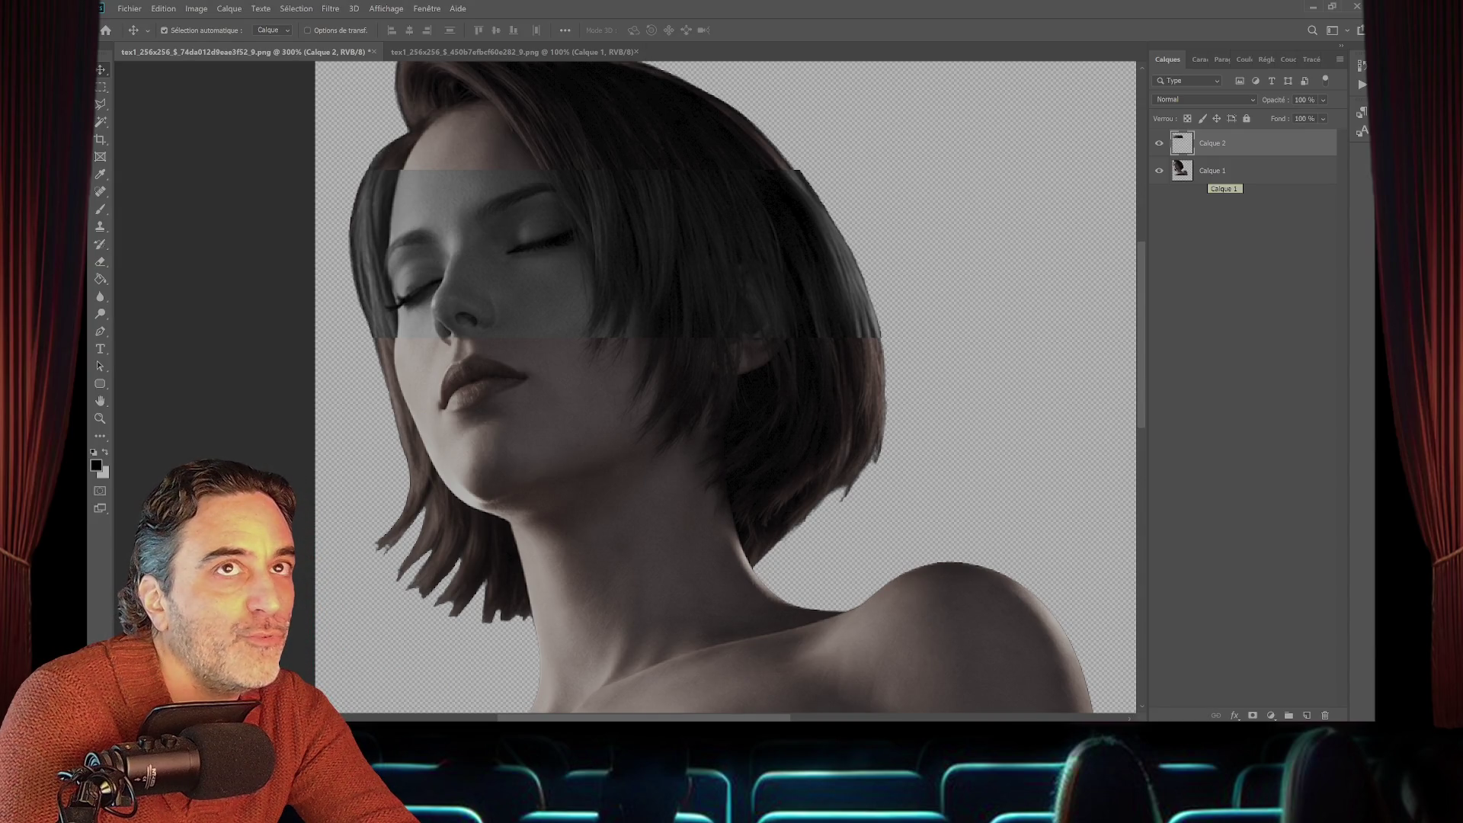
click(1216, 172)
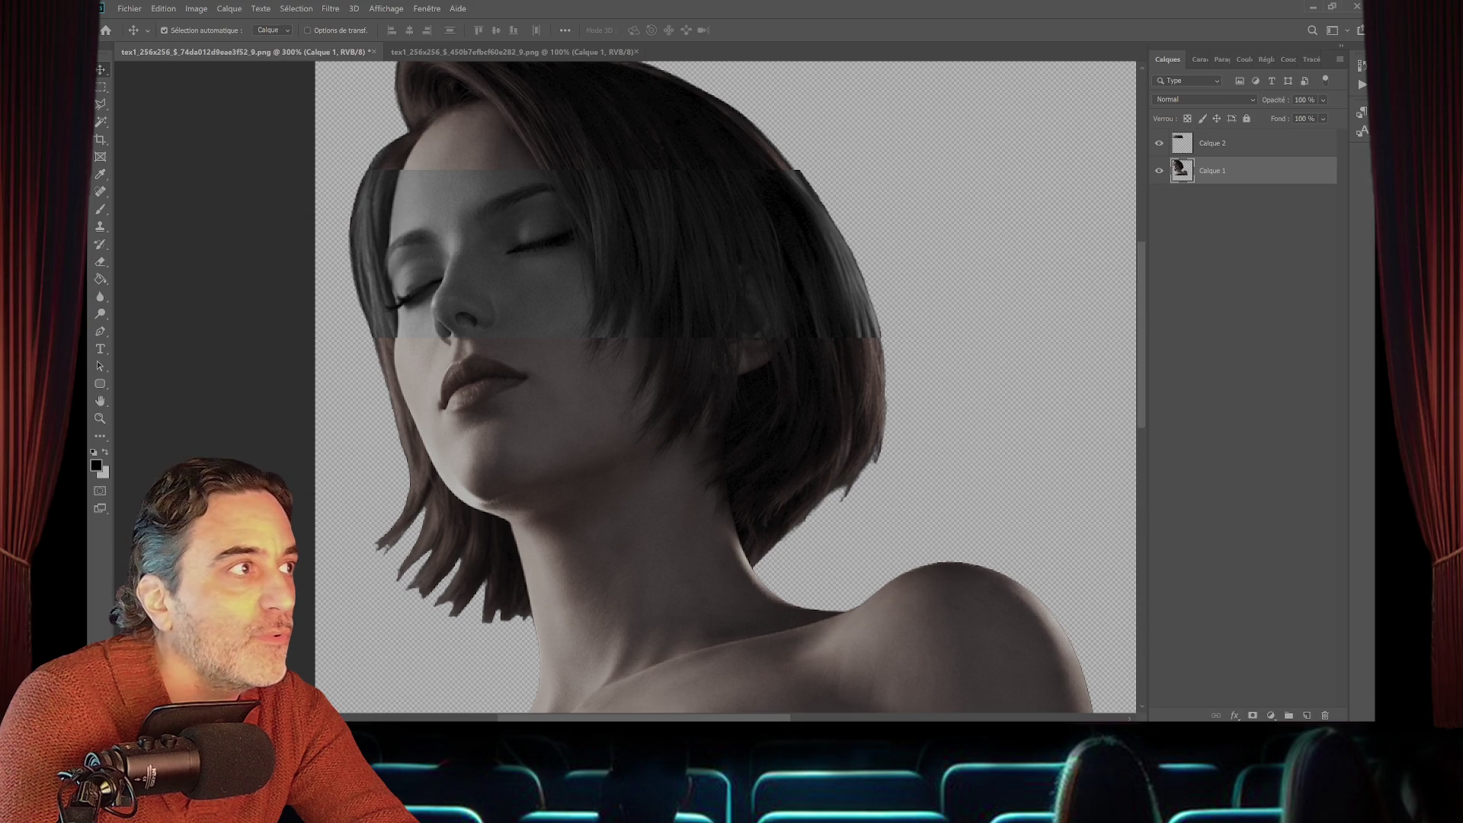
- Toggle Calque 2's closed-eyes overlay off and on twice to compare the portrait
click(1159, 143)
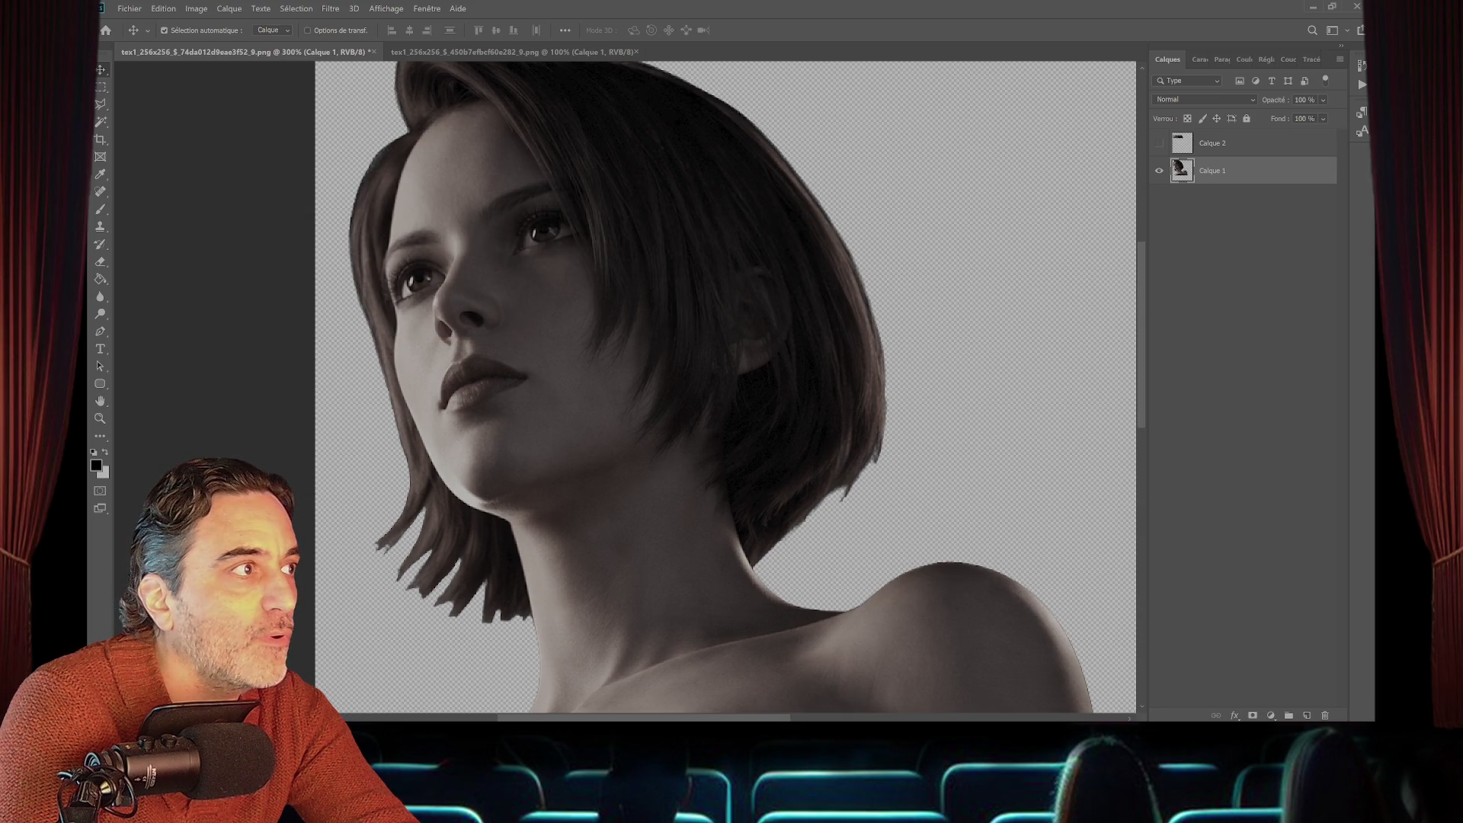
click(1160, 142)
click(1160, 142)
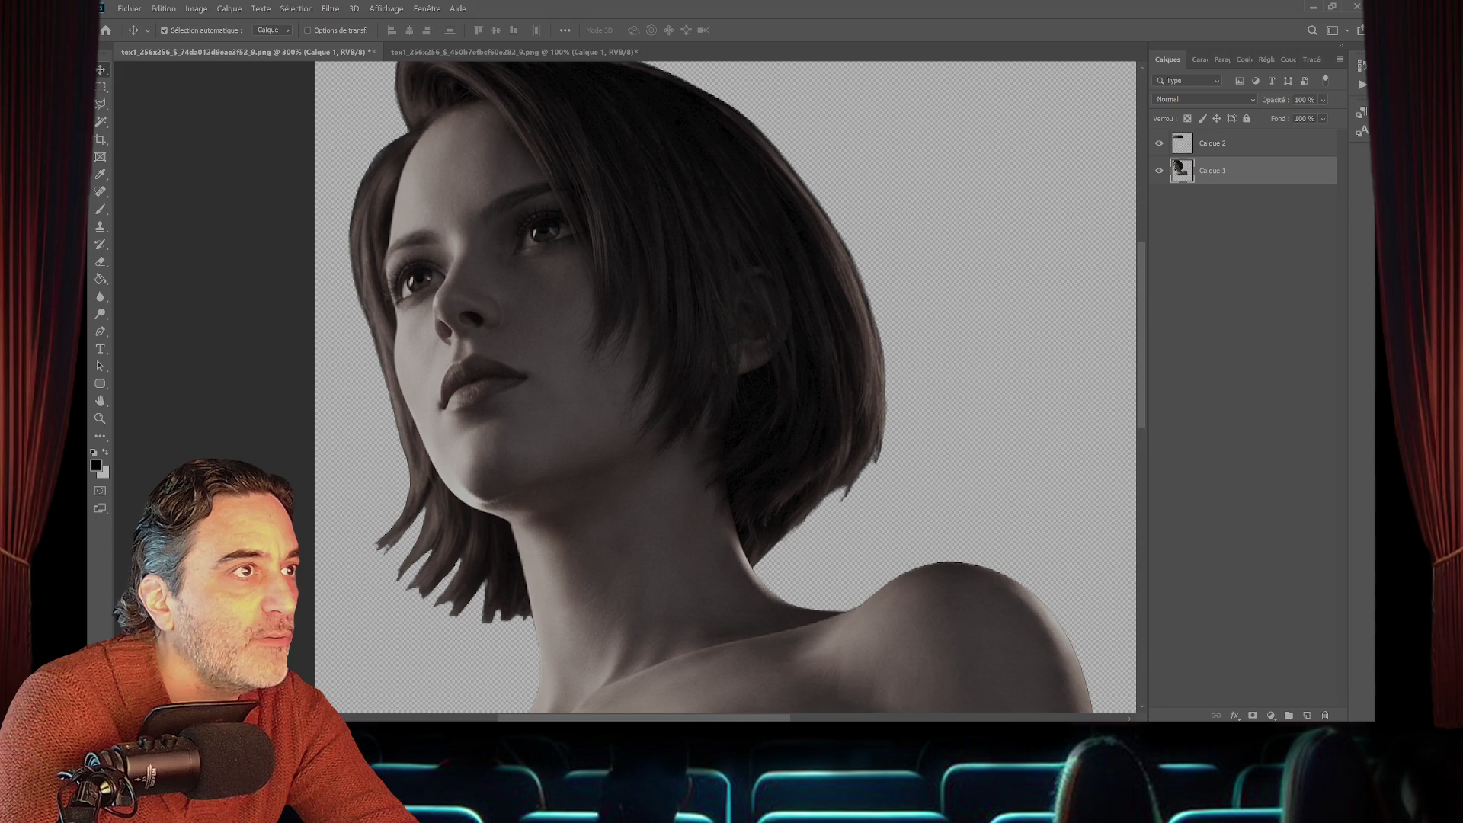
click(1159, 142)
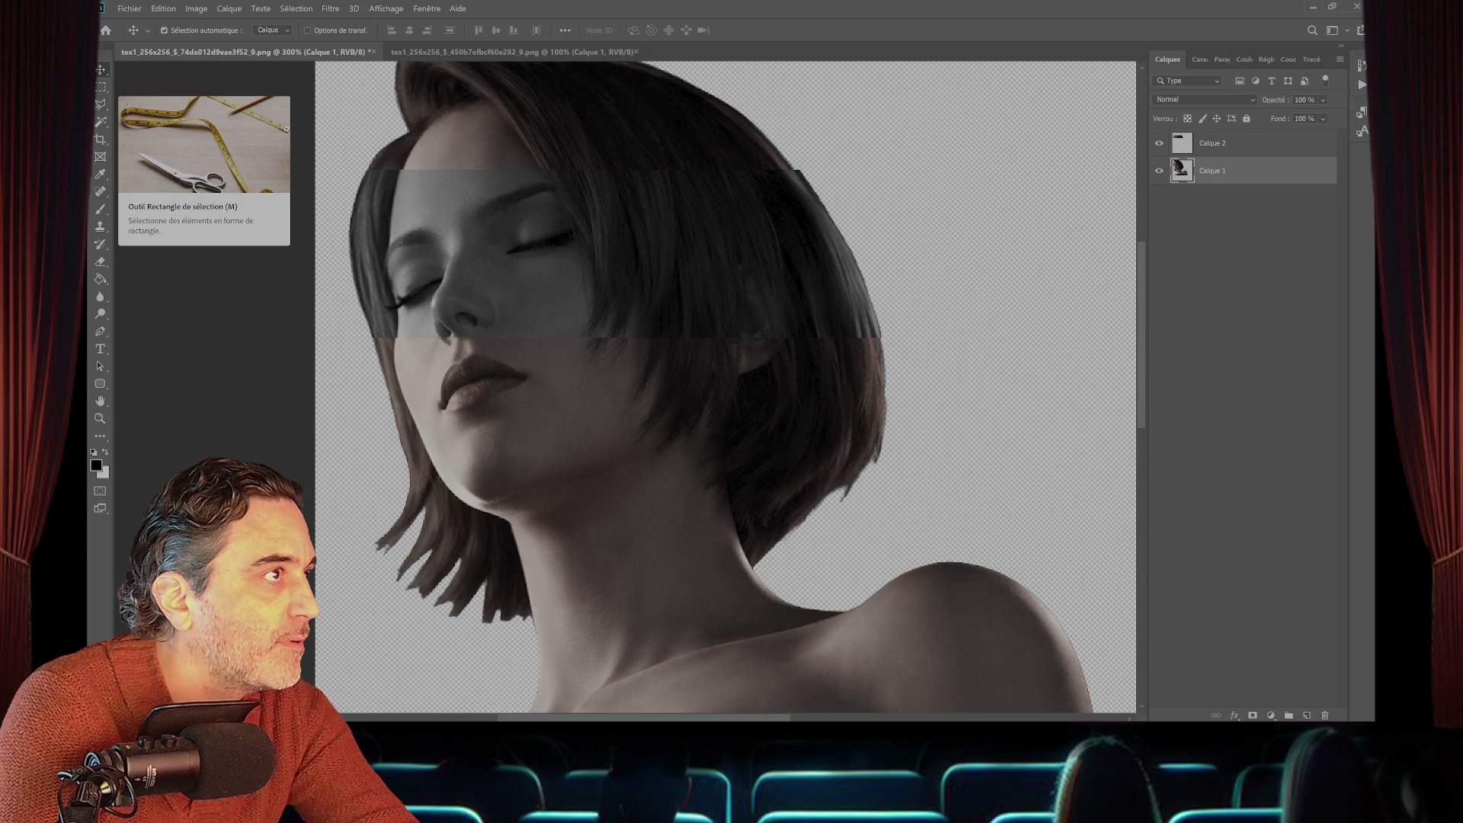
- Set the Eraser to a soft Arrondi flou tip at 27 px and target Calque 2
click(100, 86)
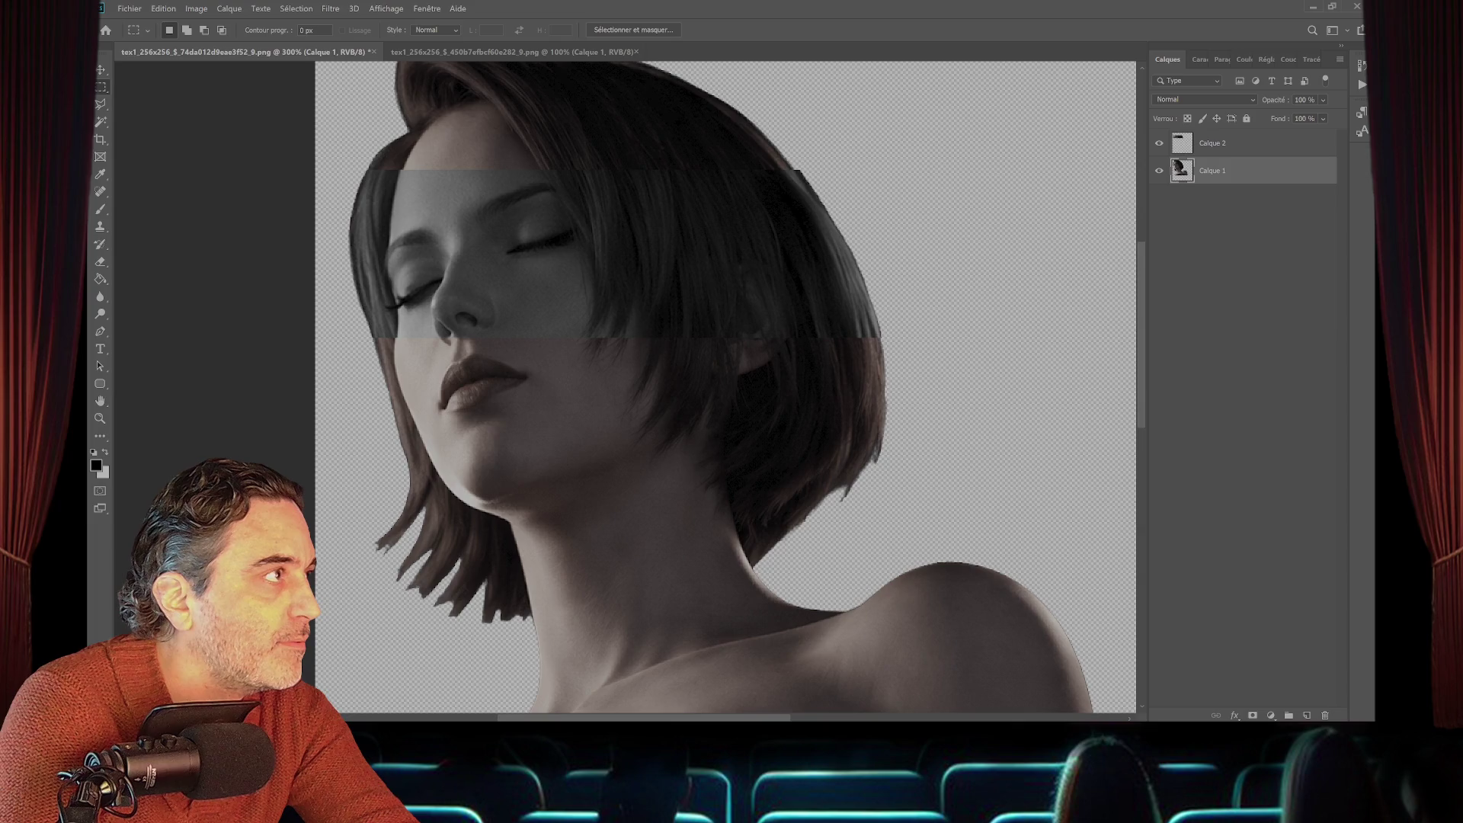
click(99, 262)
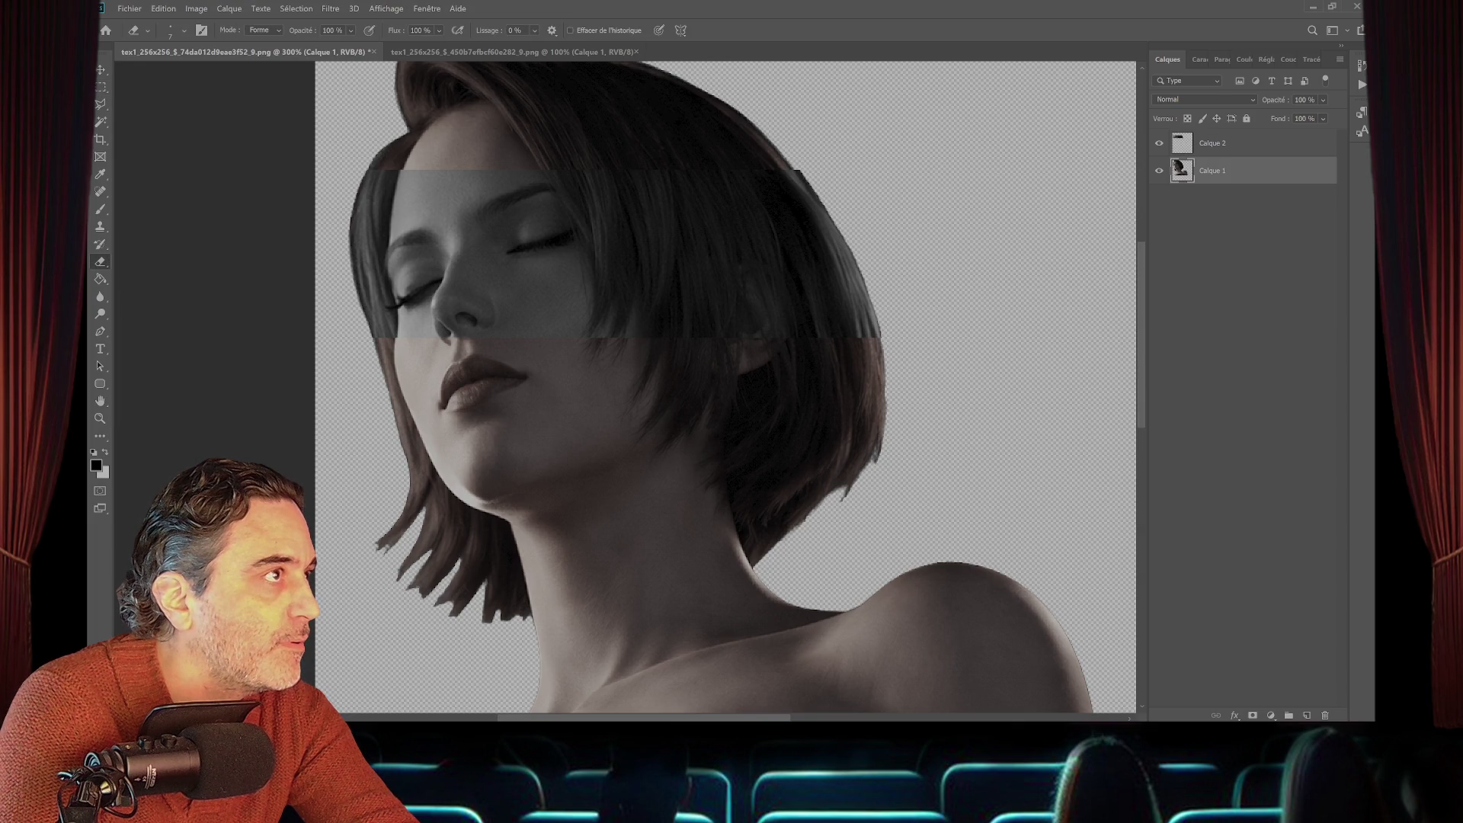
click(183, 30)
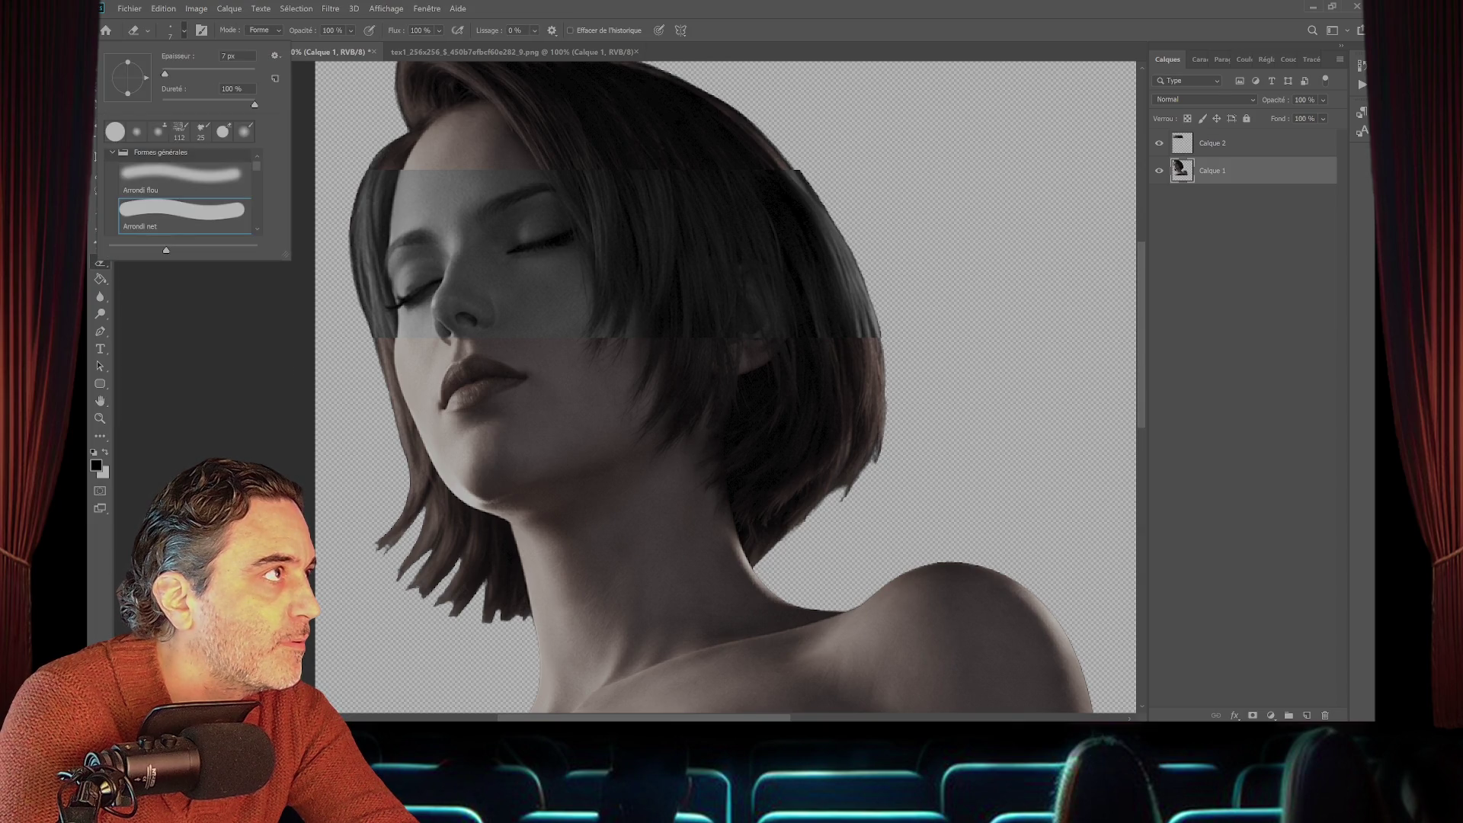
click(183, 179)
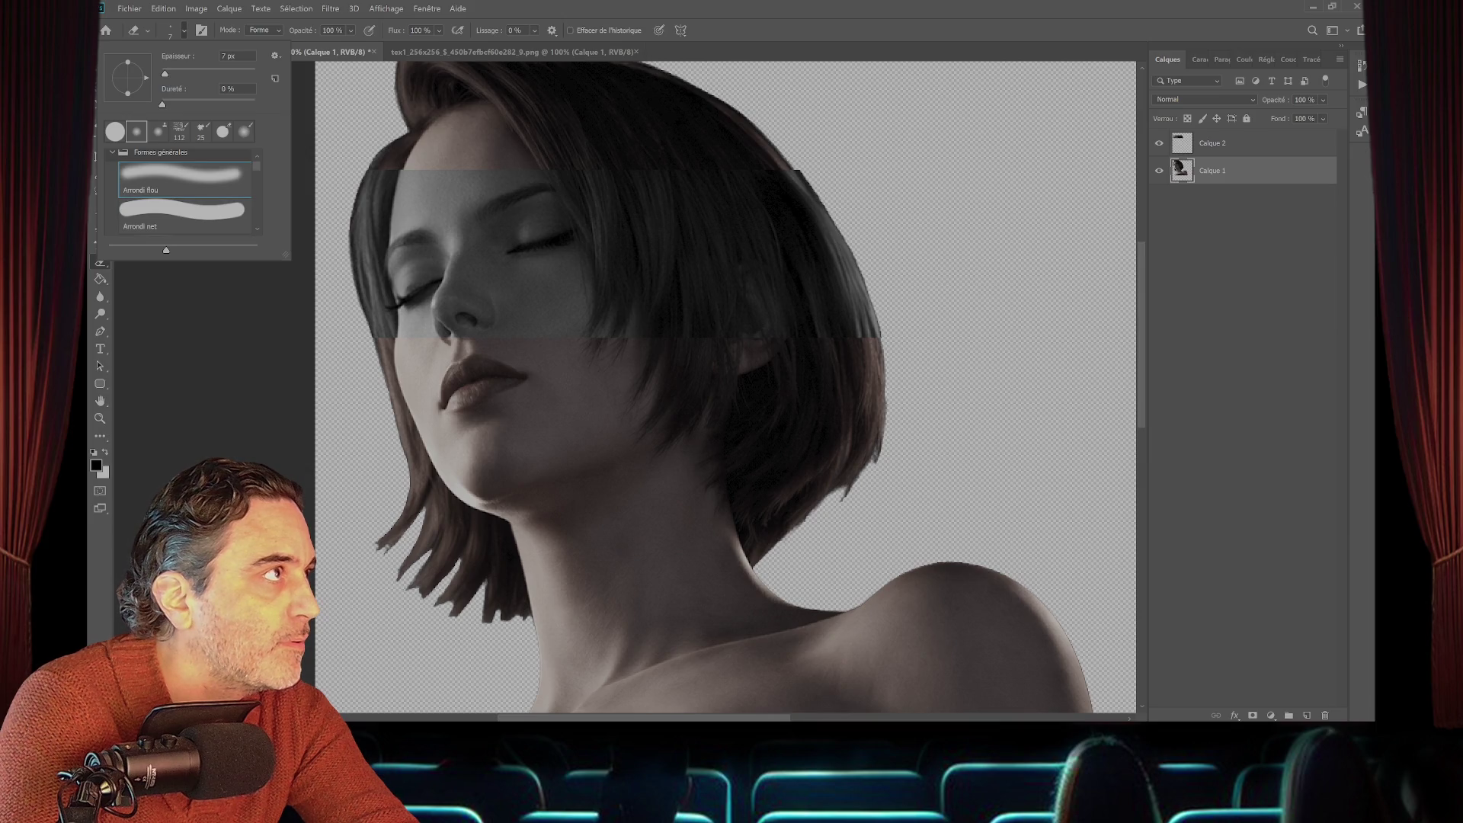
click(229, 55)
text(27)
key(Return)
key(Return)
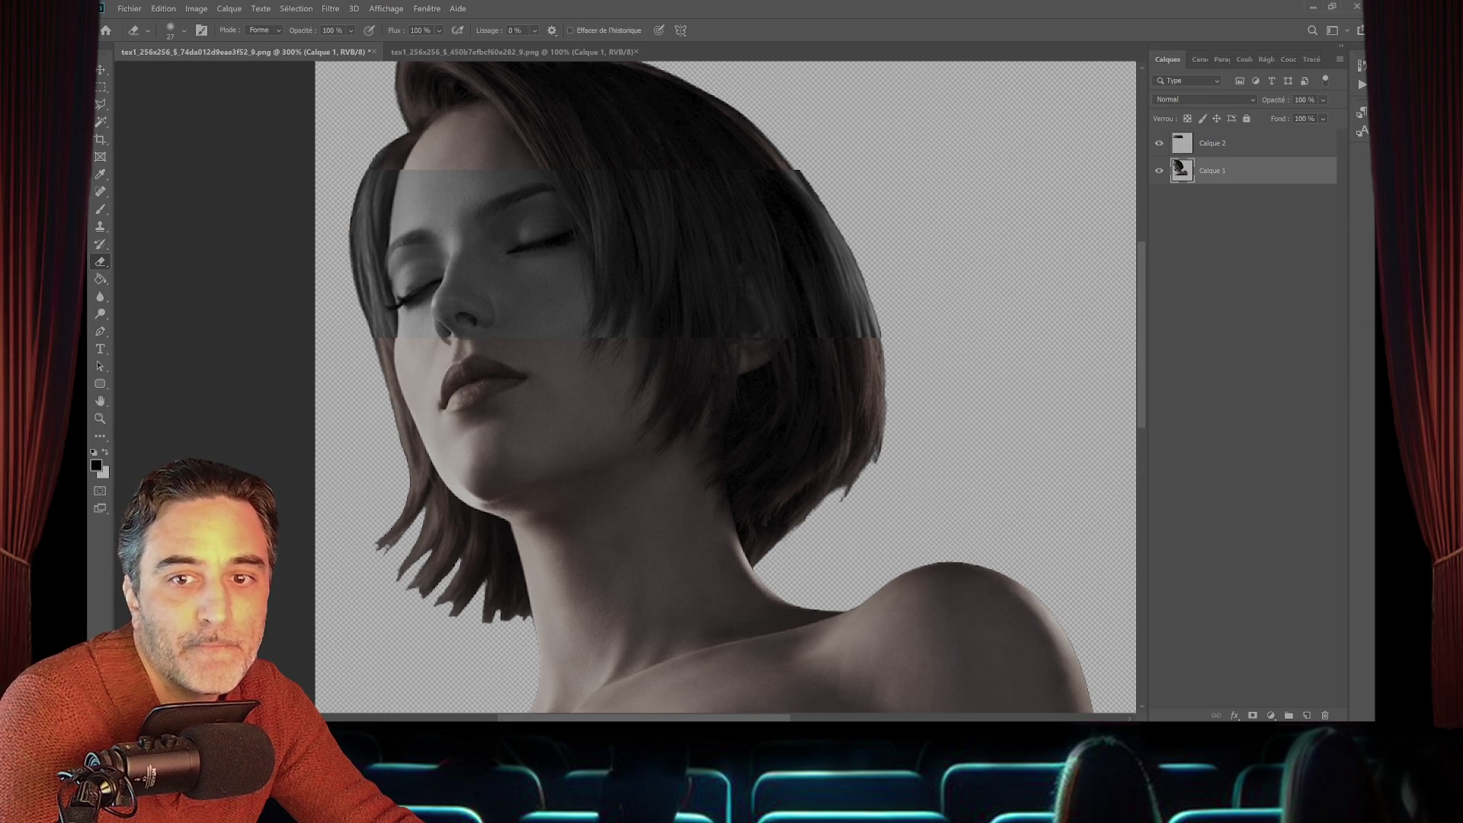
click(1220, 144)
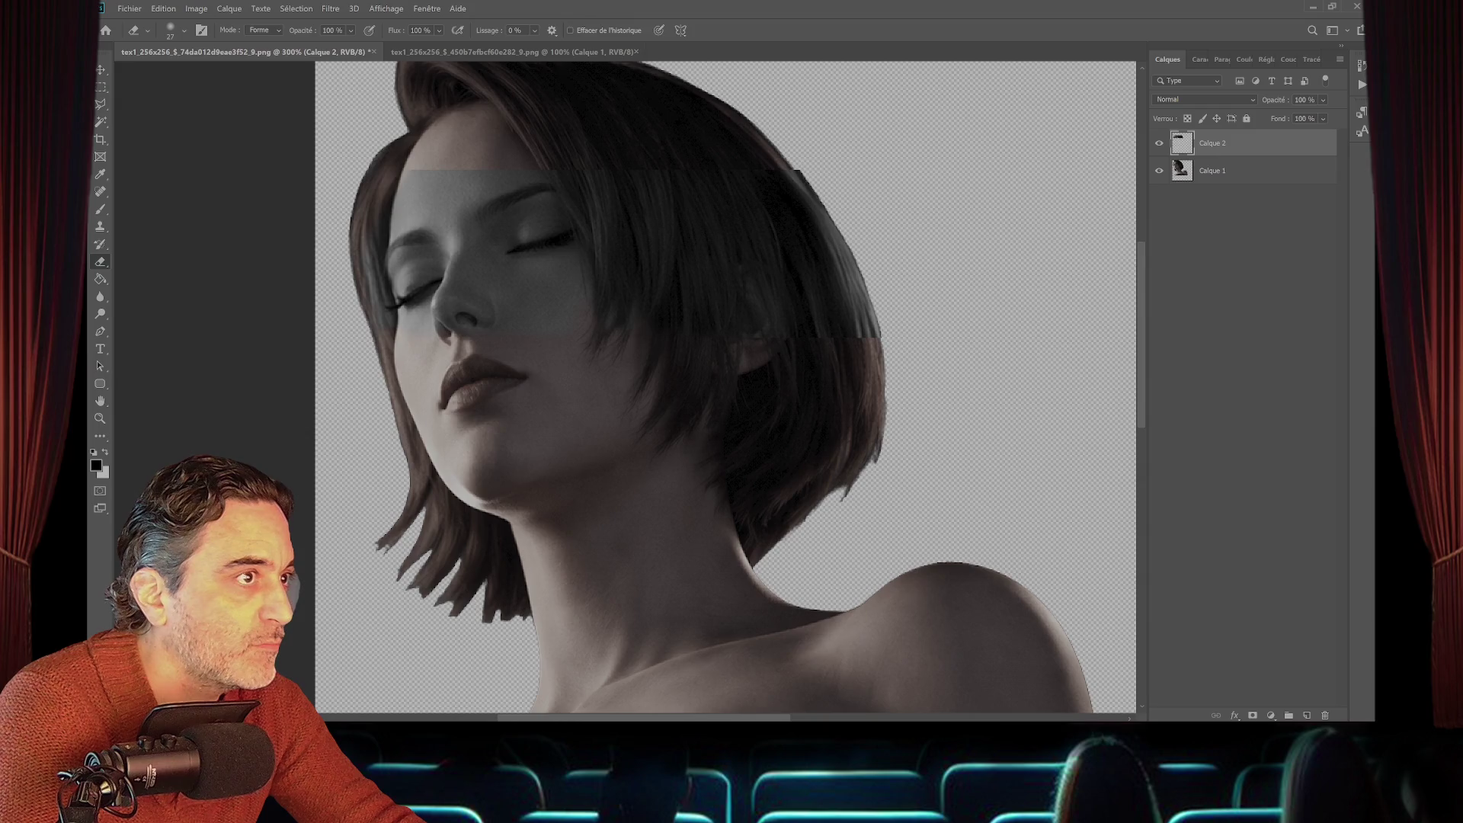
- Erase the band's edges along the right hair and top strip, then select Calque 1
drag(792, 172, 865, 297)
drag(808, 197, 877, 336)
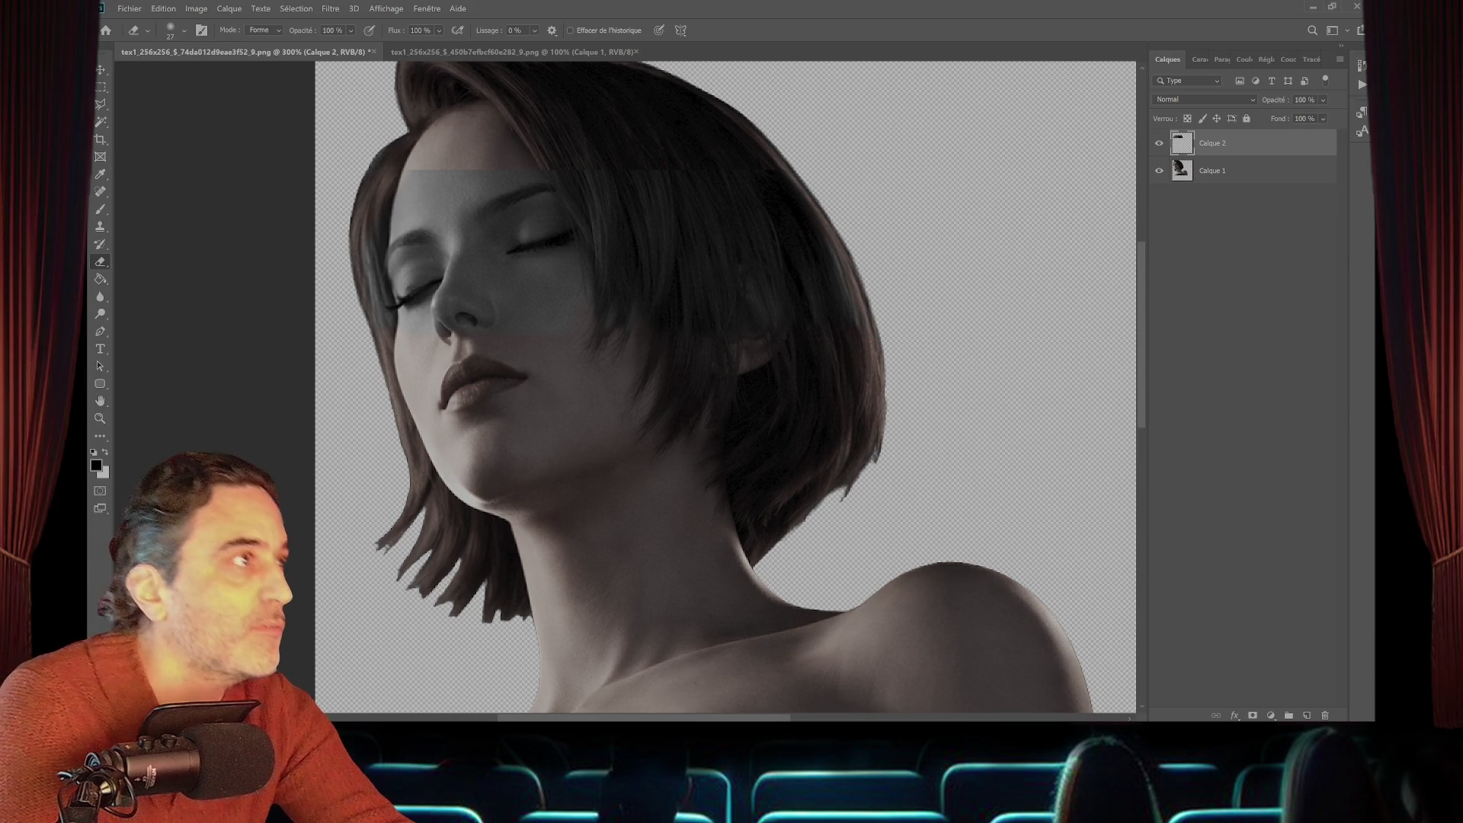
click(422, 171)
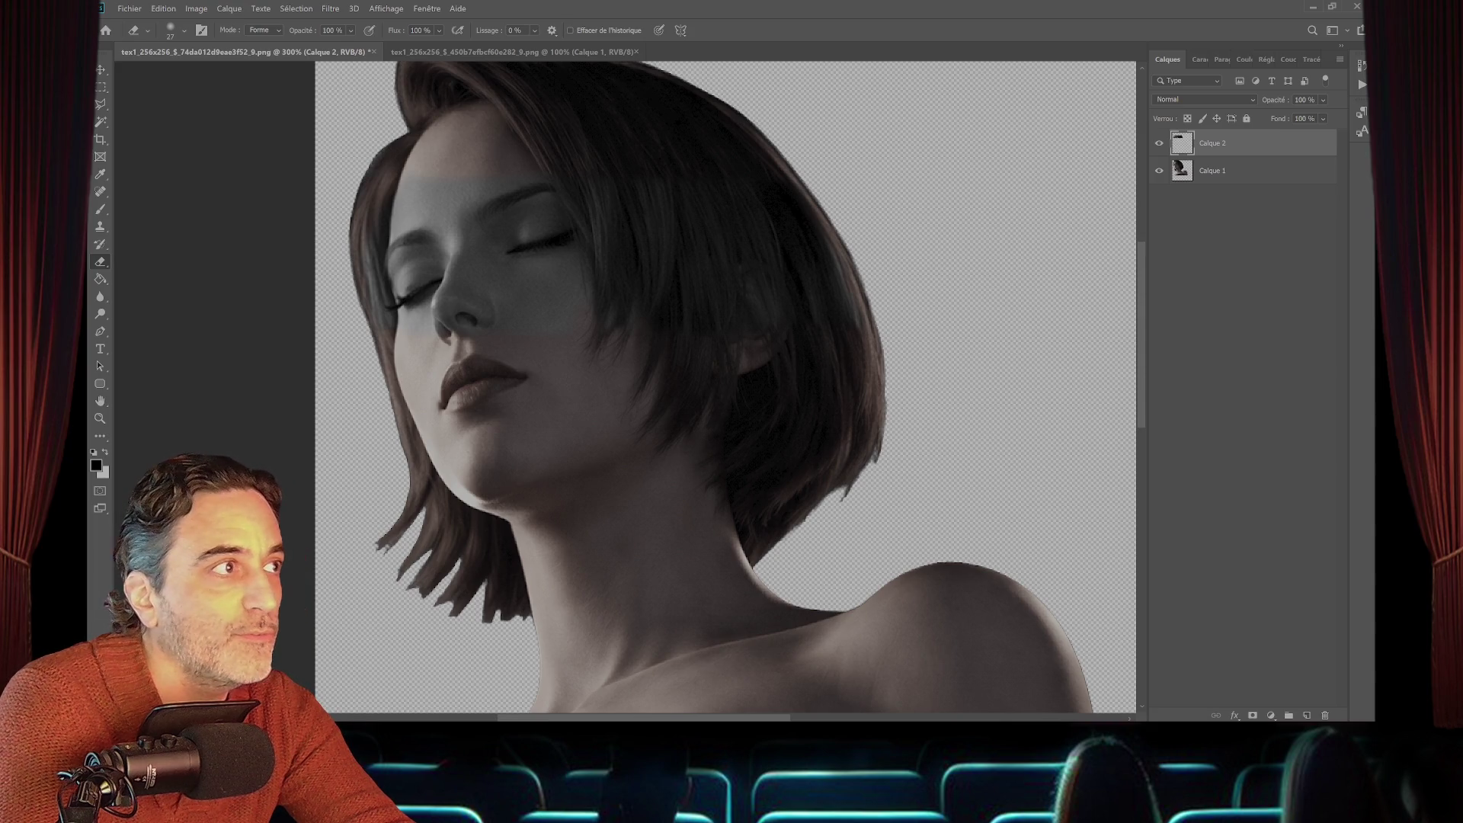
click(1235, 170)
key(alt+e)
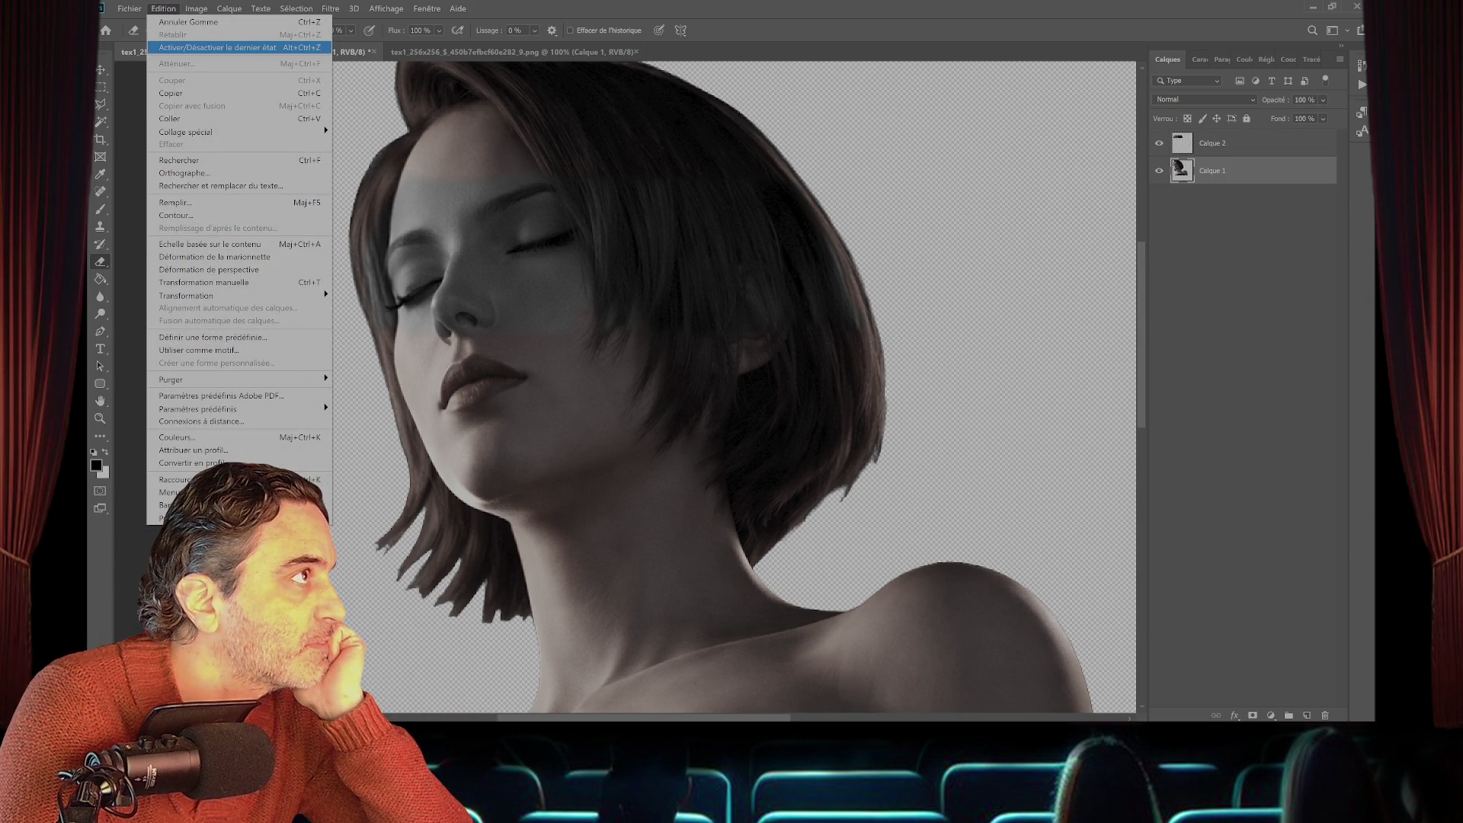
- Apply Teinte/Saturation with Saturation at -100 to the base portrait layer
mouse_move(196, 8)
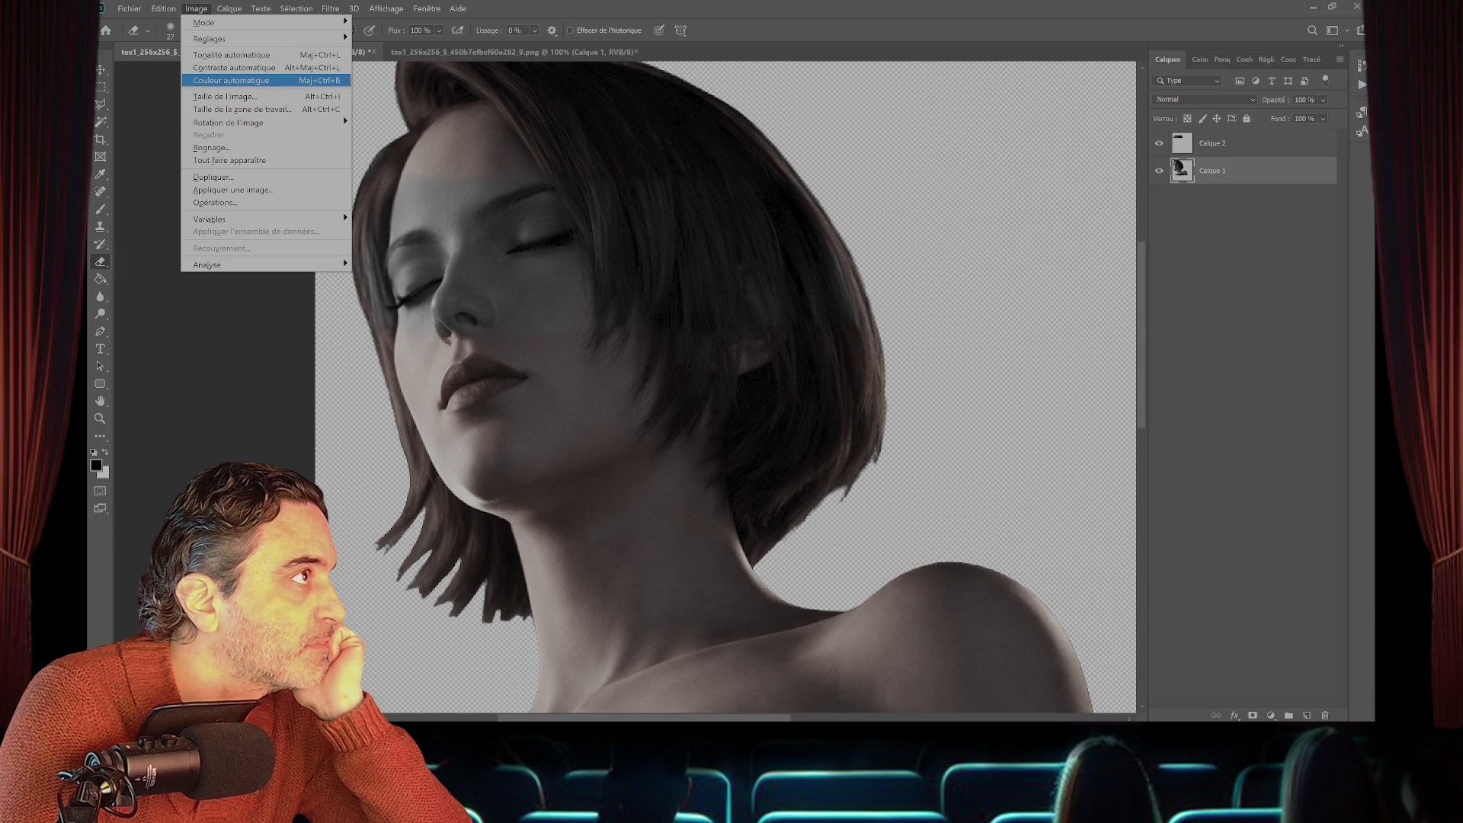
mouse_move(209, 38)
click(397, 105)
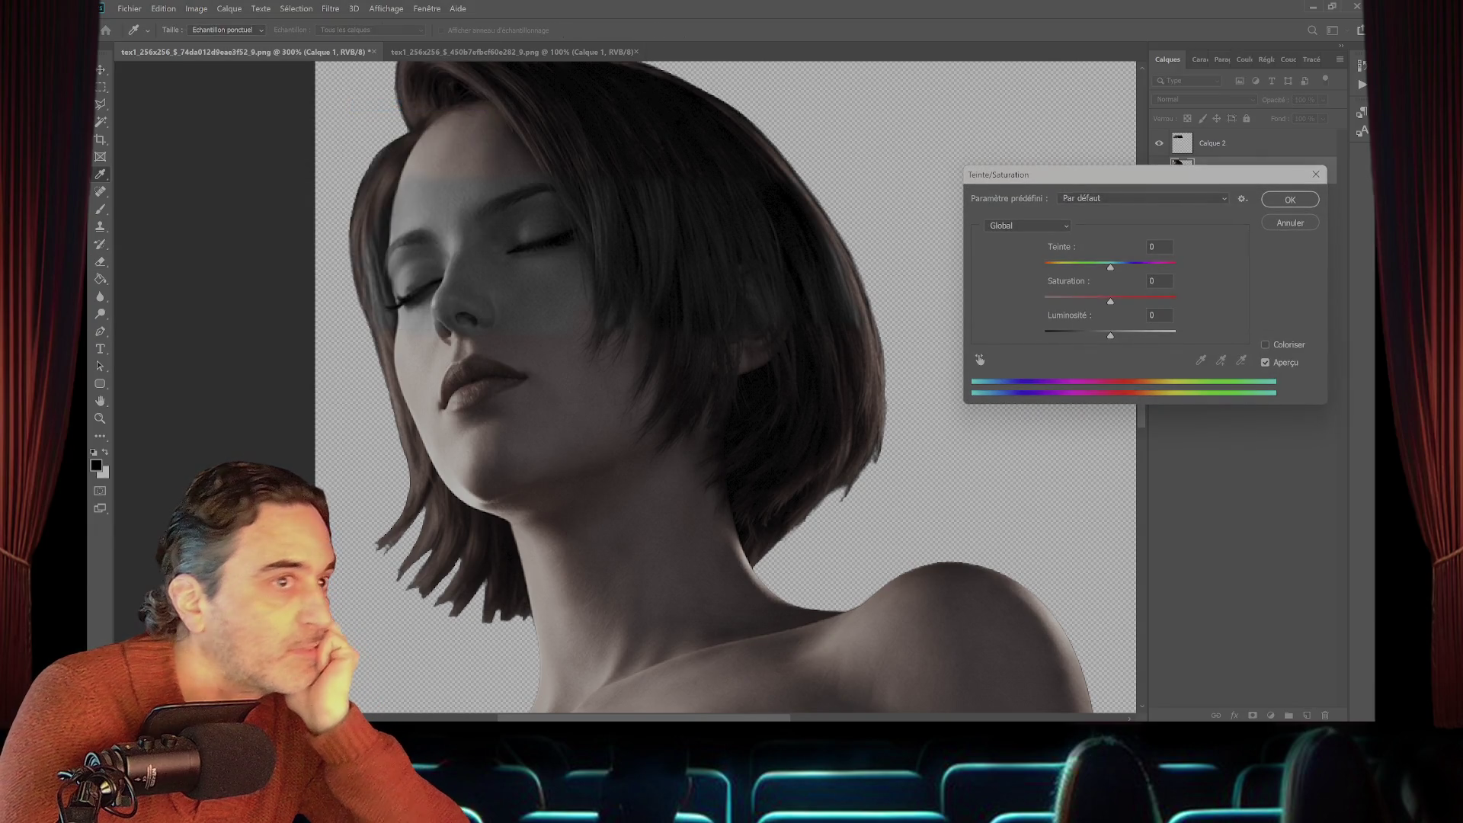
drag(1111, 301, 1045, 301)
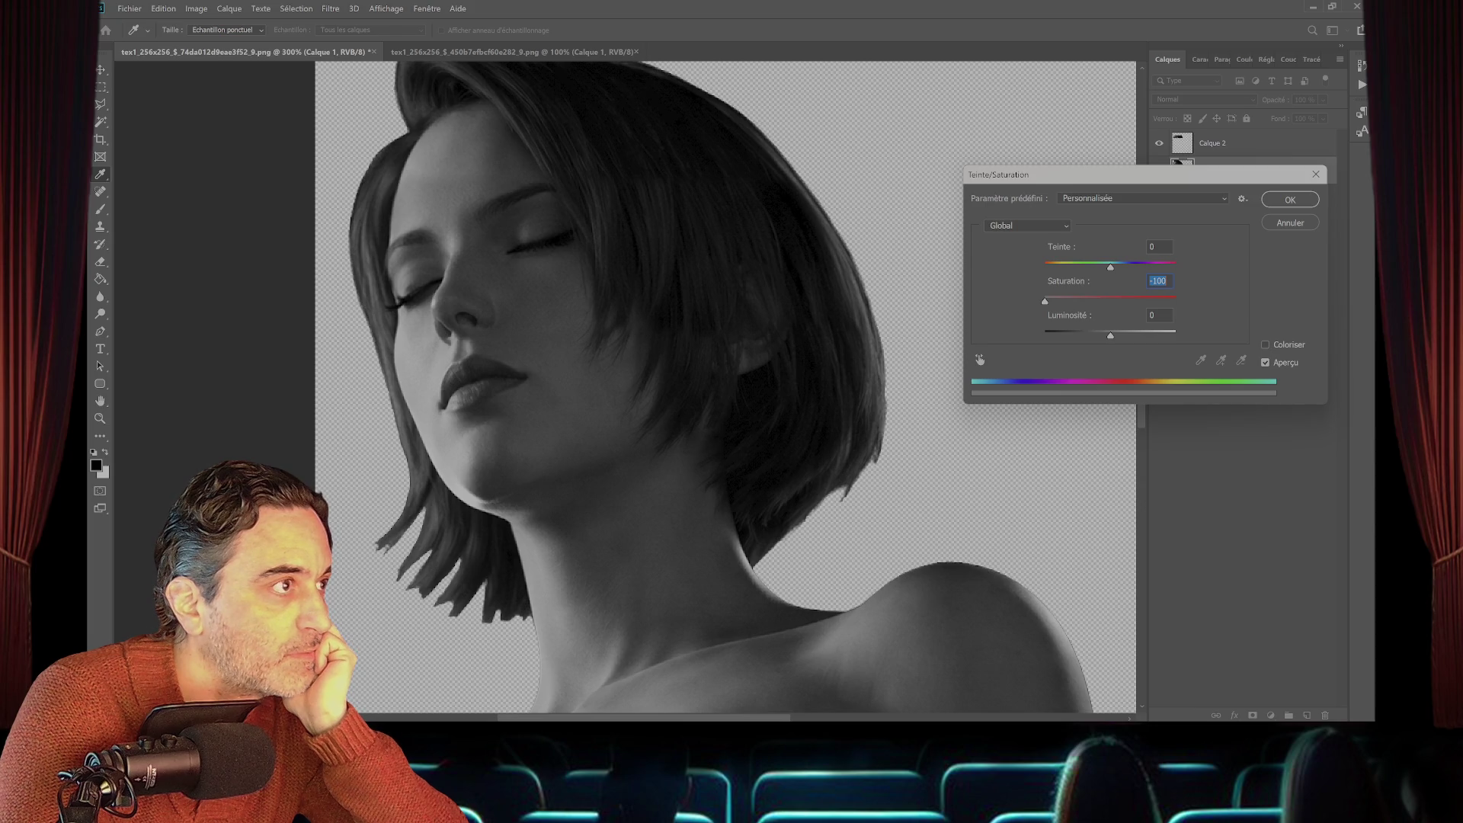
key(Return)
- Switch back to the Eraser with the overlay layer Calque 2 selected
key(e)
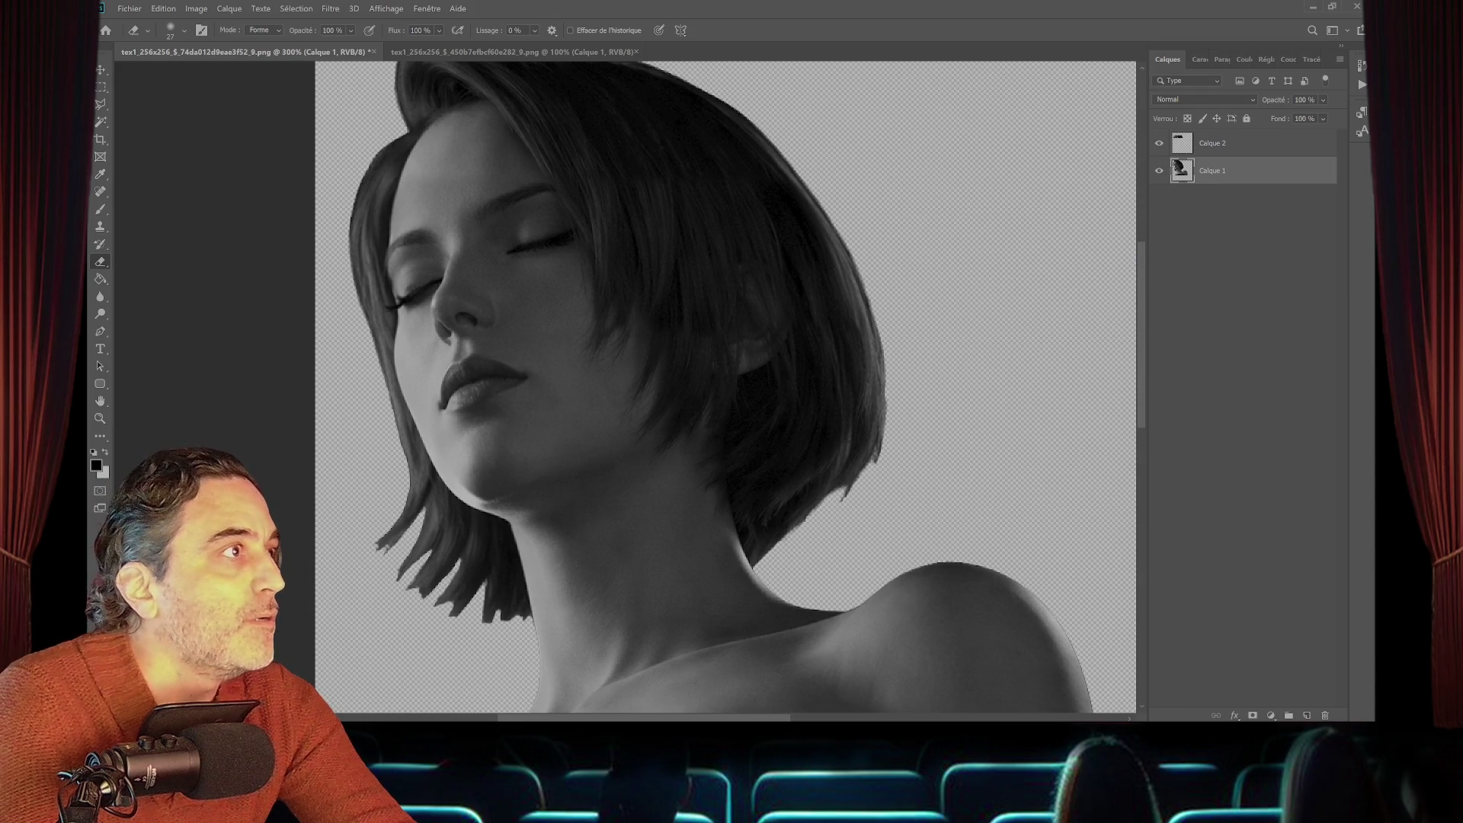
click(1212, 143)
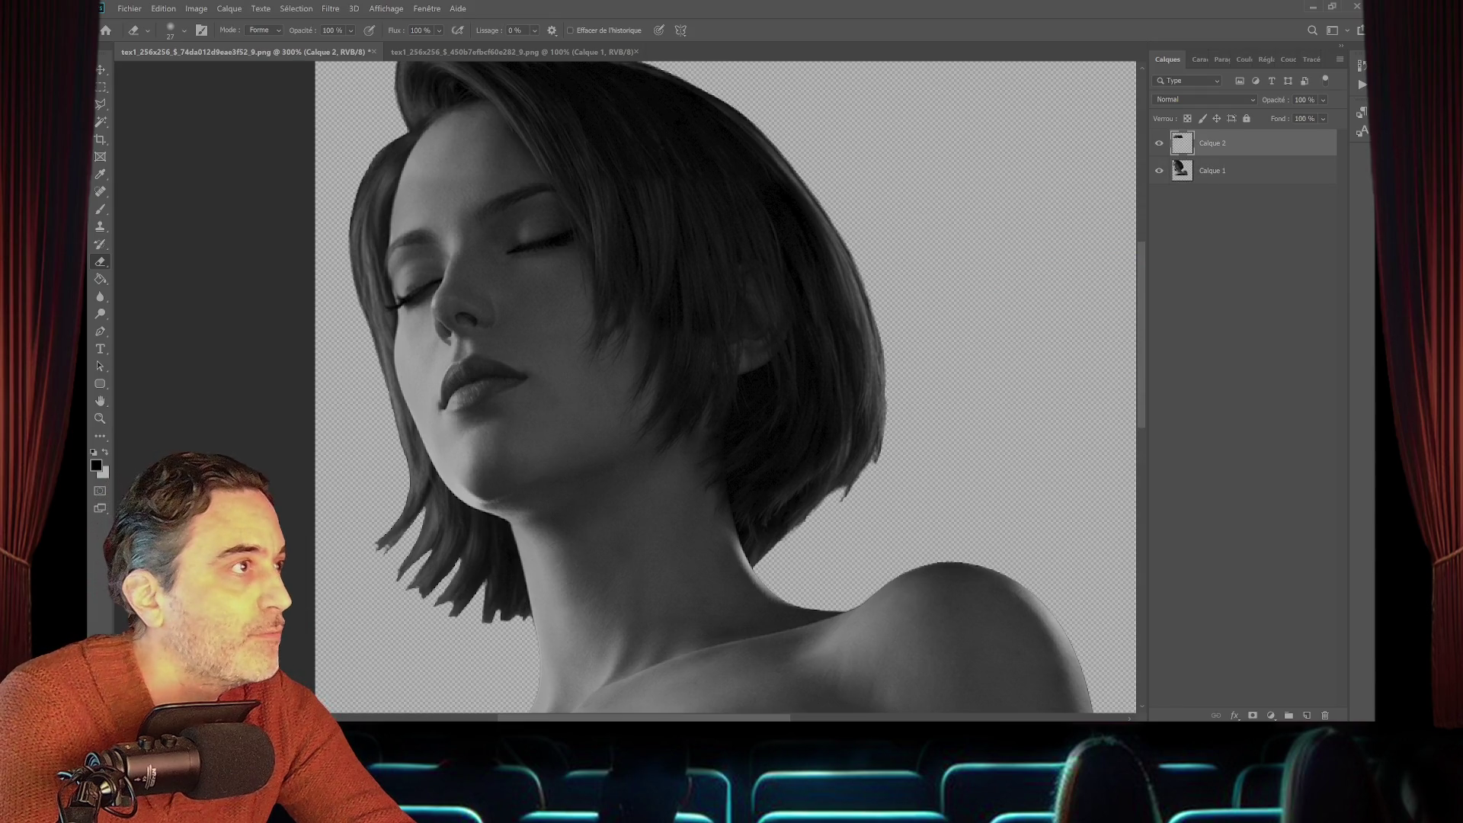
scroll(724, 381, down, 2)
scroll(747, 386, down, 2)
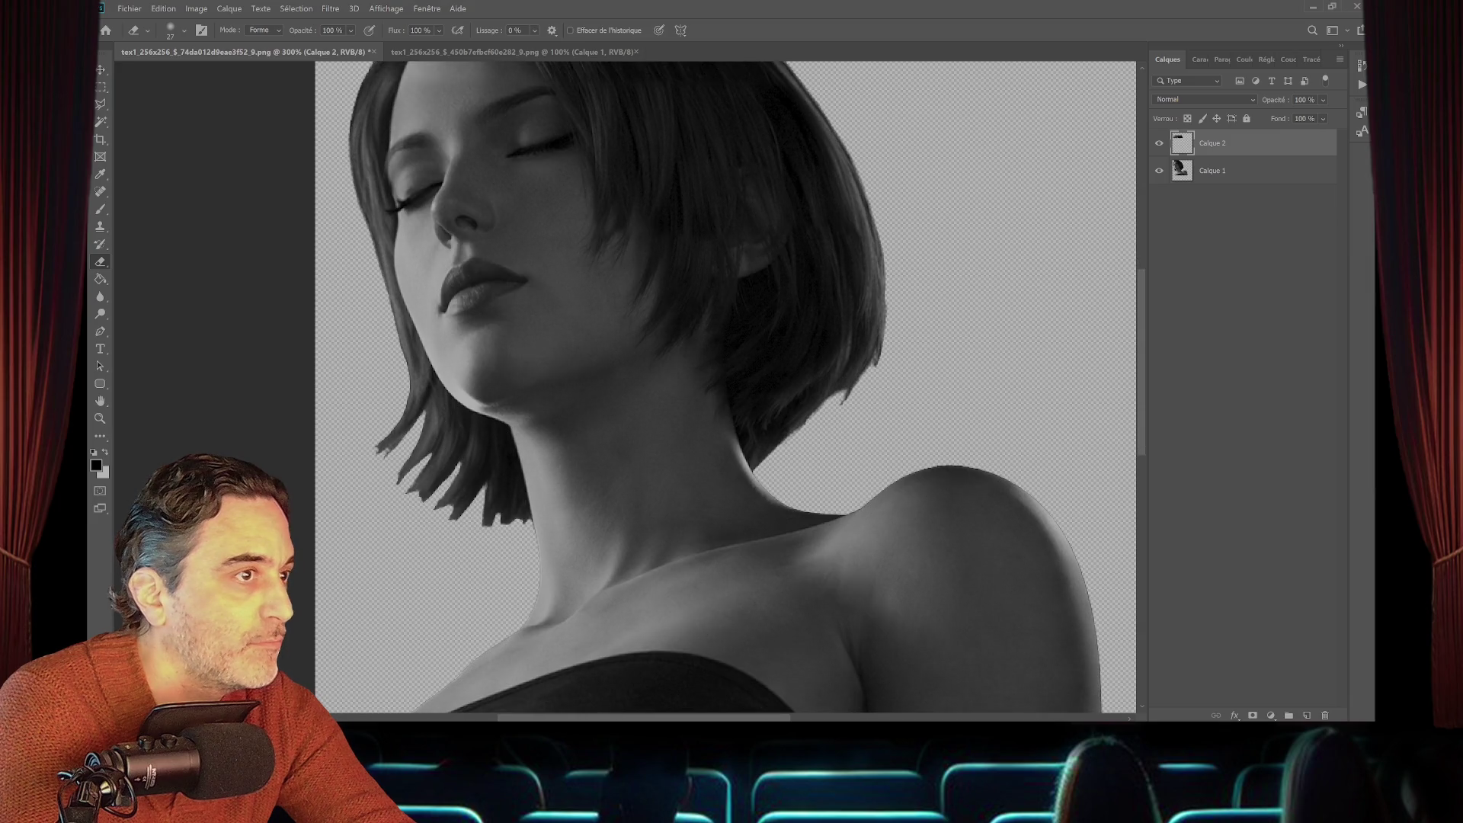
scroll(724, 381, up, 5)
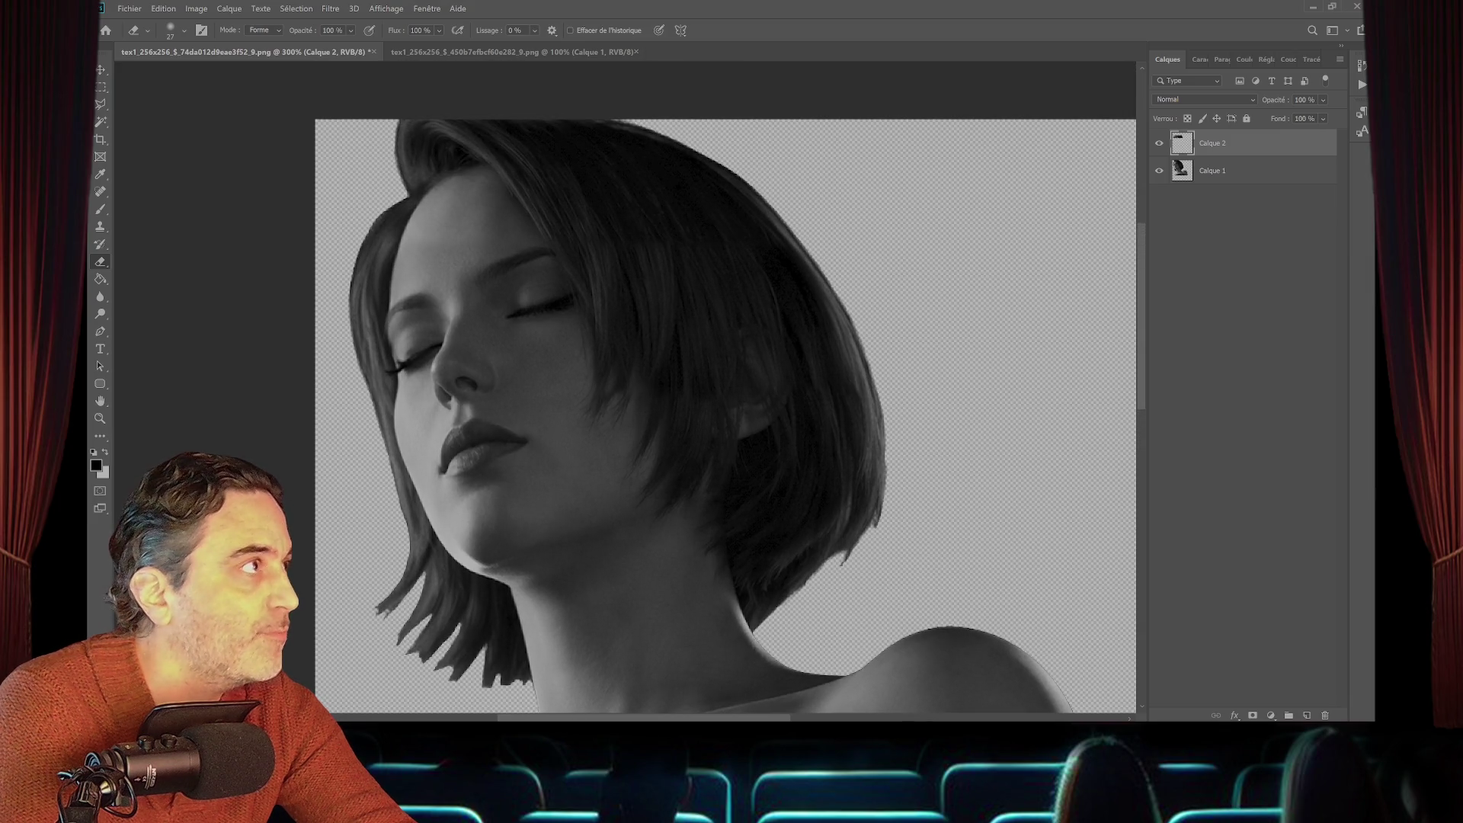
- Make the overlay layer Calque 2 active after briefly checking Calque 1's layer options
key(m)
right_click(1214, 171)
key(Escape)
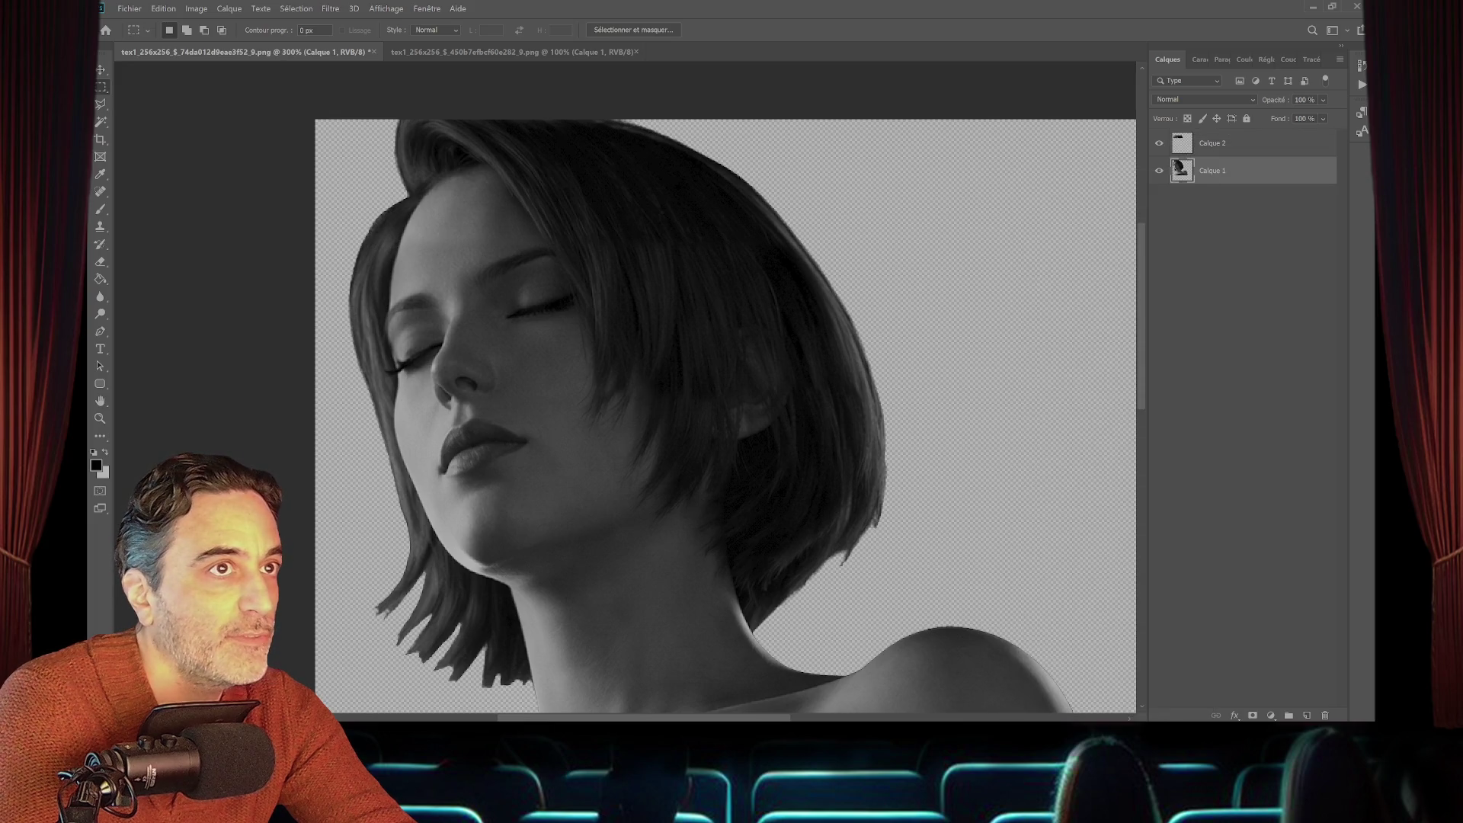
click(1220, 144)
click(1213, 171)
click(1214, 144)
- Open Niveaux on Calque 2 and try white input 246–252 with midtones near 0.92
click(196, 9)
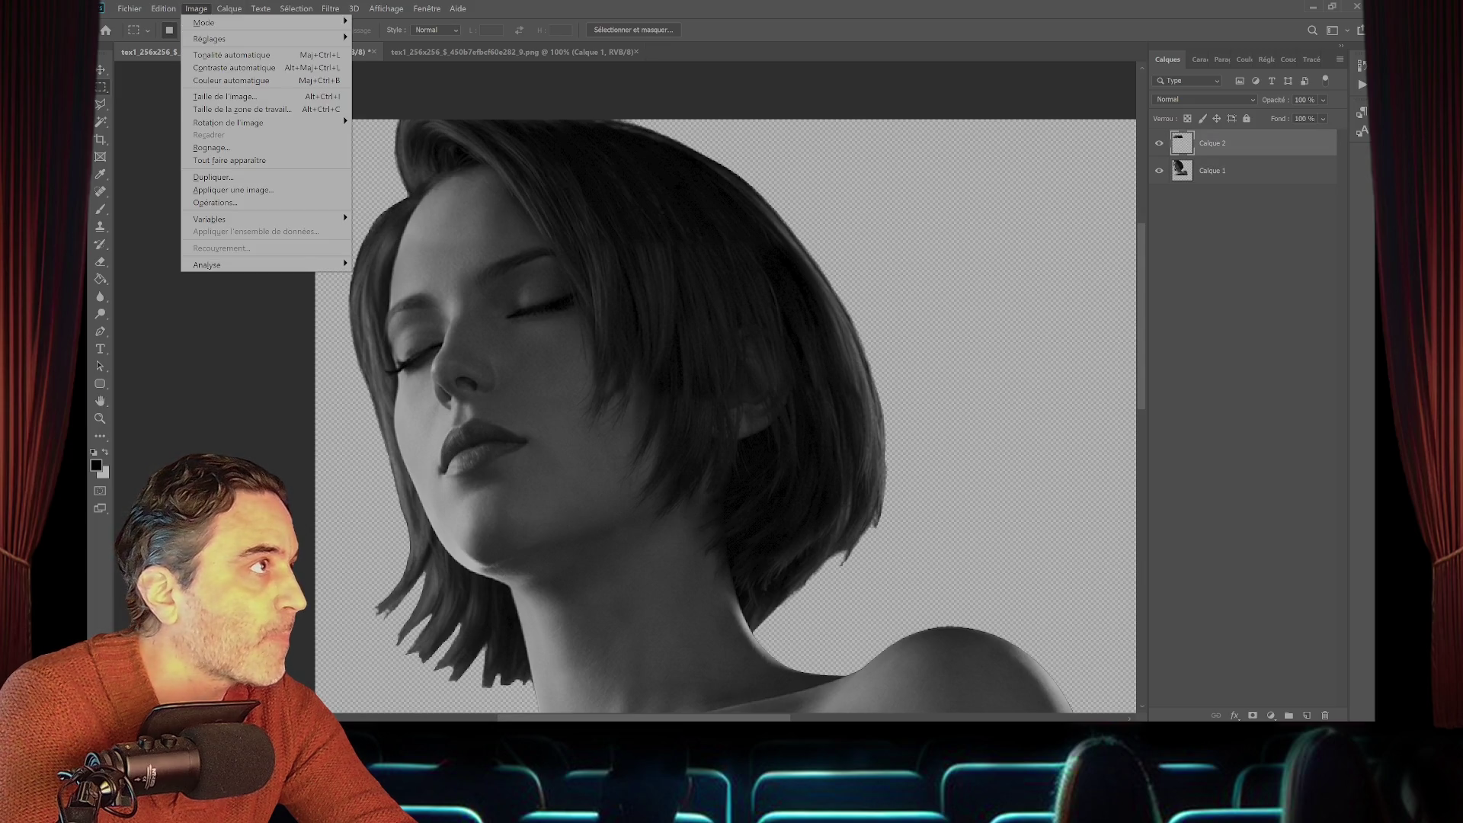
mouse_move(228, 39)
click(379, 51)
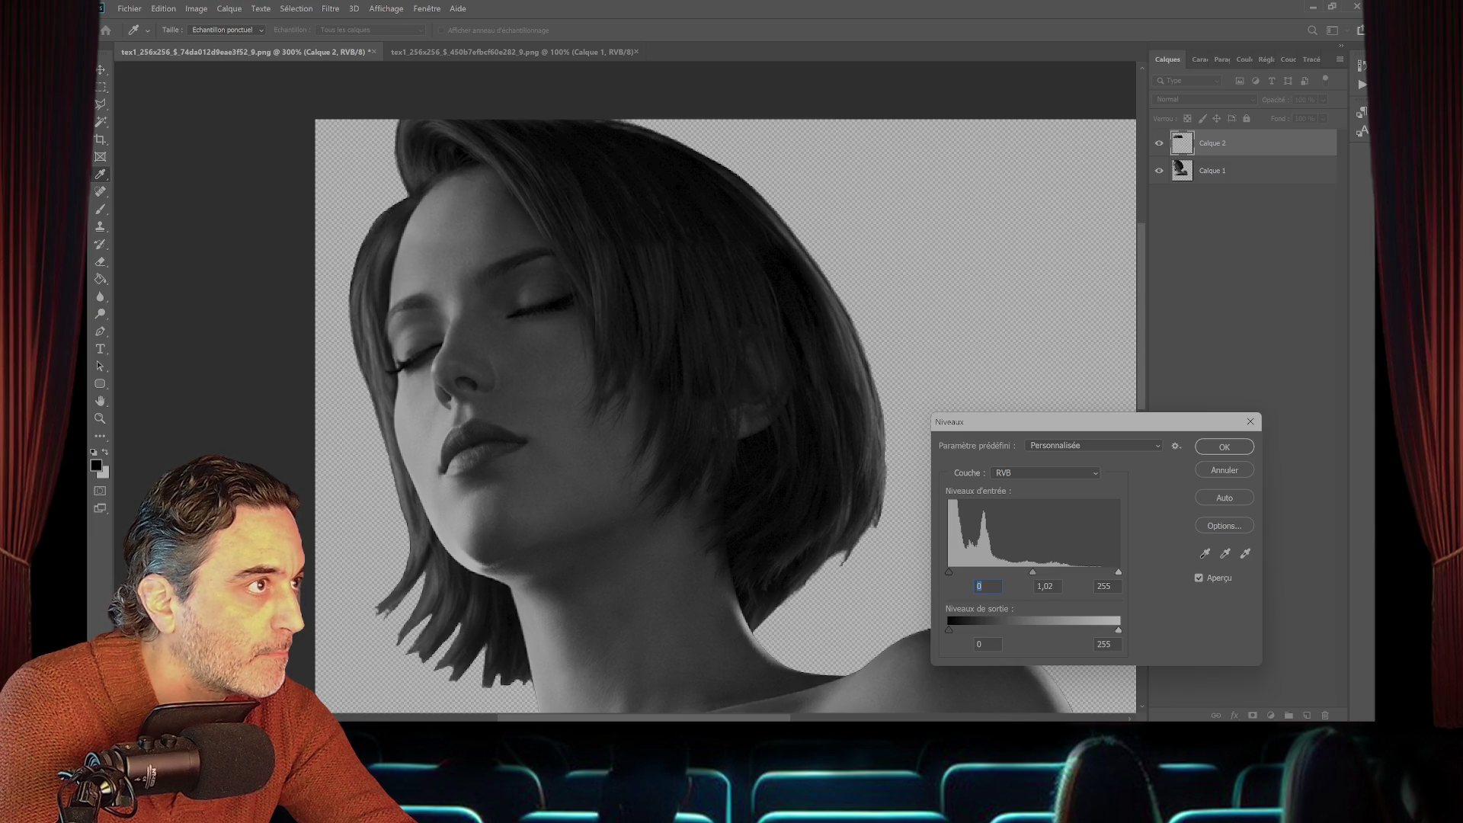
key(Tab)
key(Tab)
text(252)
key(shift+Tab)
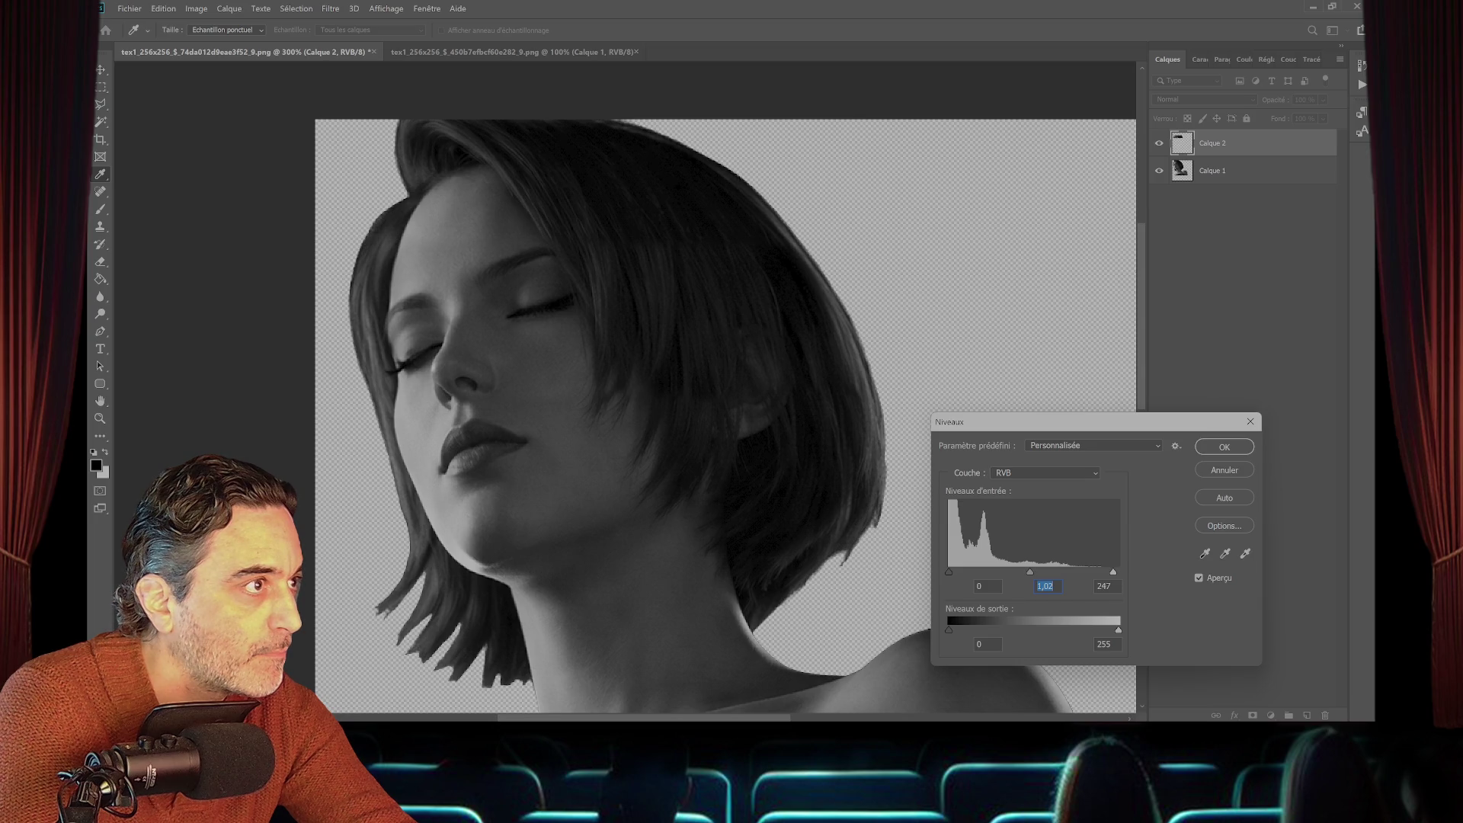
drag(1111, 572, 1112, 571)
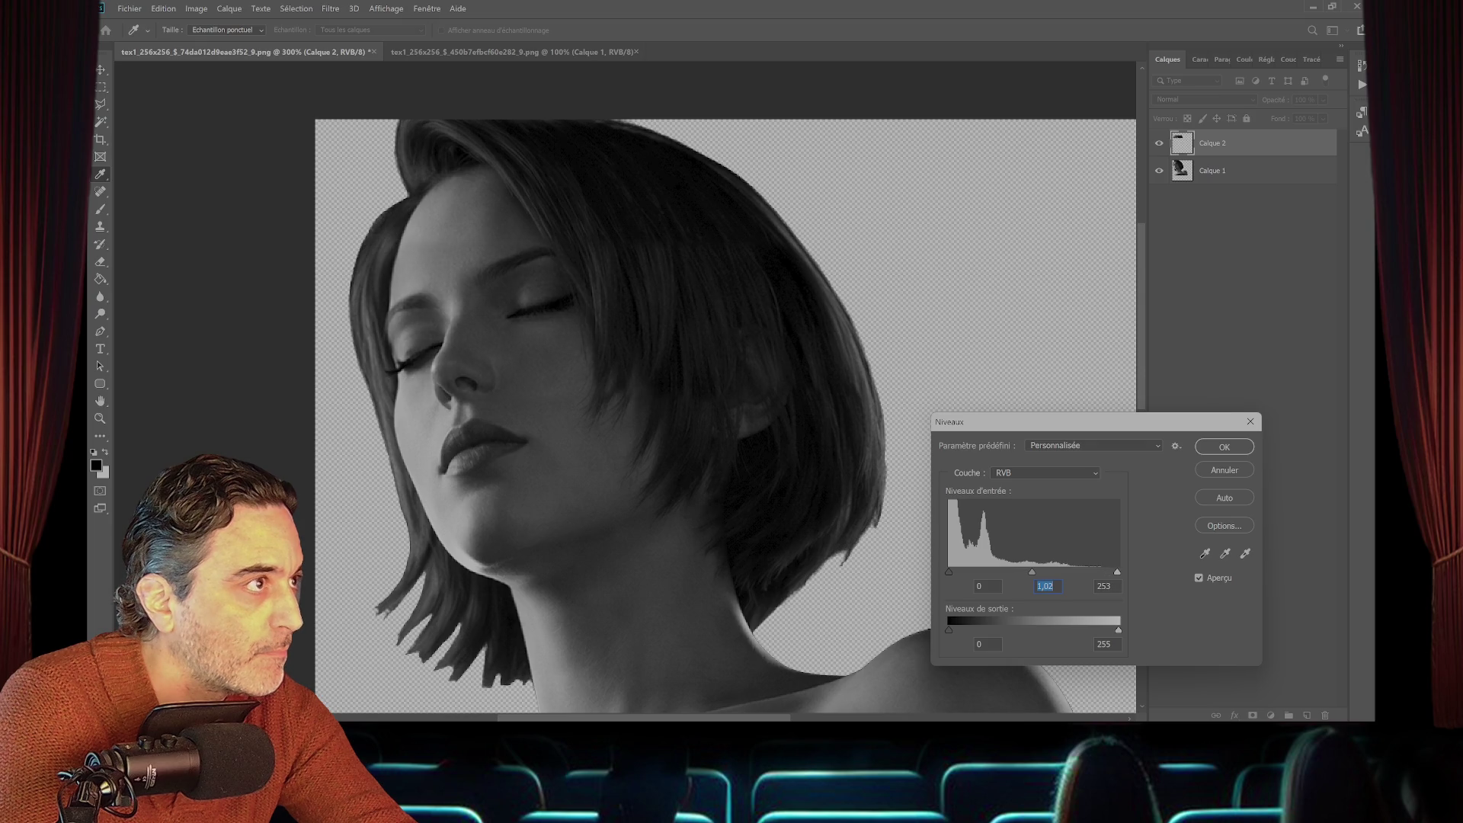
key(ctrl+z)
key(Down)
key(Down)
key(Down)
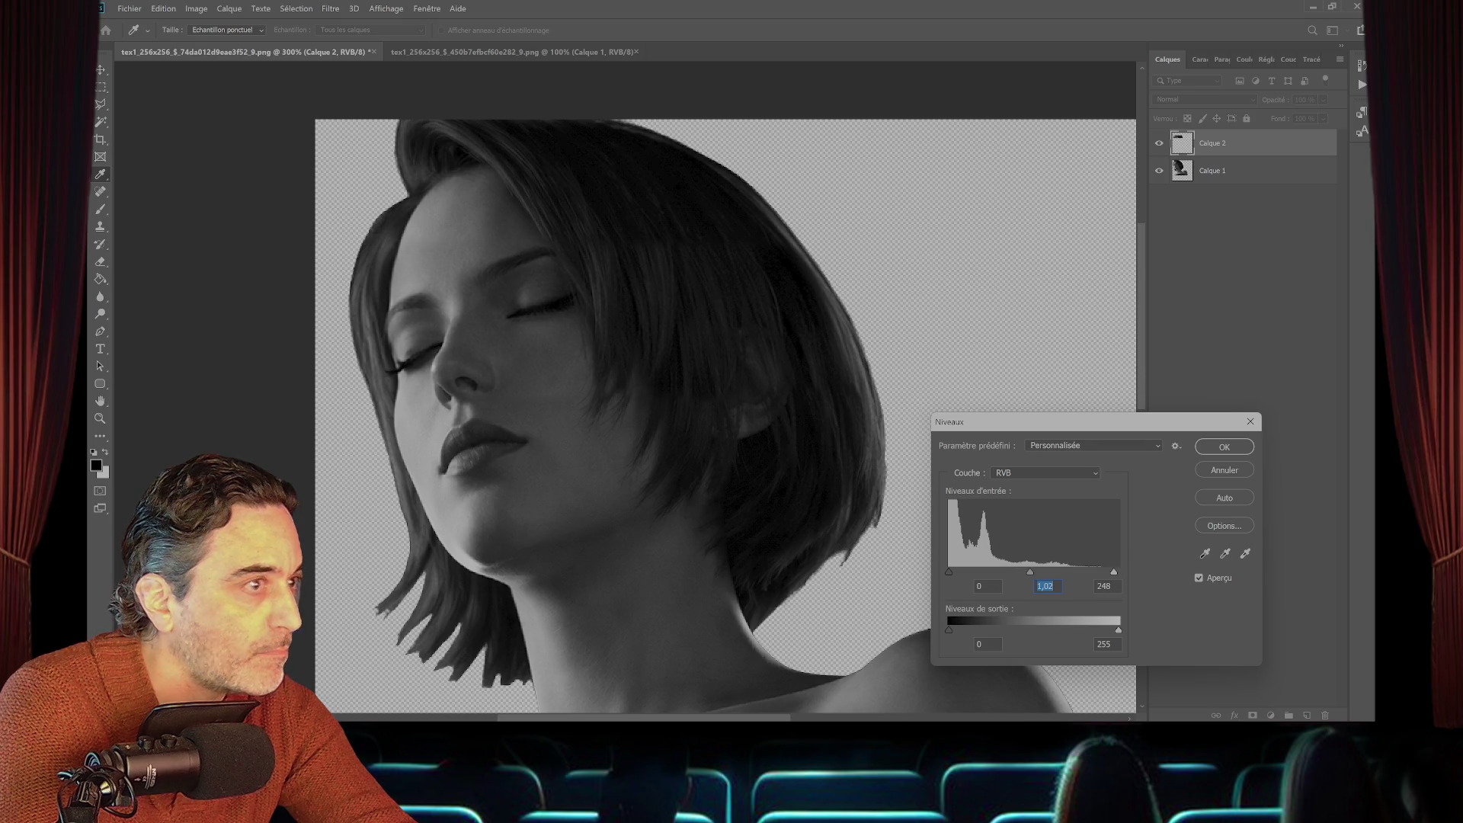
key(Tab)
key(Up)
key(Up)
key(shift+Tab)
key(Down)
key(Down)
key(Down)
key(Tab)
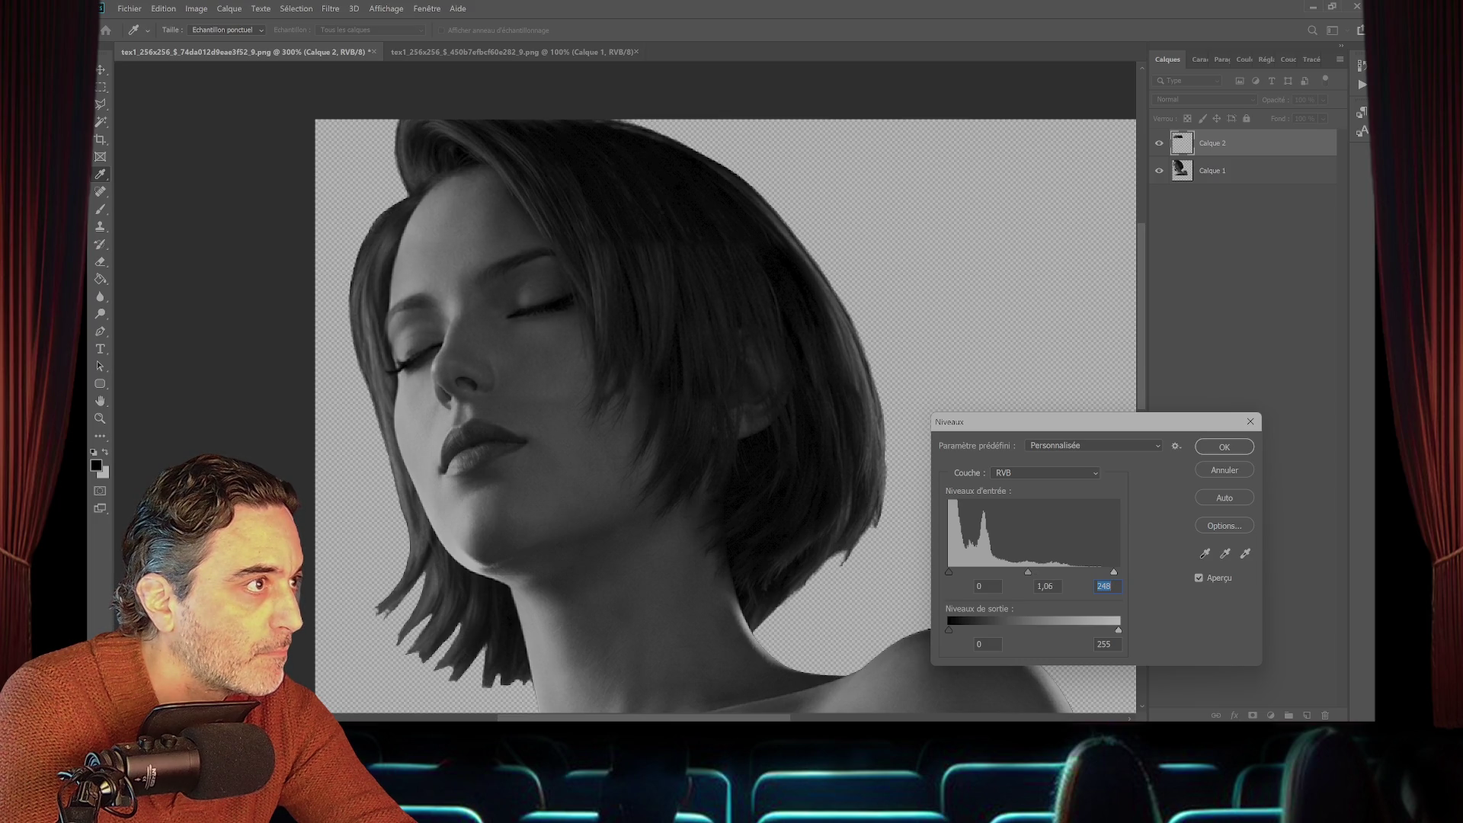
- Settle the Levels at midtones 1 and white input 235, then apply
key(shift+Tab)
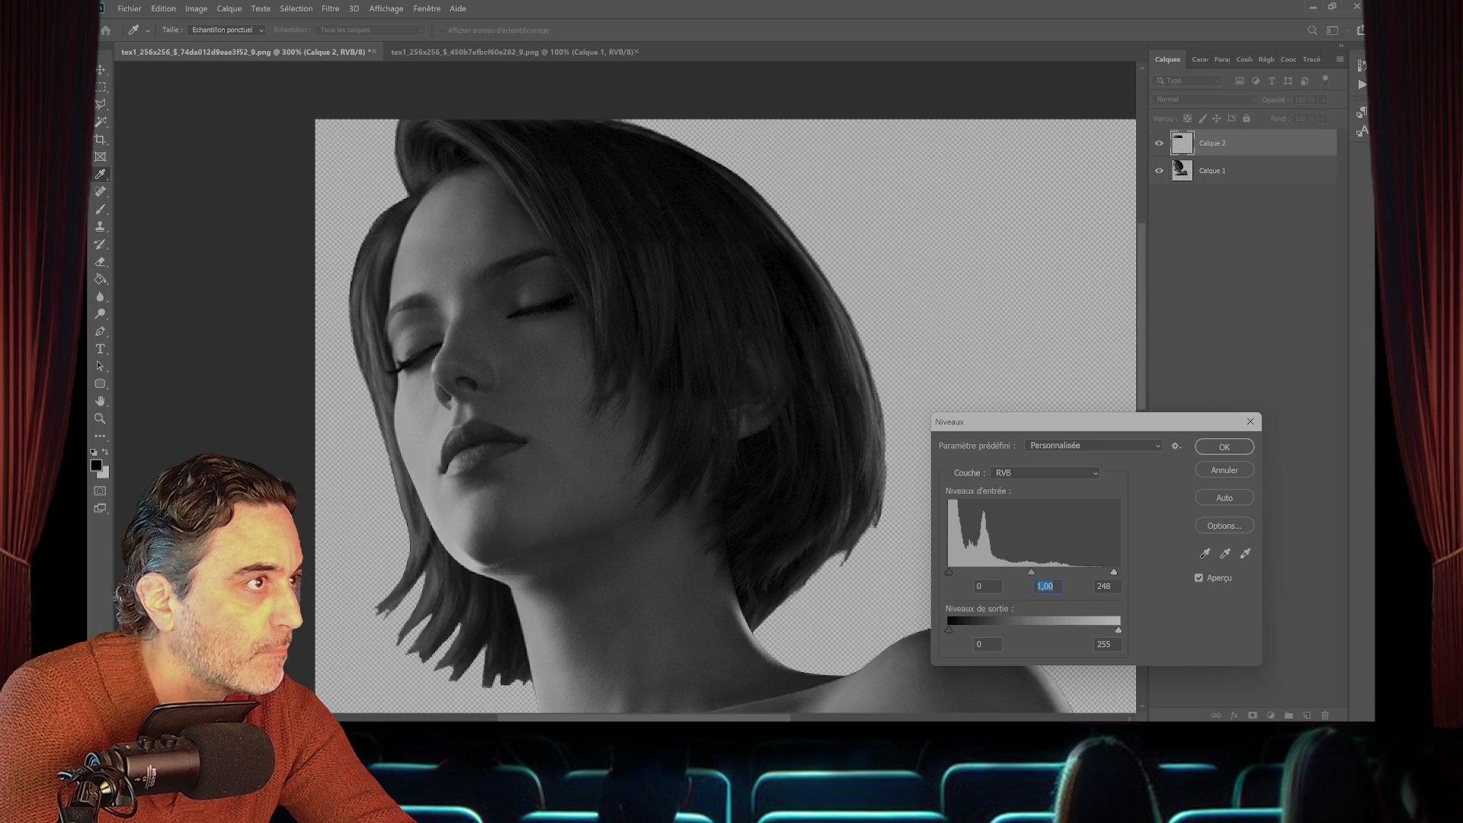
key(Tab)
key(Up)
key(shift+Tab)
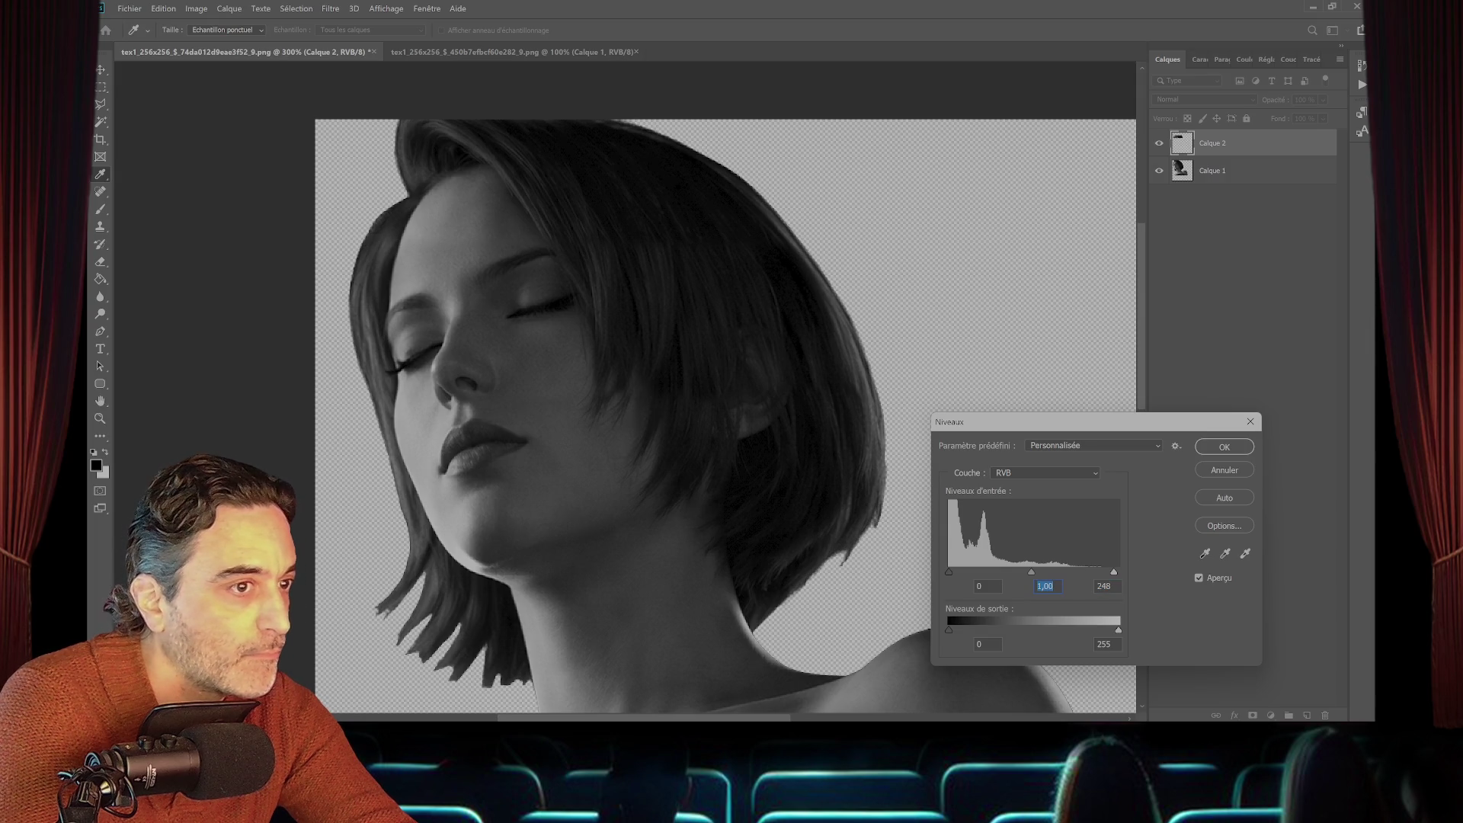
text(1)
key(Tab)
key(Up)
key(Up)
key(Up)
key(shift+Tab)
key(Tab)
key(shift+Down)
key(shift+Tab)
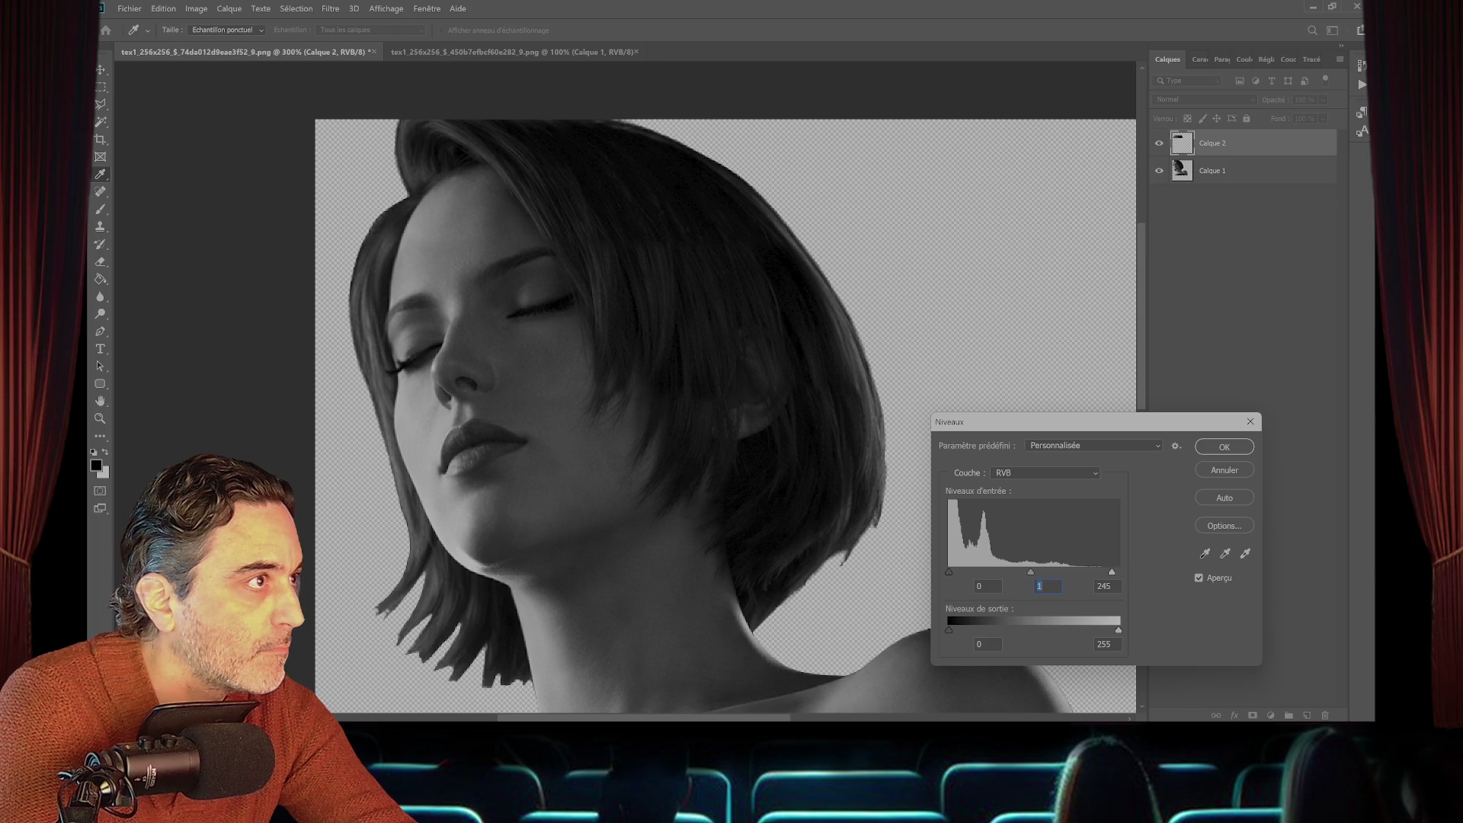
key(Tab)
key(Down)
key(Down)
key(Down)
key(shift+Tab)
key(Tab)
key(Return)
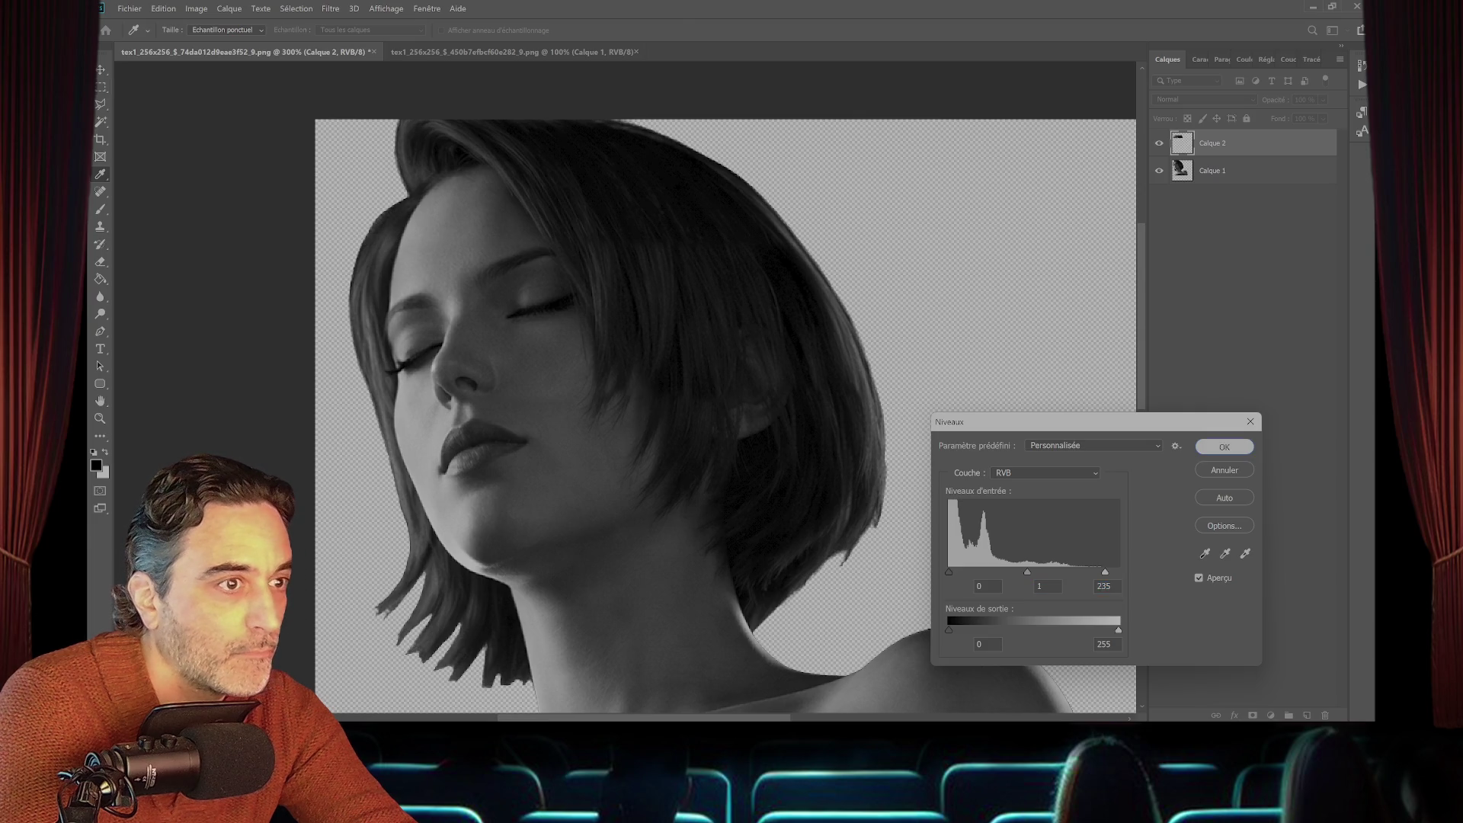
key(m)
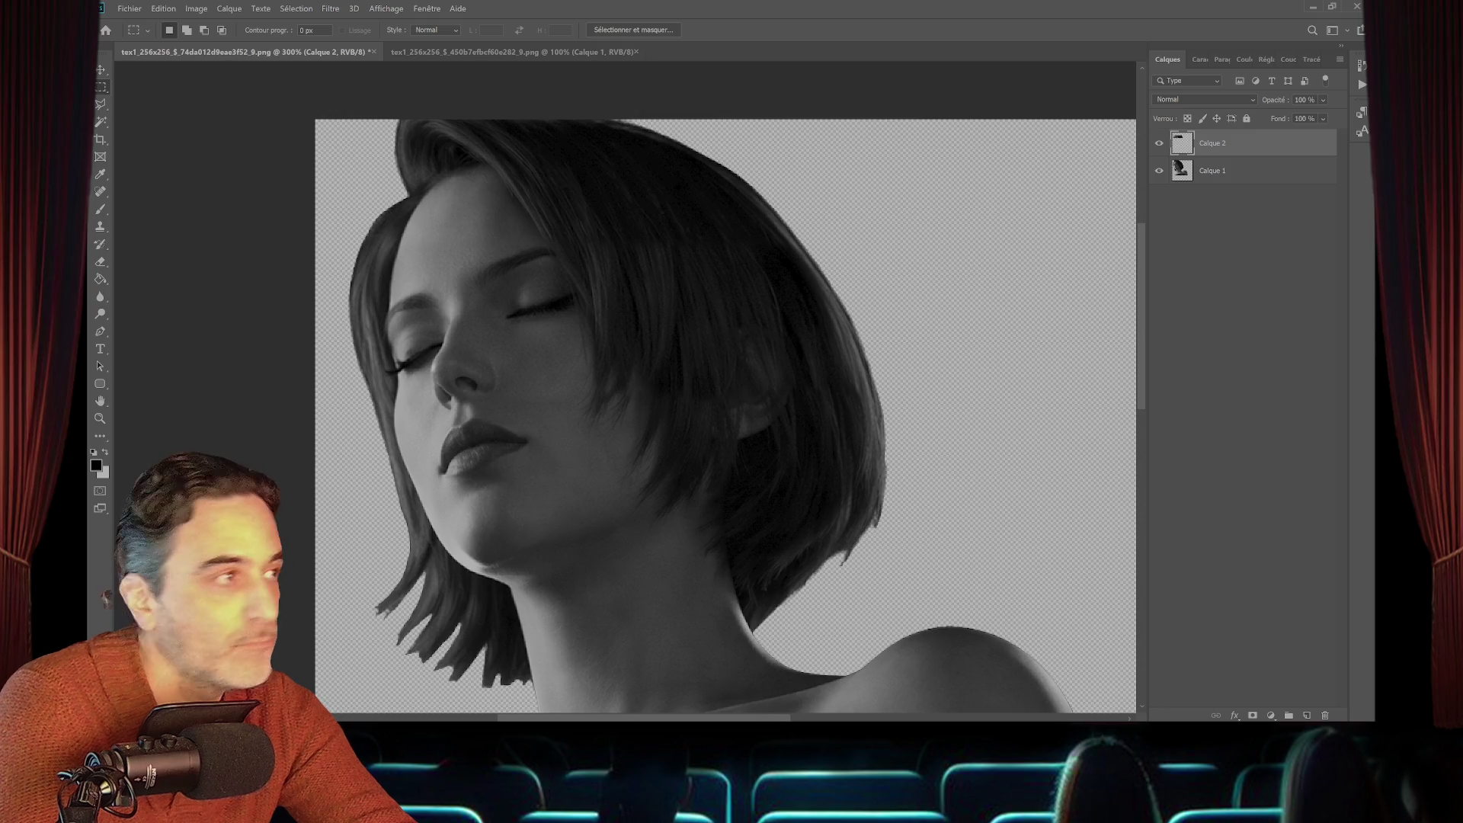
- Merge the visible layers and try saving over the second Jill texture PNG, which errors
right_click(1213, 170)
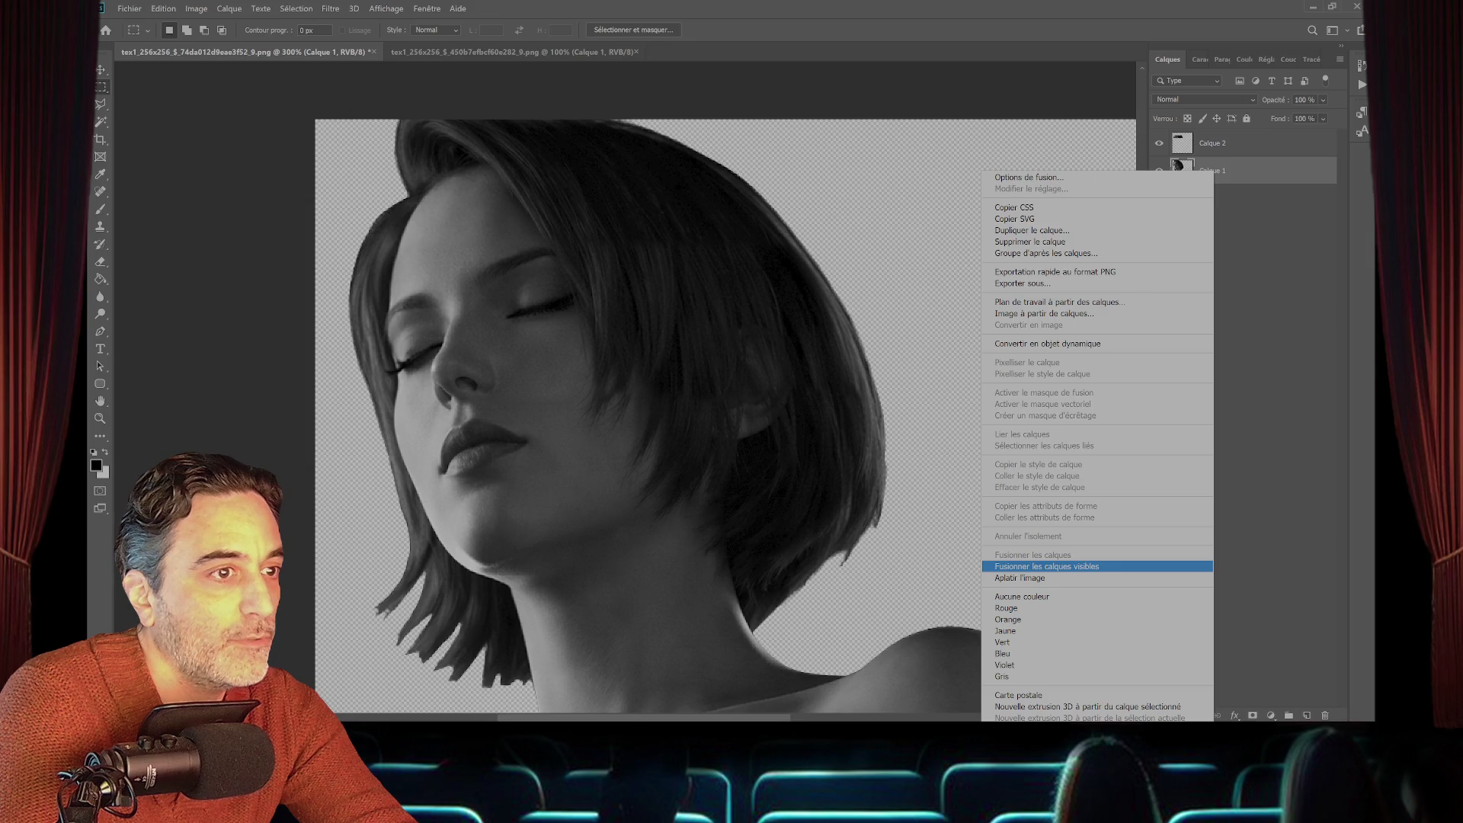
click(1047, 566)
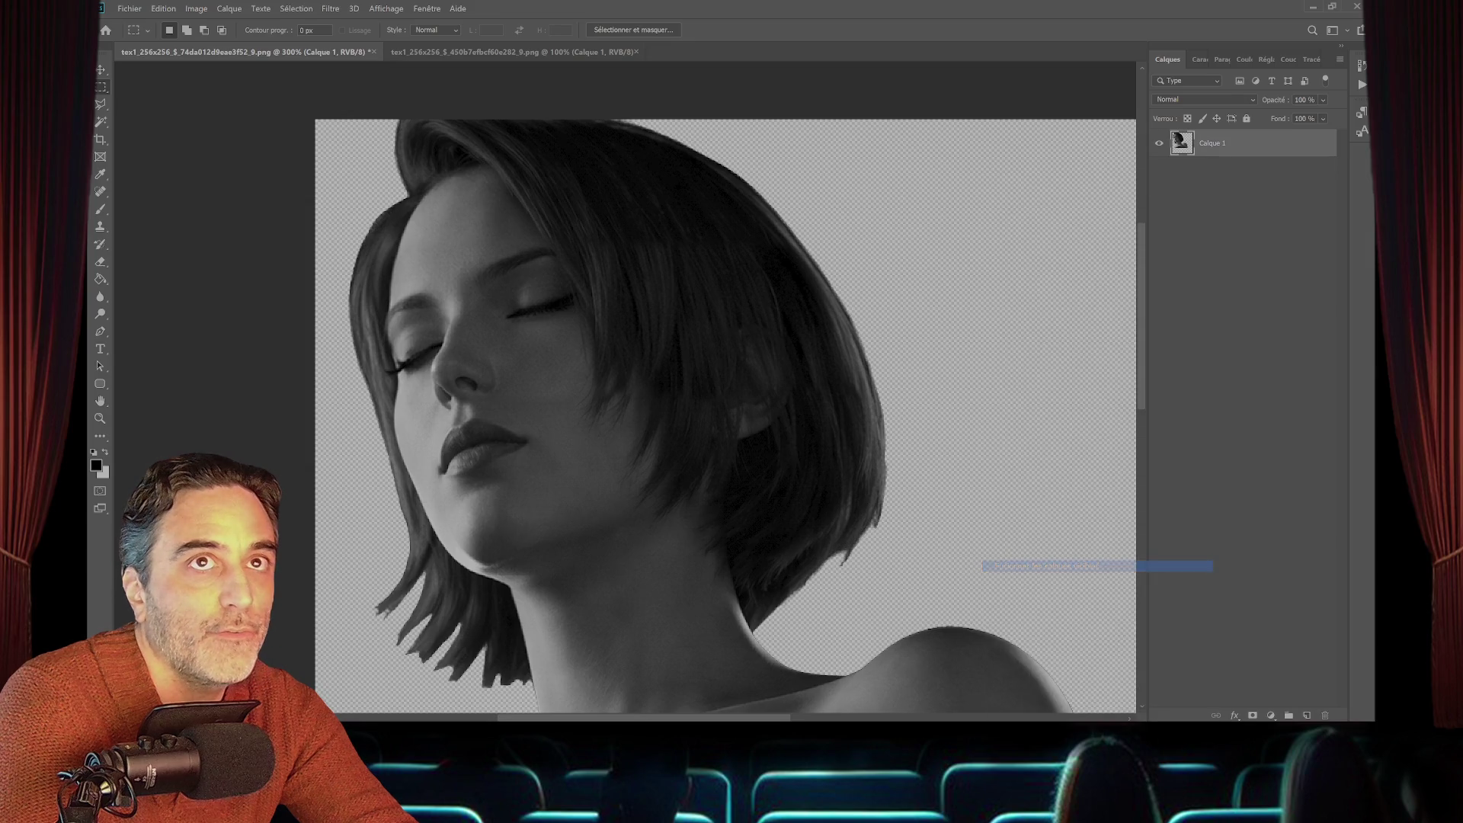
click(129, 9)
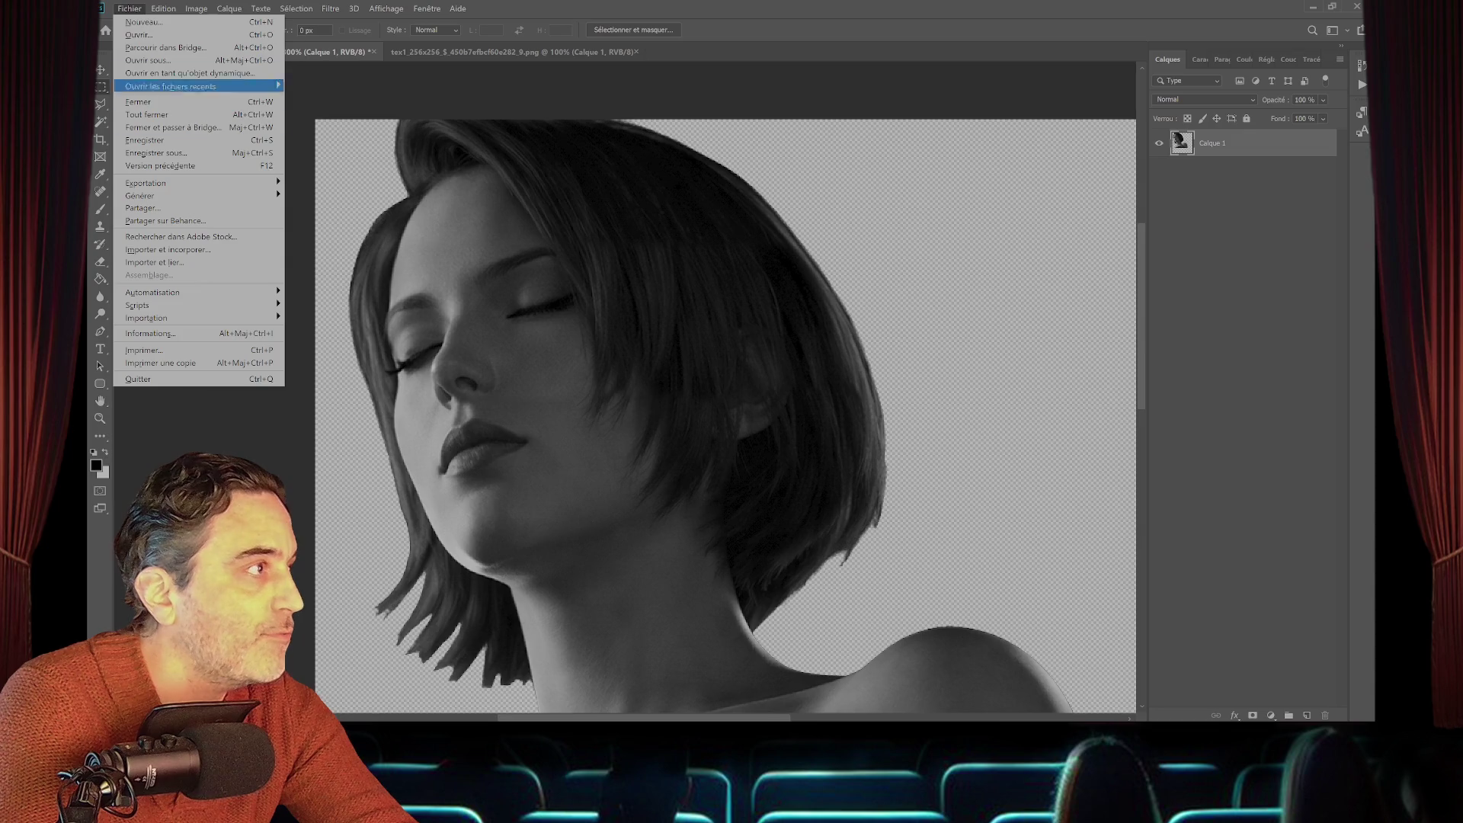
click(156, 153)
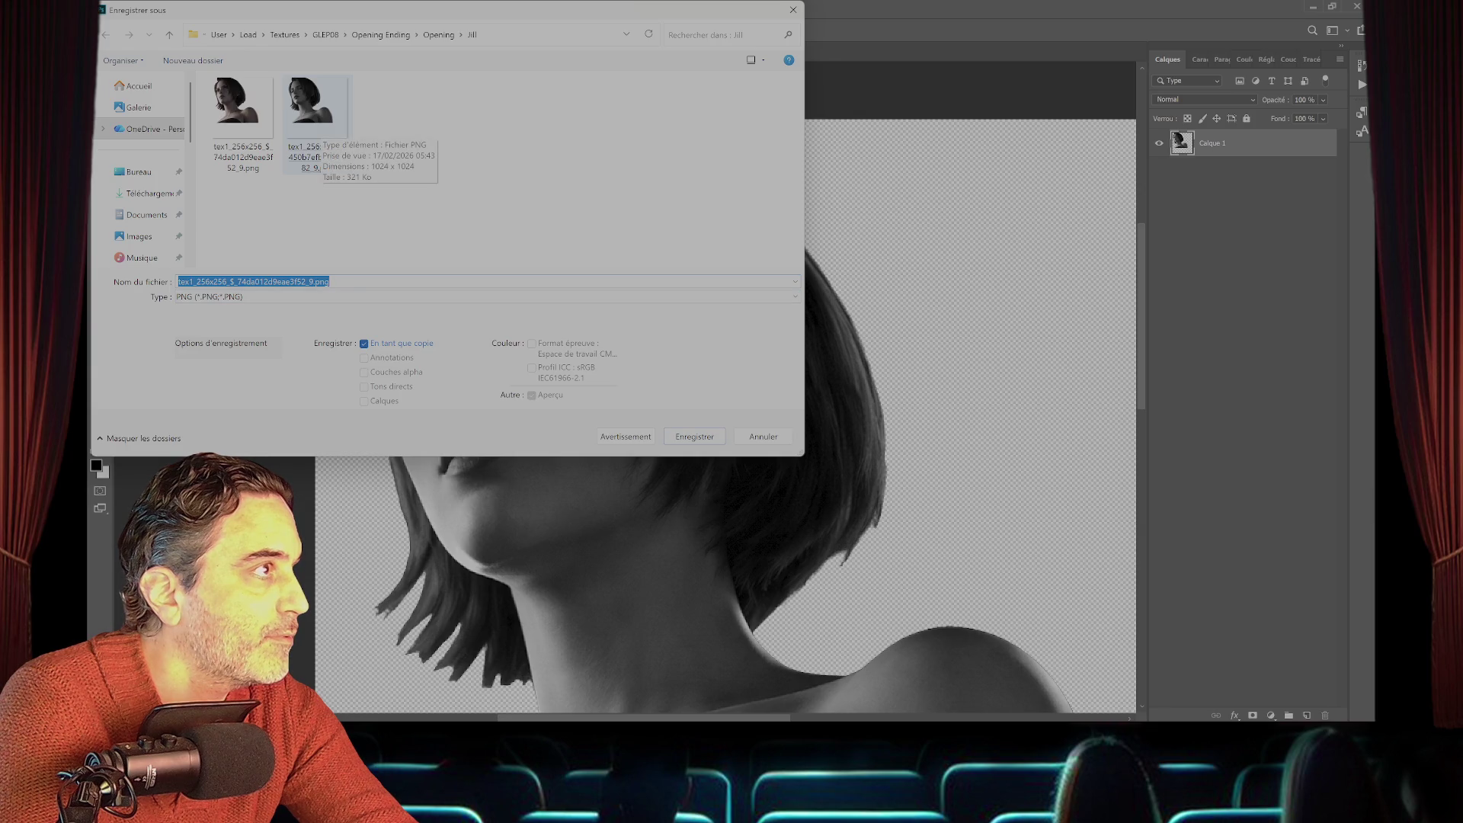
double_click(314, 103)
click(792, 386)
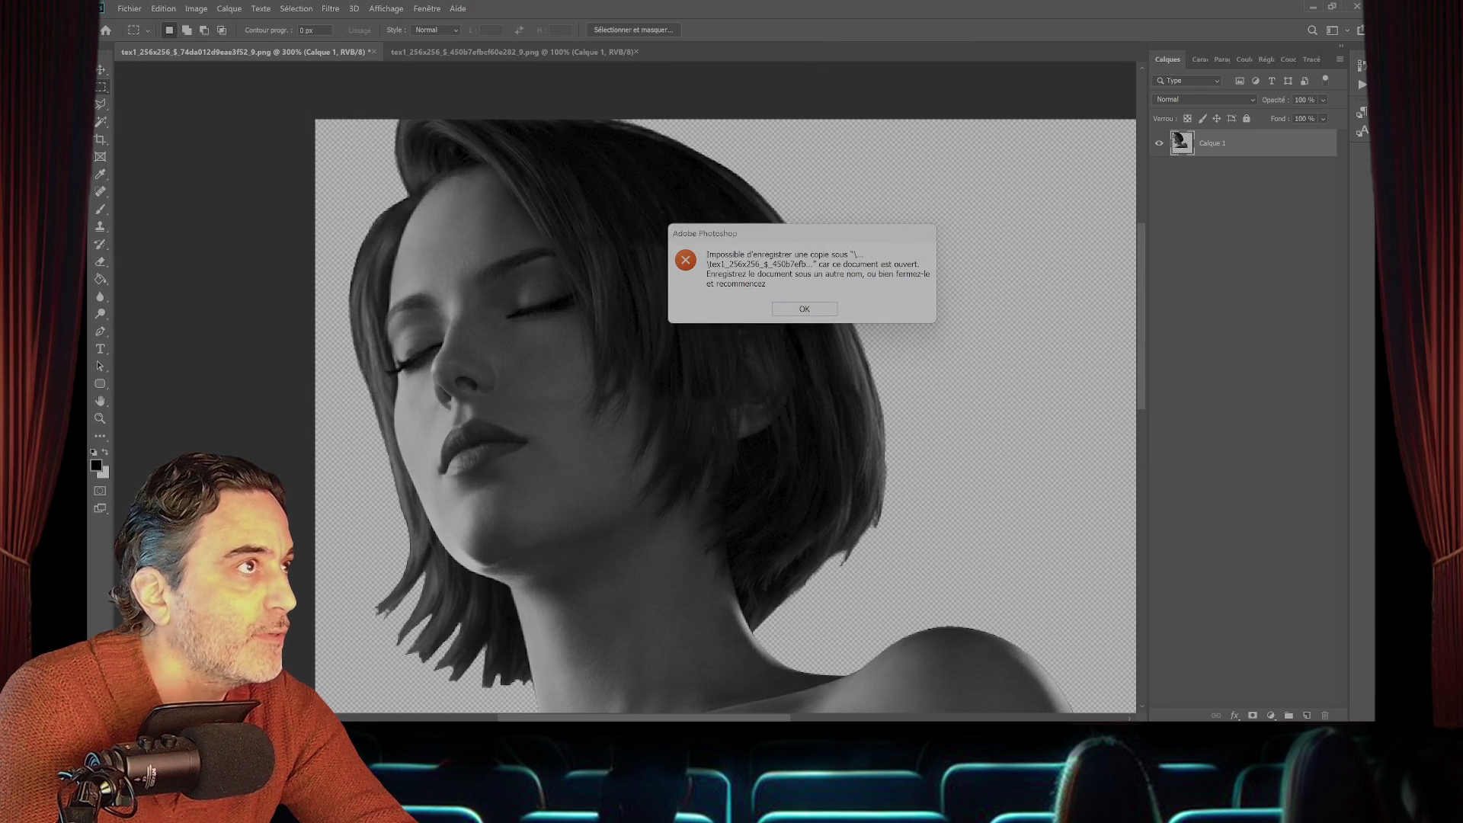
key(Return)
- Save the merged portrait over the second texture PNG again and close the document
key(ctrl+Tab)
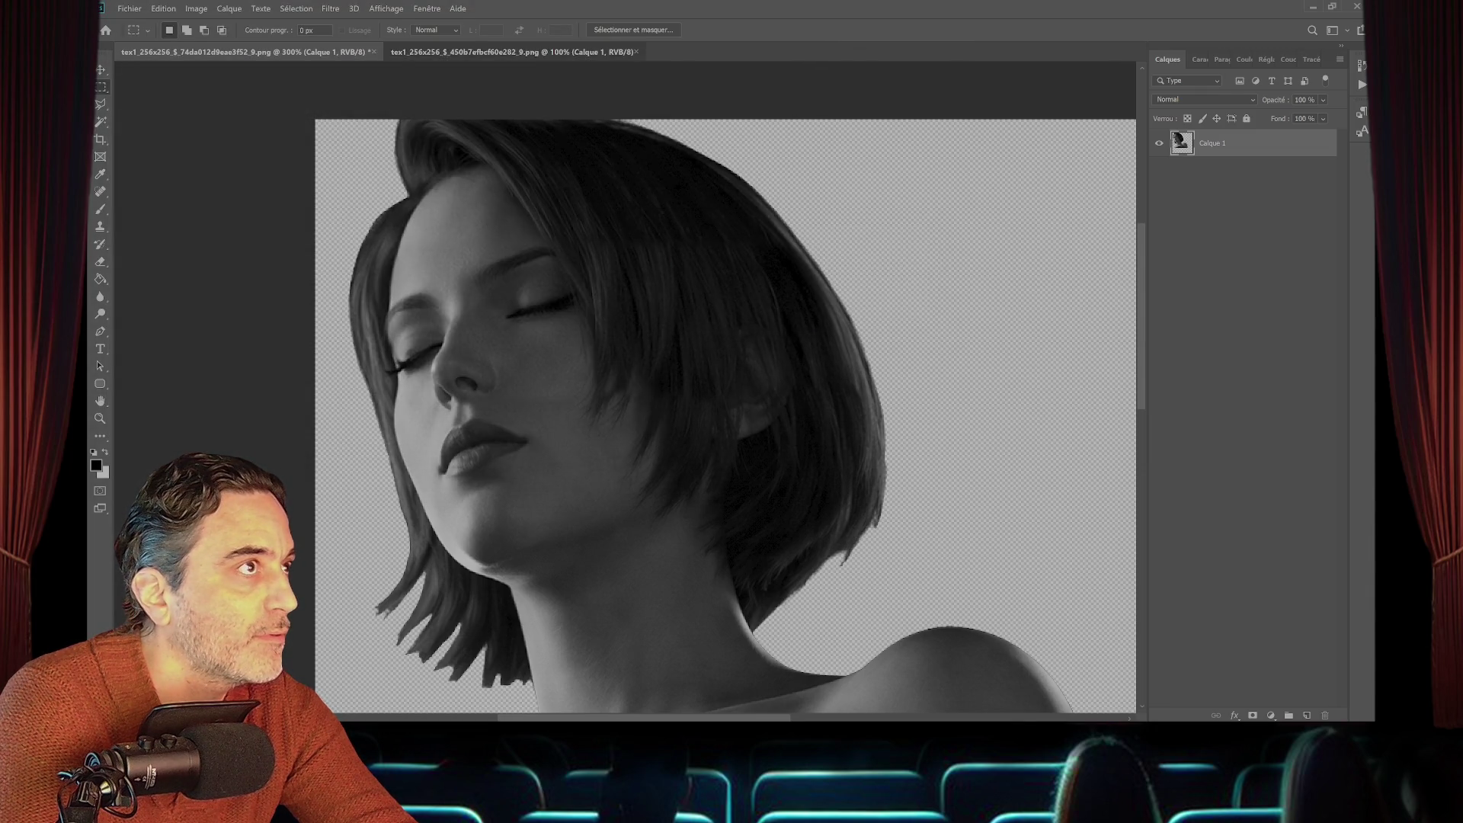
key(ctrl+w)
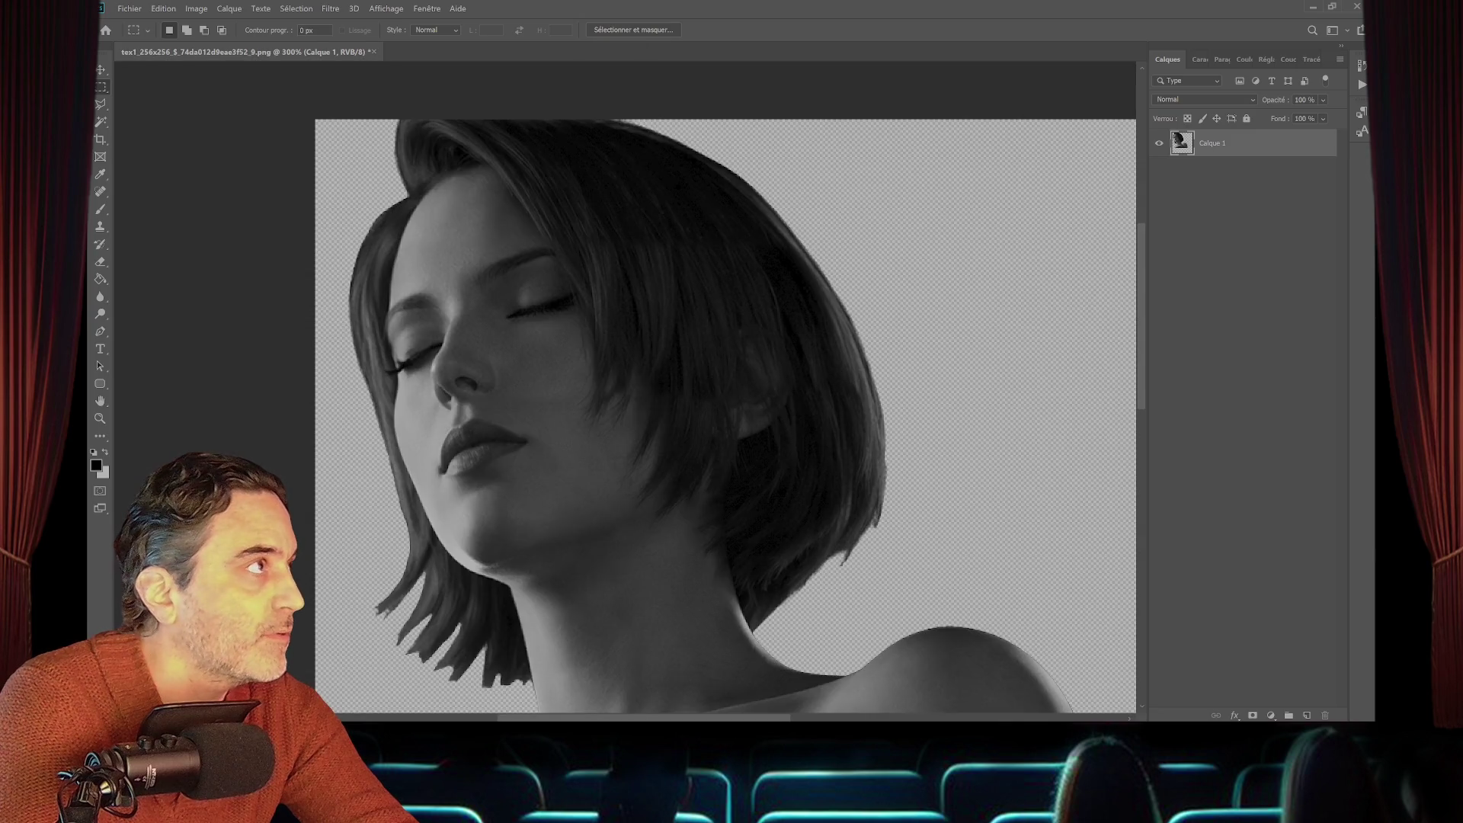
click(130, 8)
click(198, 153)
double_click(317, 103)
click(775, 371)
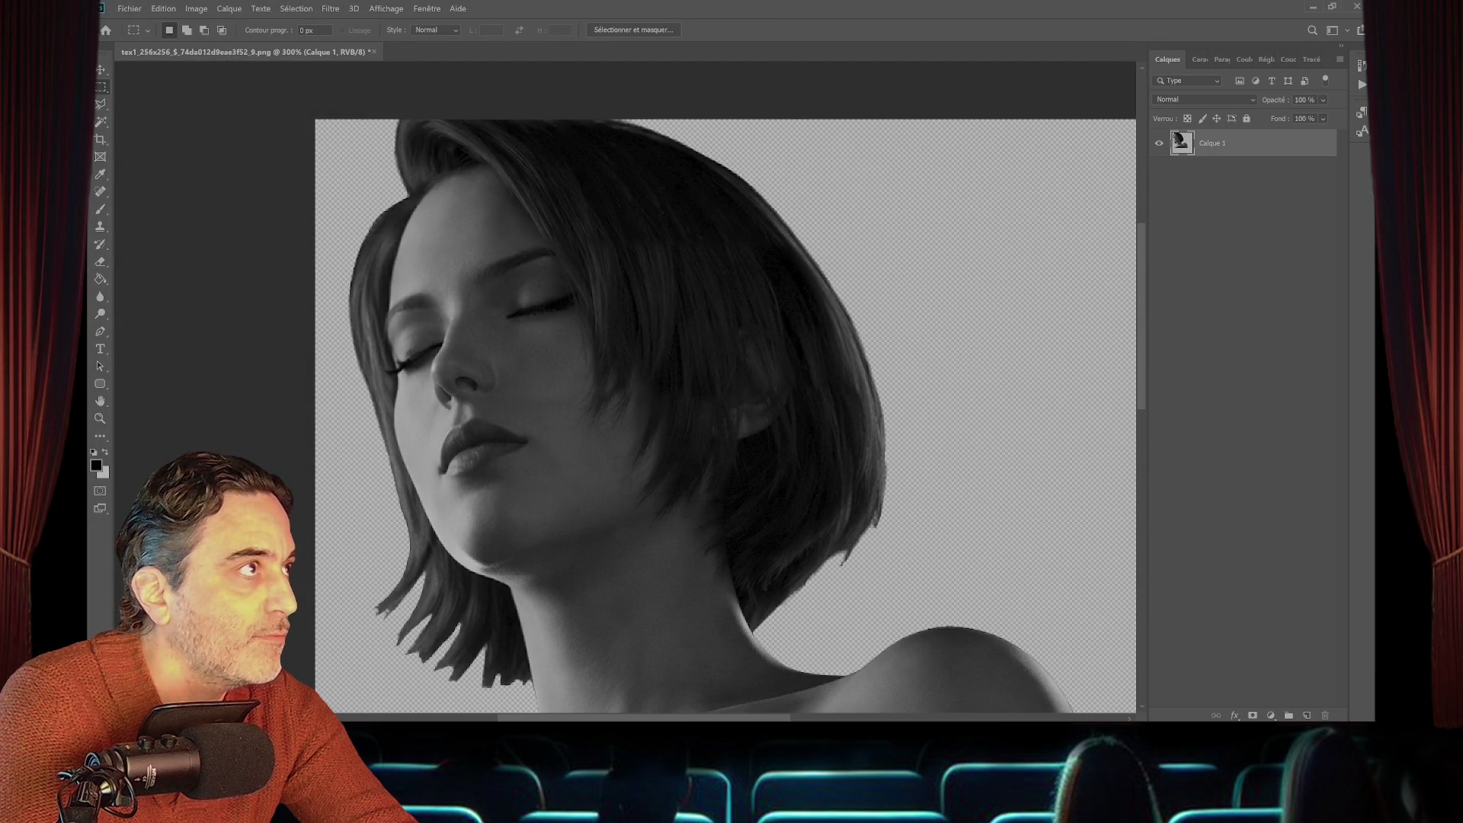
key(ctrl+w)
- Discard changes, hide Photoshop, and boot the Resident Evil 3 Nemesis ISO in Dolphin
key(n)
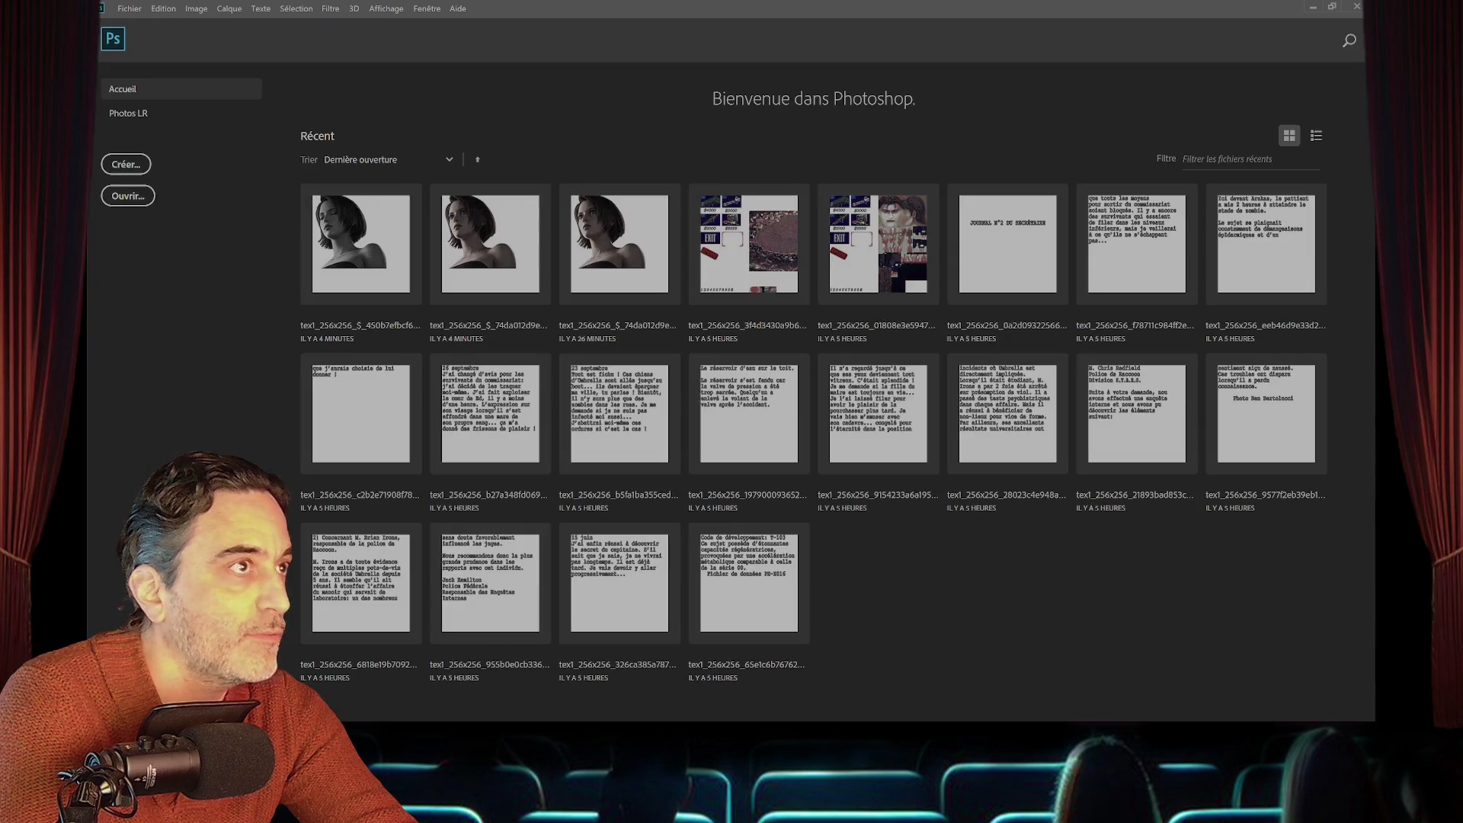
key(ctrl+q)
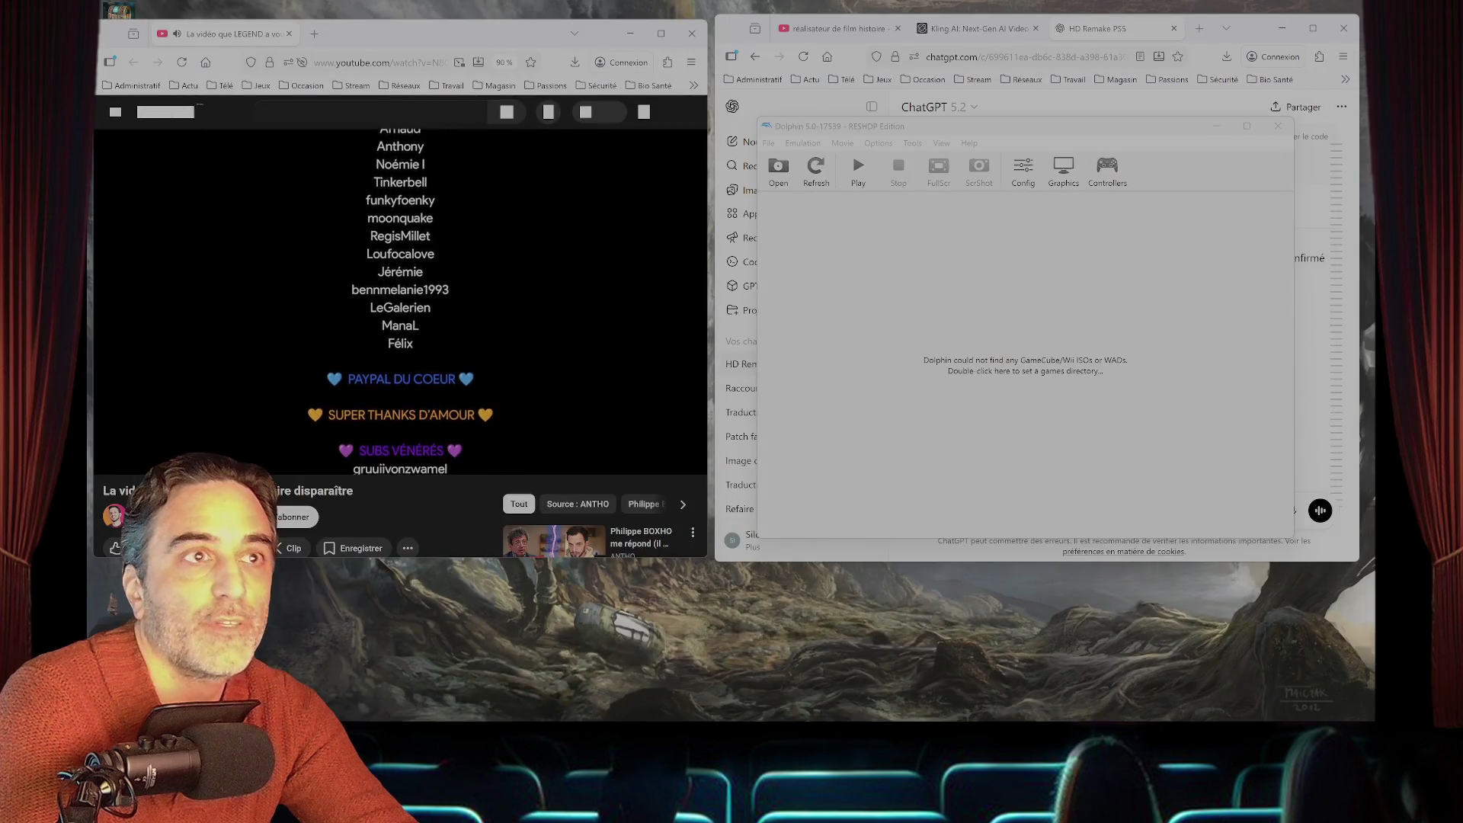
key(ctrl+o)
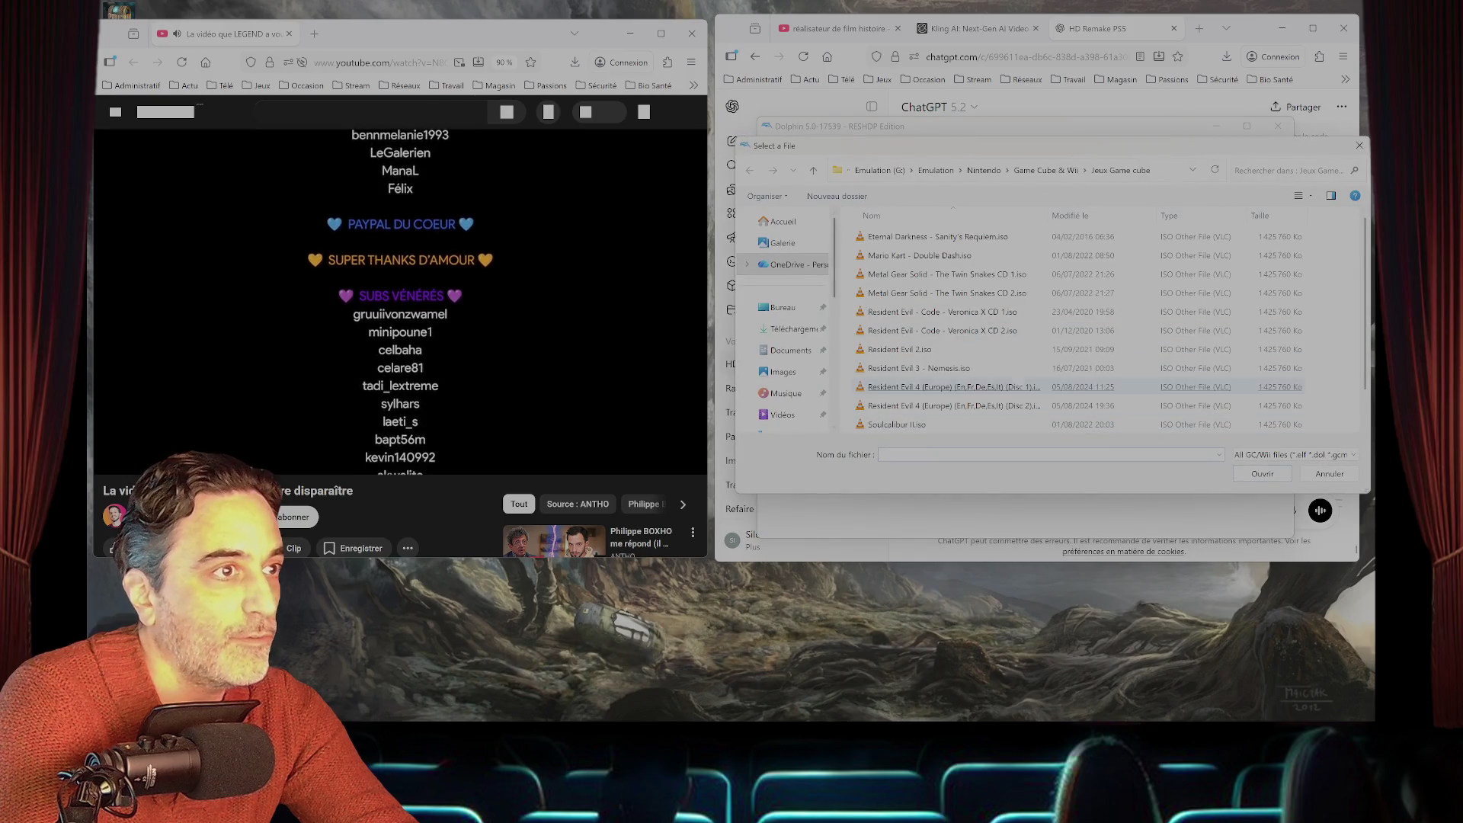
key(Return)
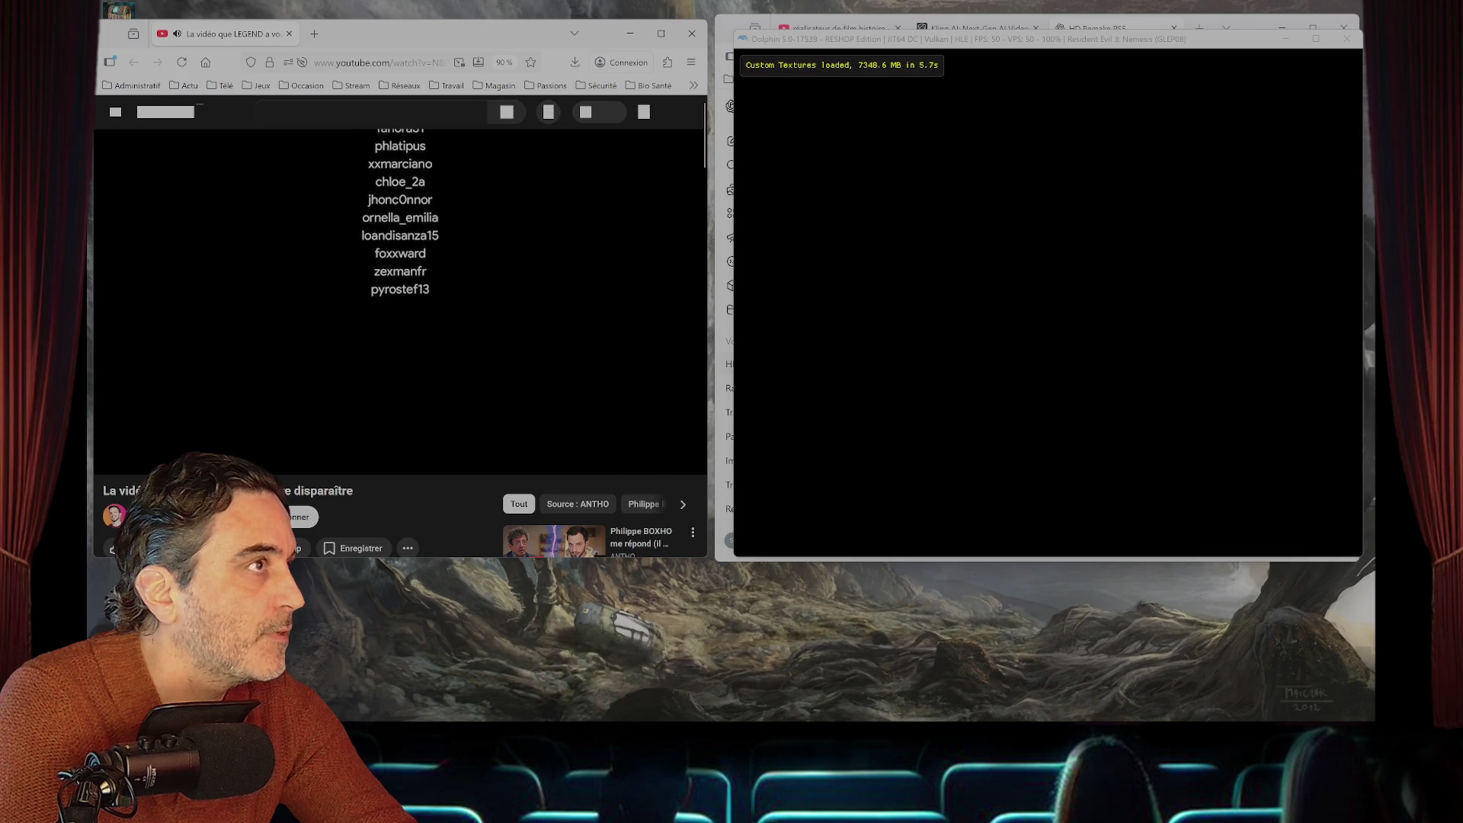
- Return YouTube to its home feed while the game boots to its title menu
scroll(401, 343, down, 3)
scroll(400, 343, up, 3)
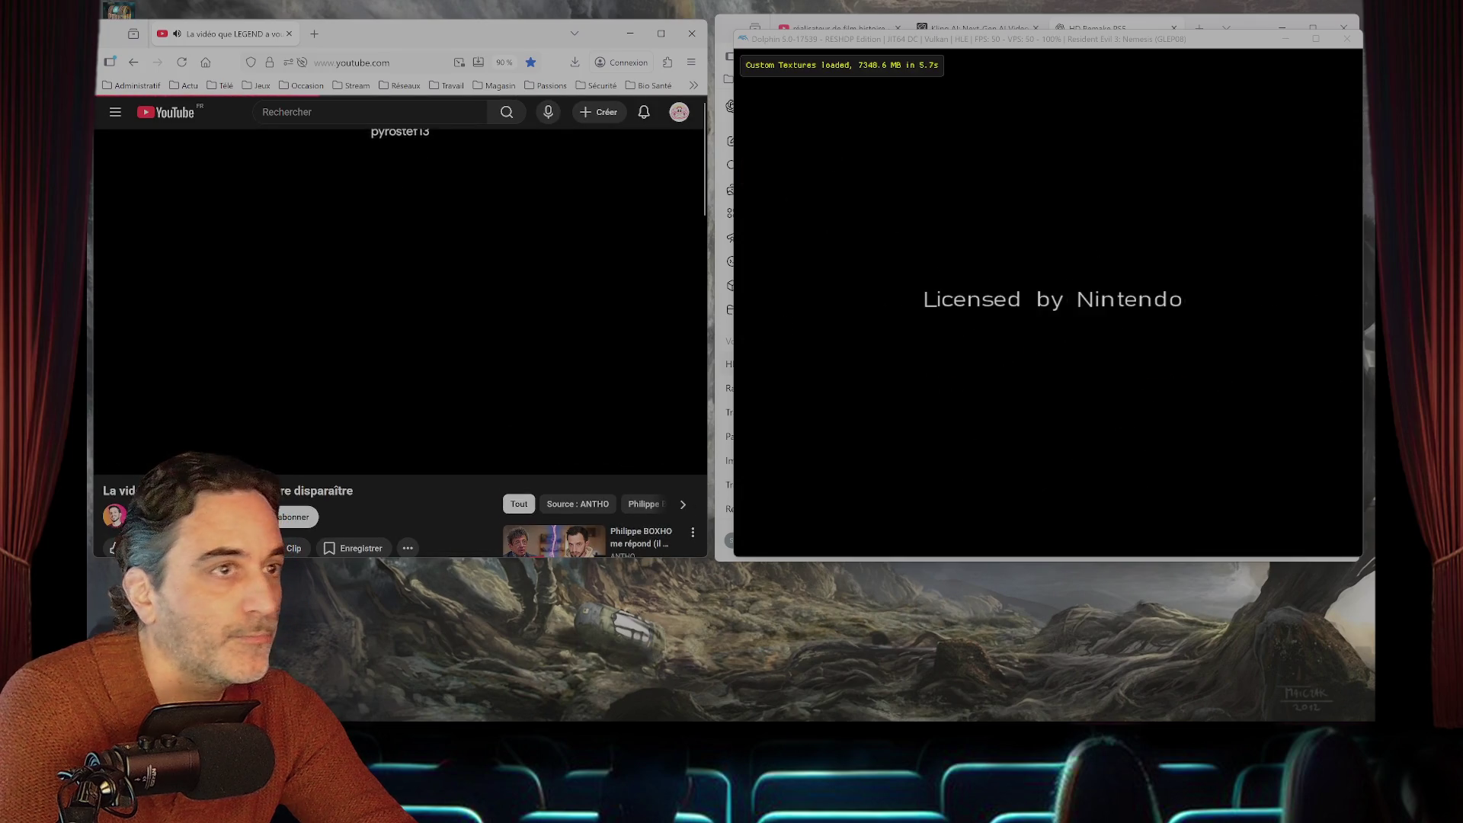
key(alt+Left)
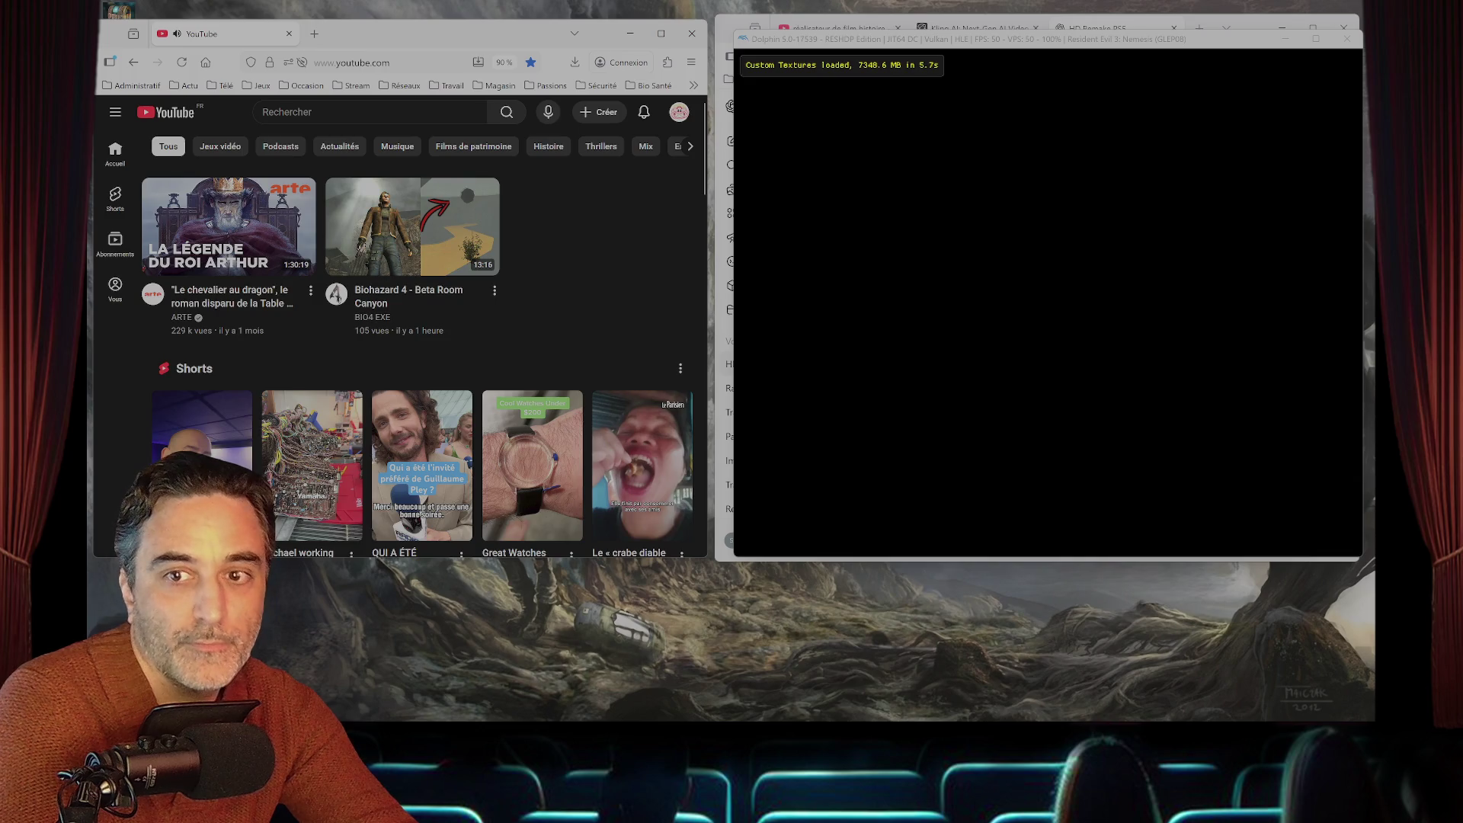
scroll(411, 228, down, 2)
scroll(412, 229, up, 2)
mouse_move(412, 229)
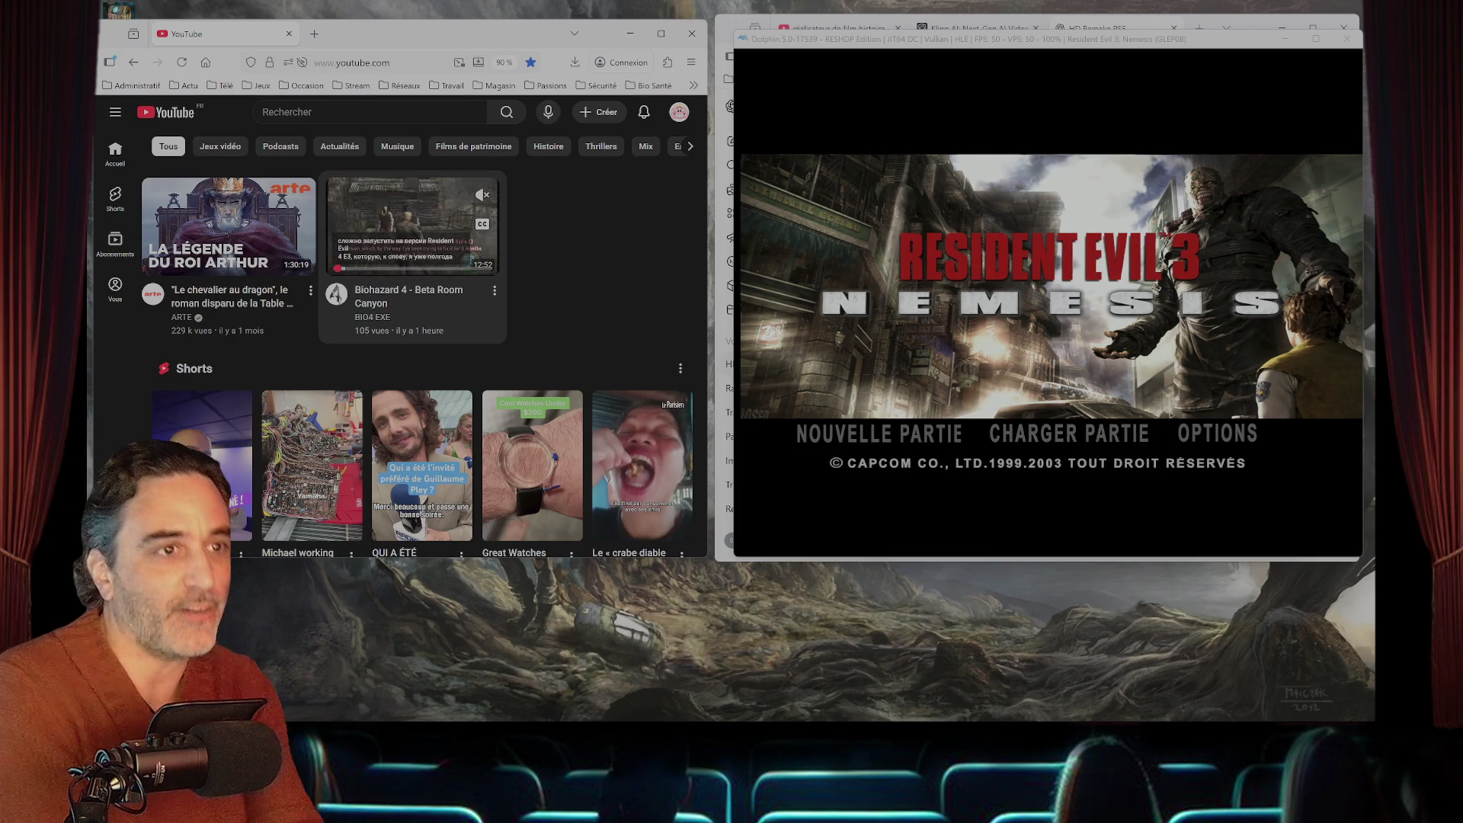
- Start a new game on Niveau Facile, watch the intro maximized, then stop emulation
key(alt+Tab)
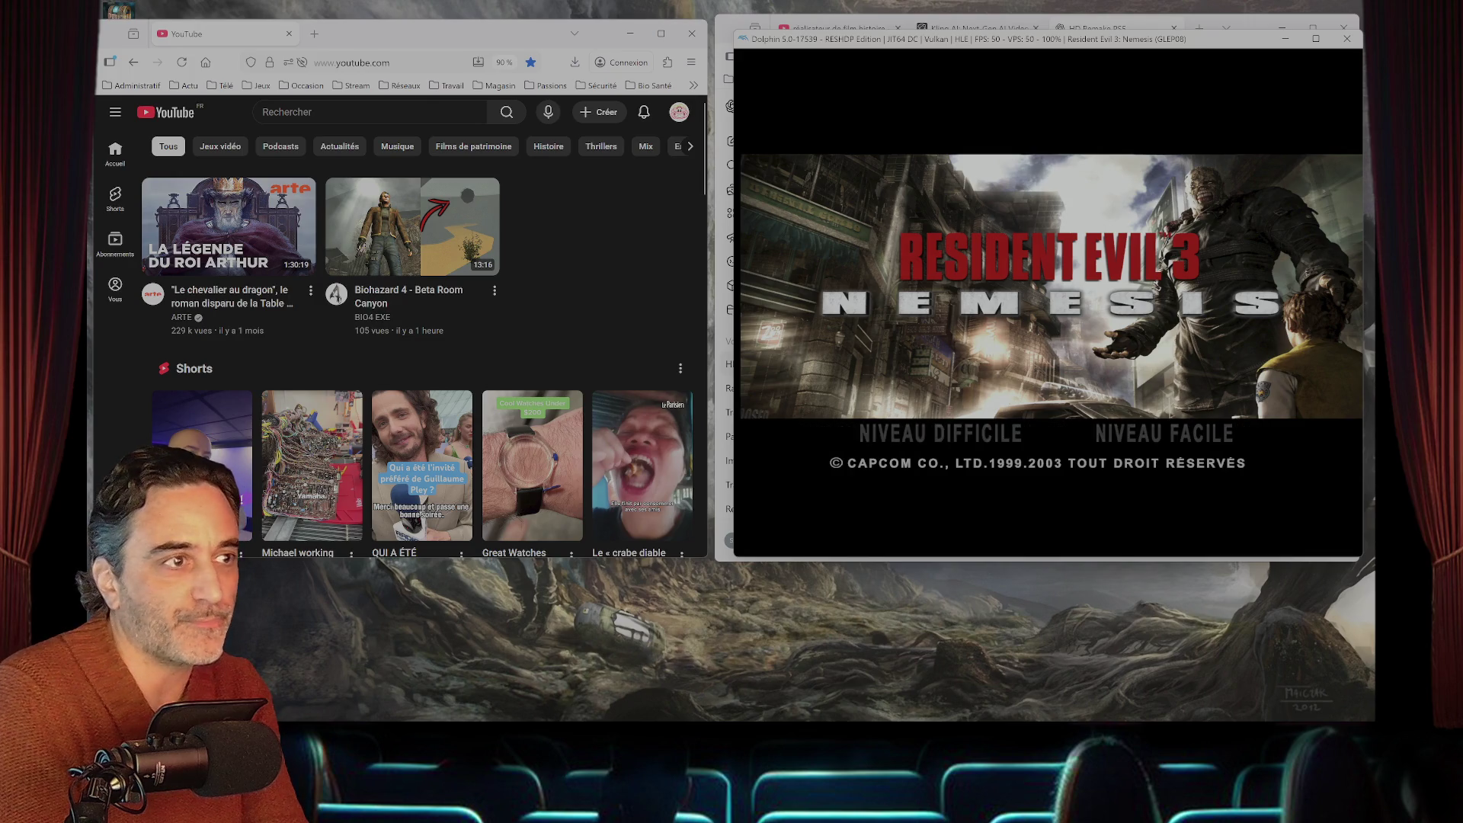
key(Return)
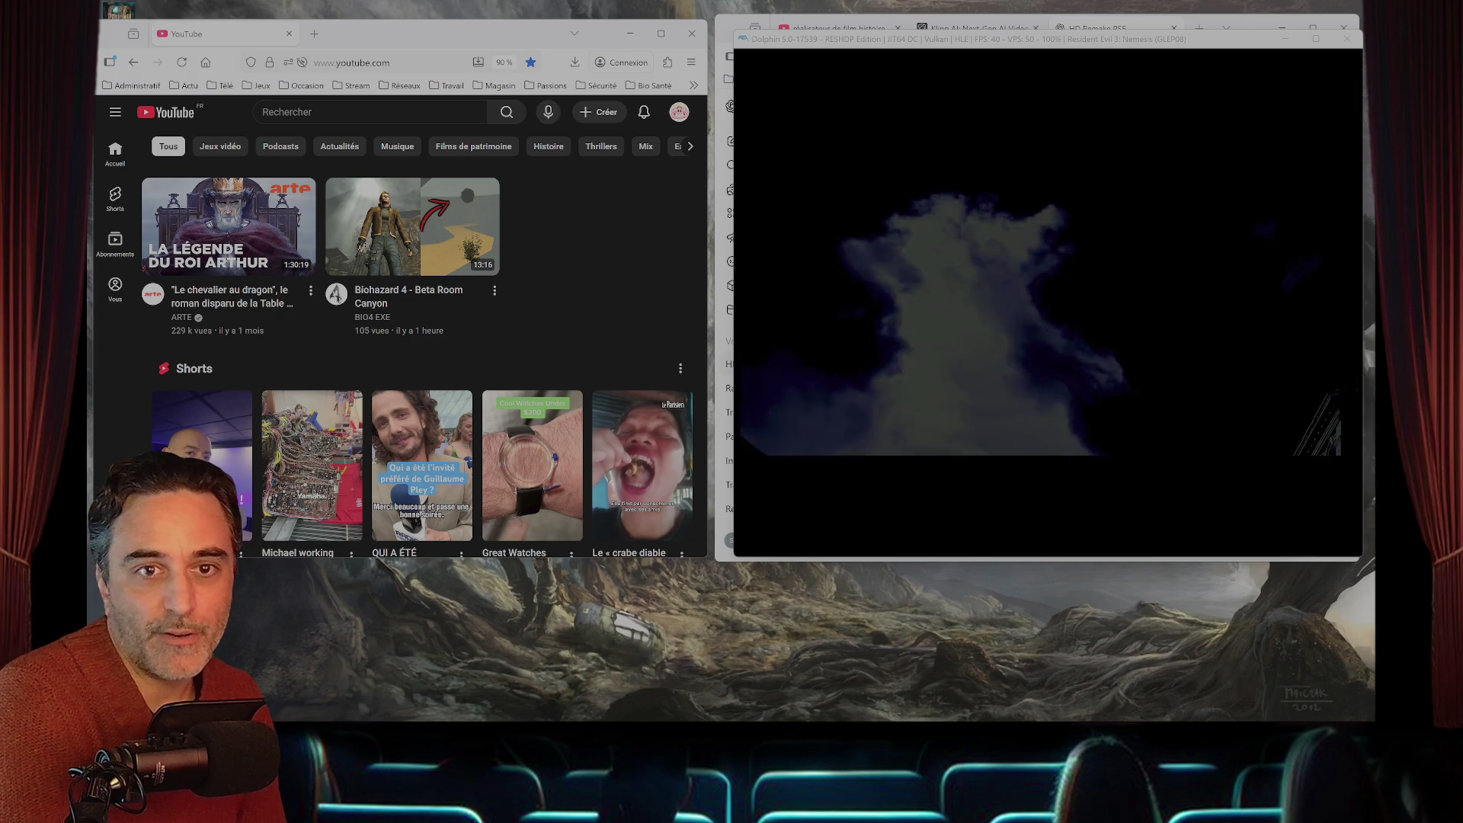
click(1229, 708)
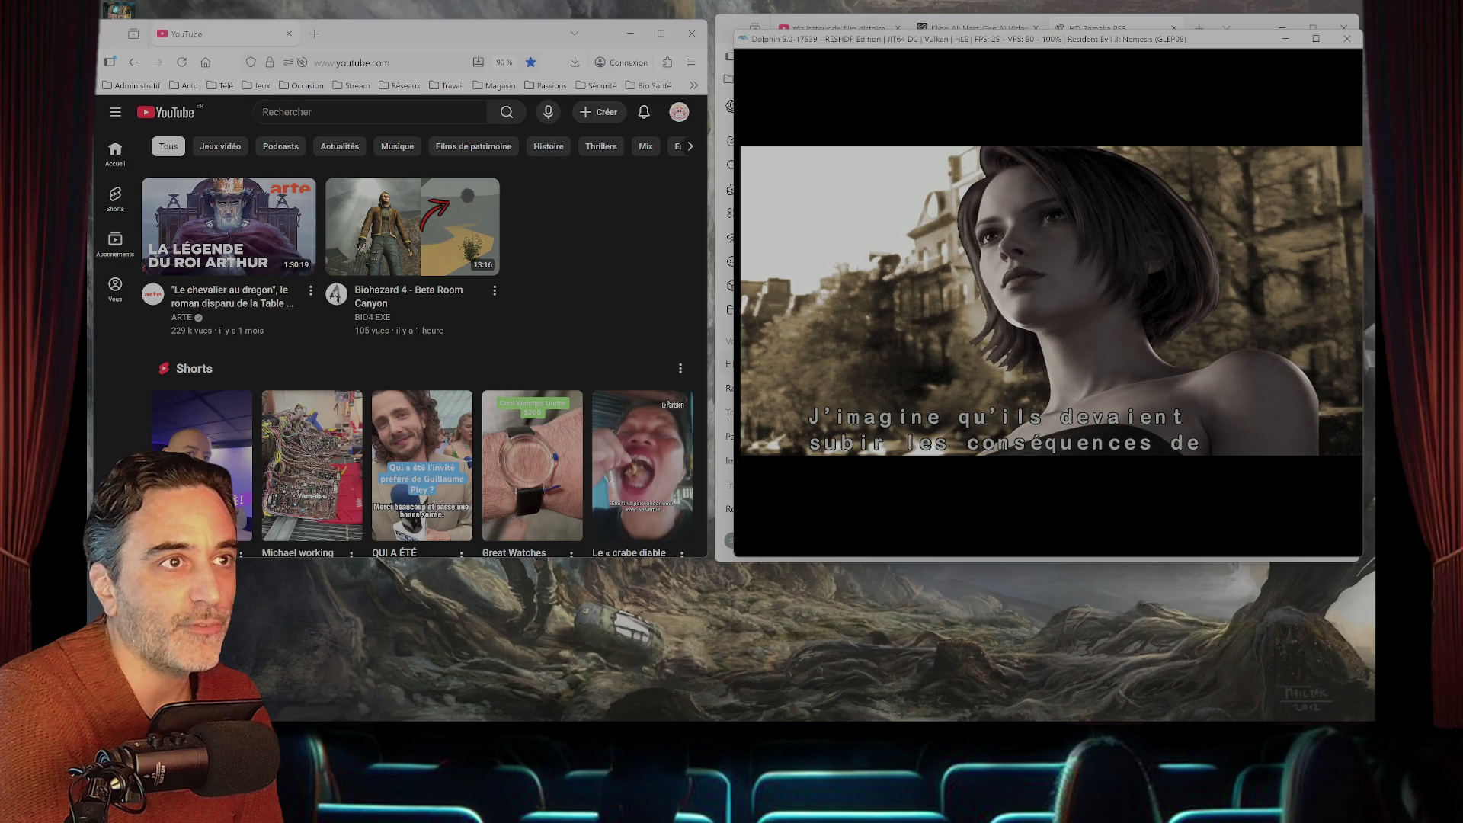
key(super+Up)
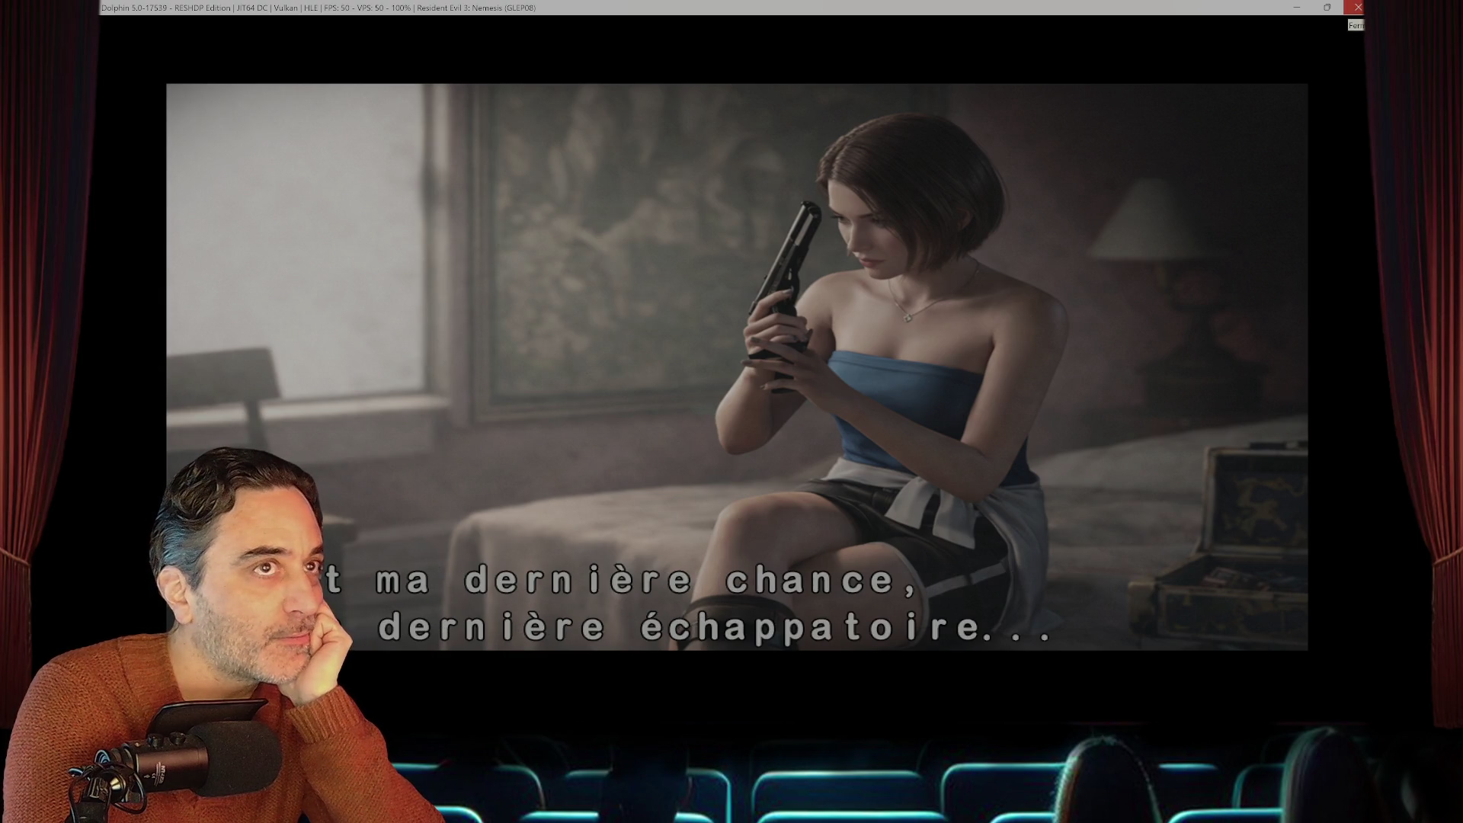
click(1357, 7)
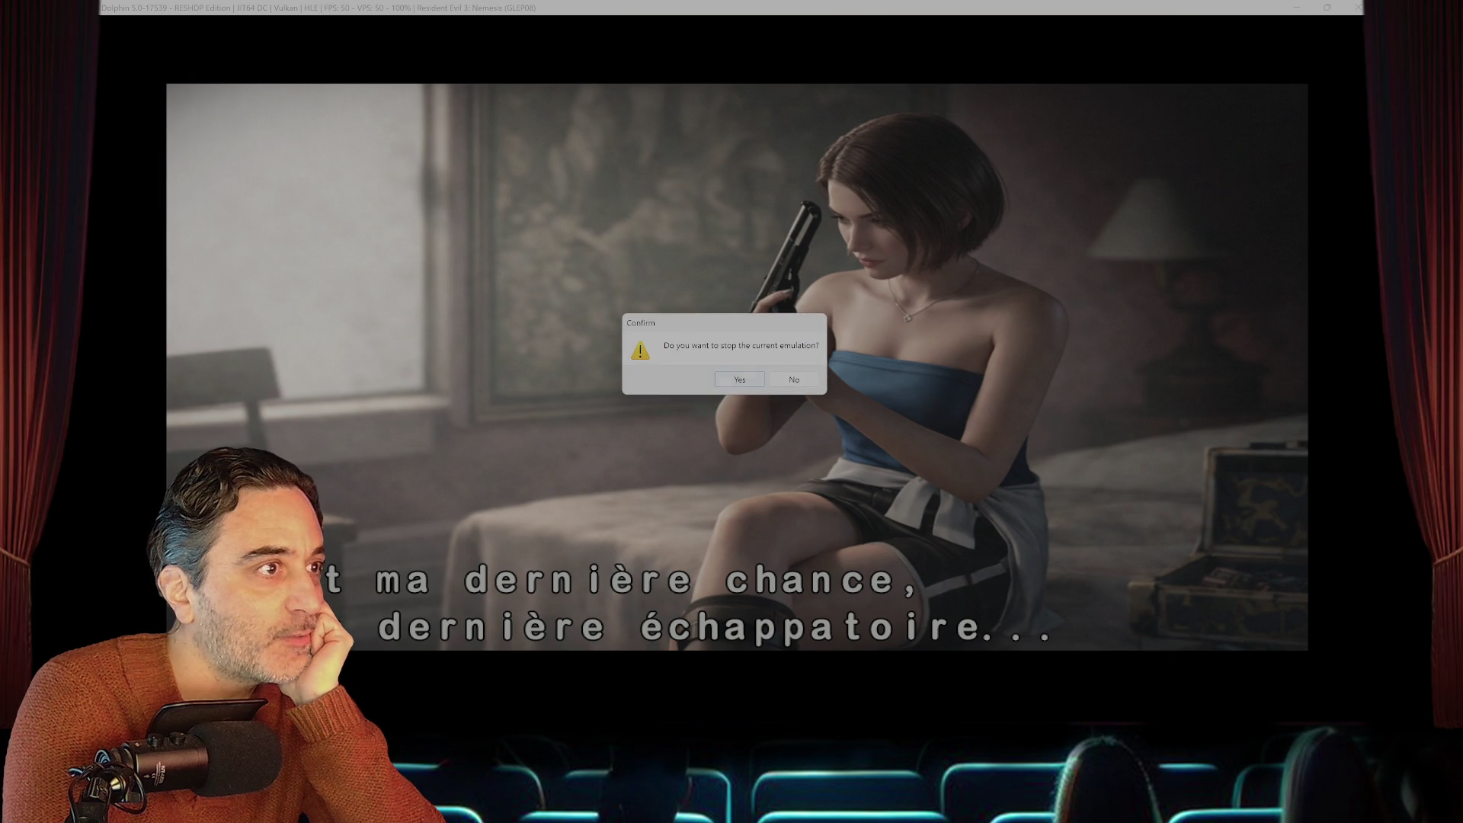
key(Return)
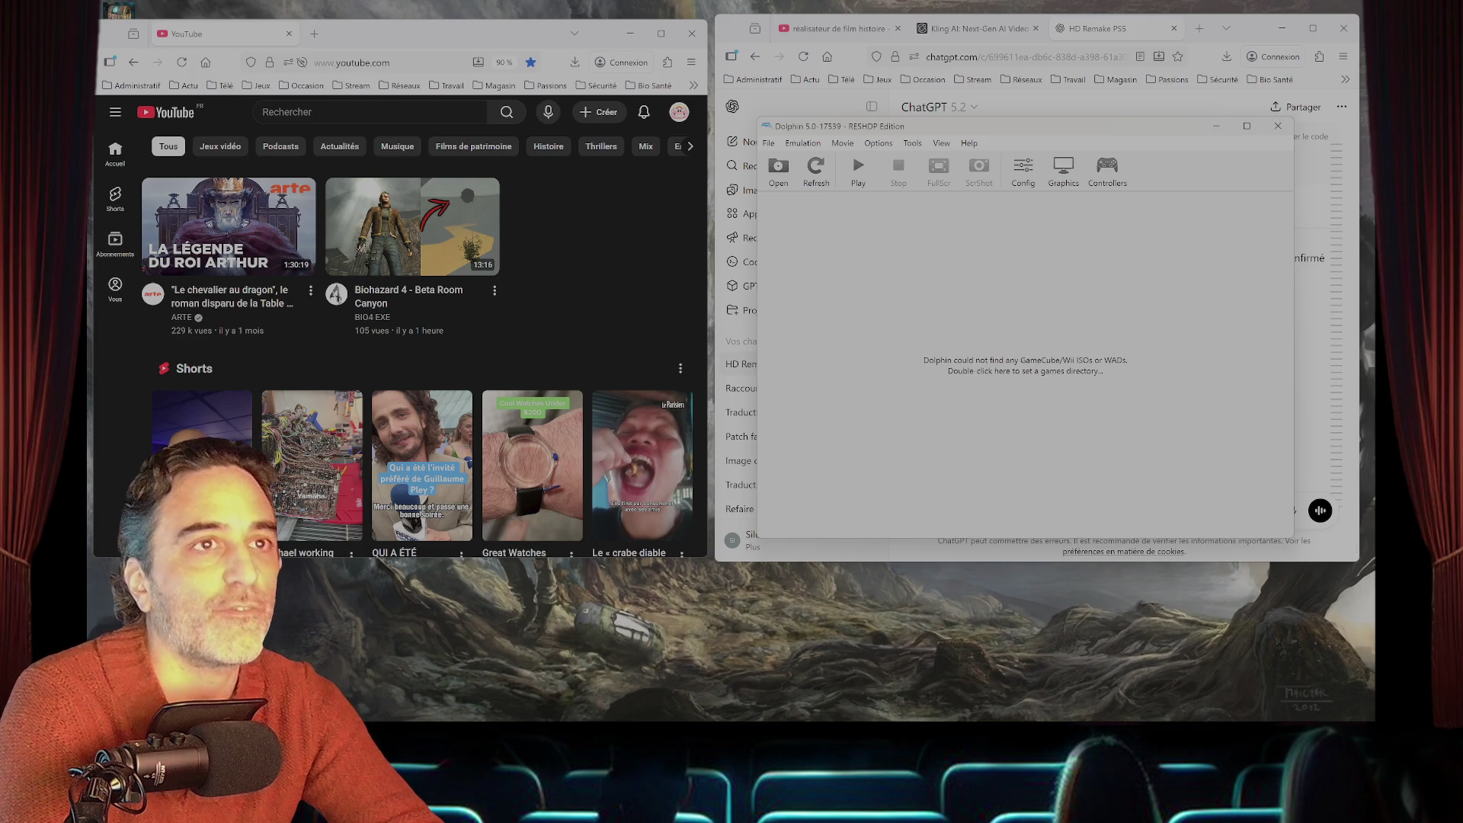
- Close the Dolphin emulator and reopen Dolphin 2512, showing its empty game list
click(1278, 125)
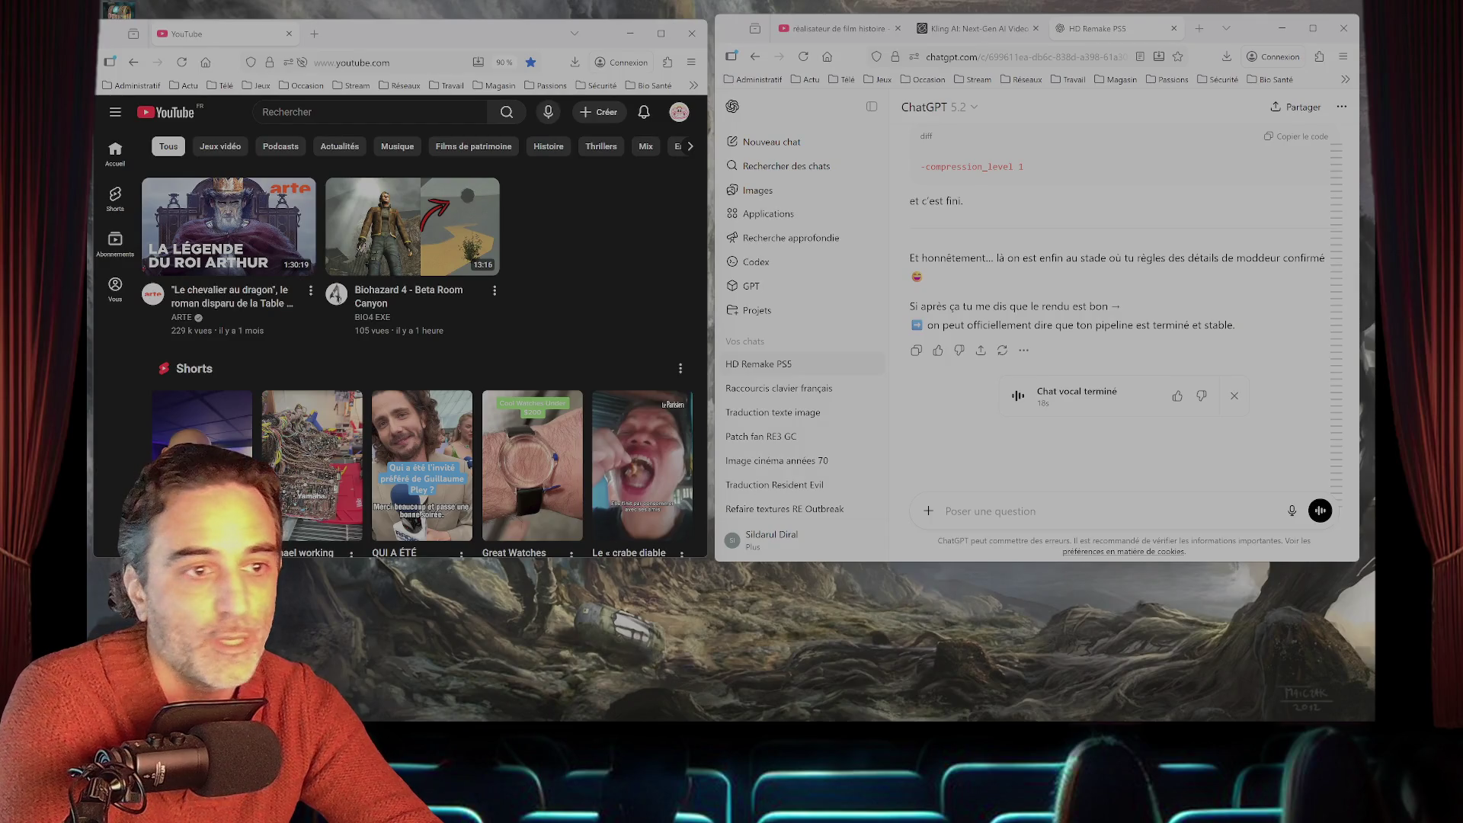
mouse_move(533, 720)
mouse_move(836, 708)
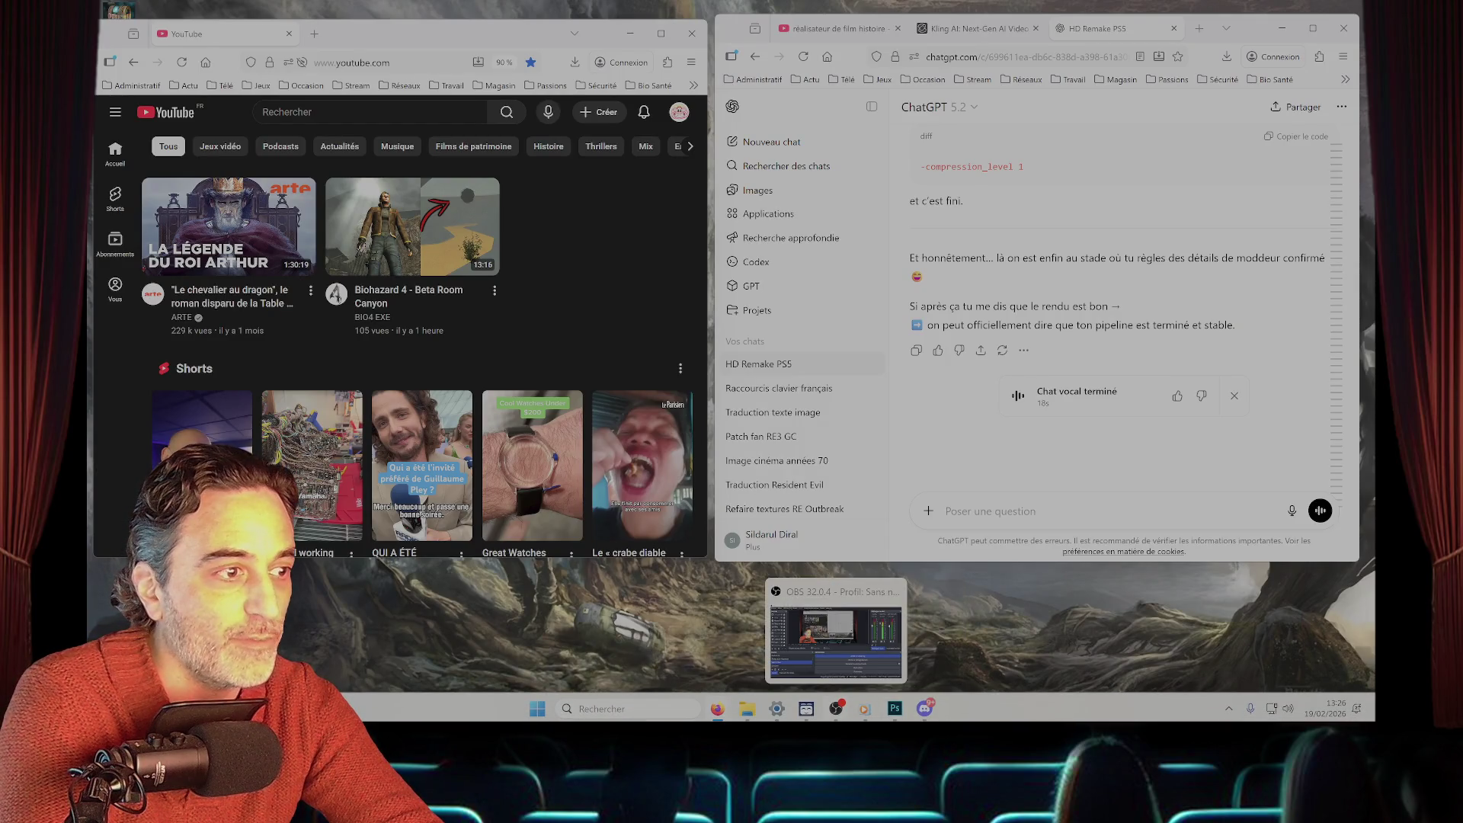
mouse_move(895, 709)
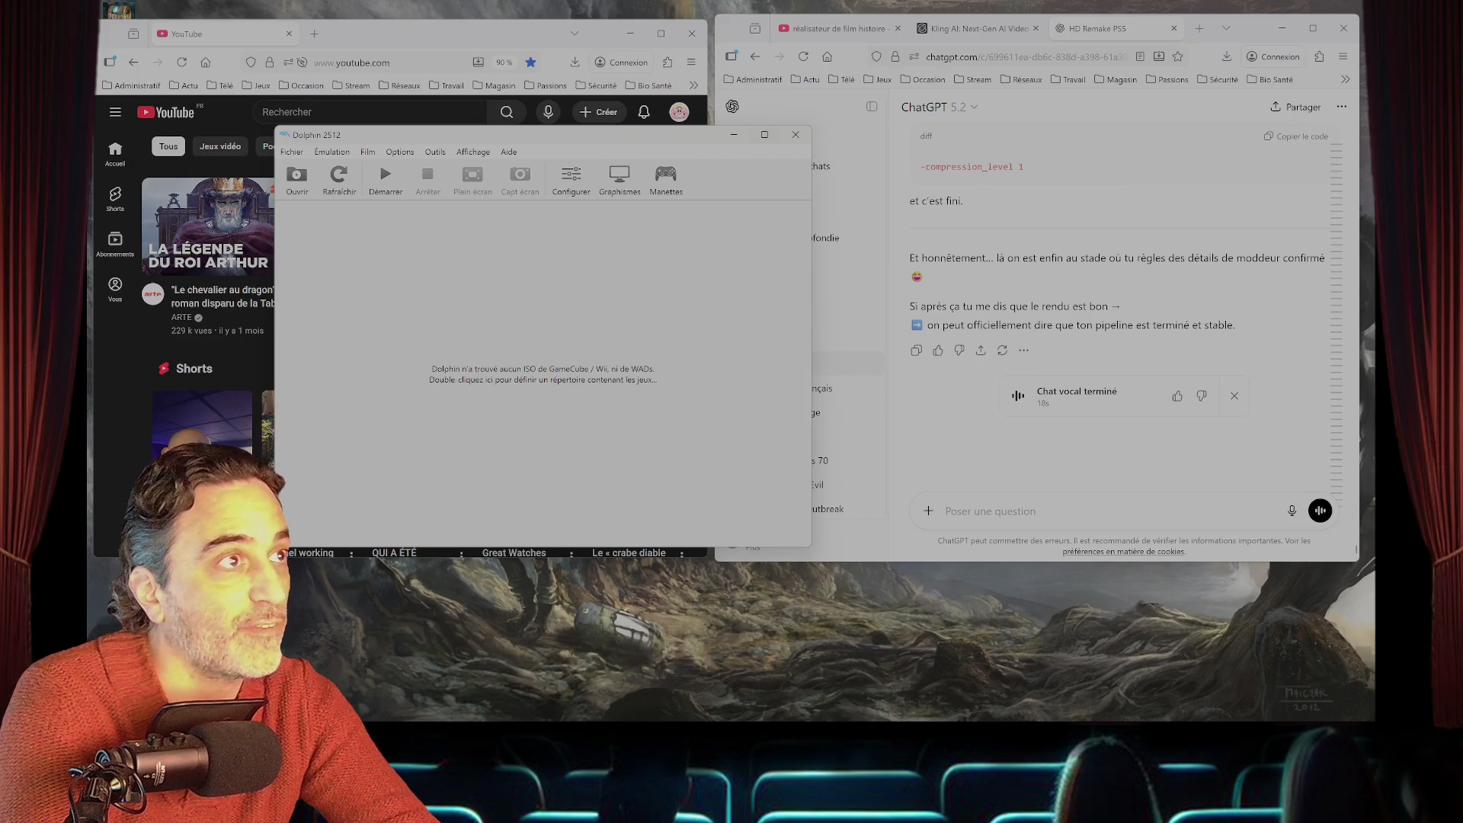
- Boot Resident Evil 3 - Nemesis.iso via Démarrer and restore it to a small window
drag(343, 134, 494, 129)
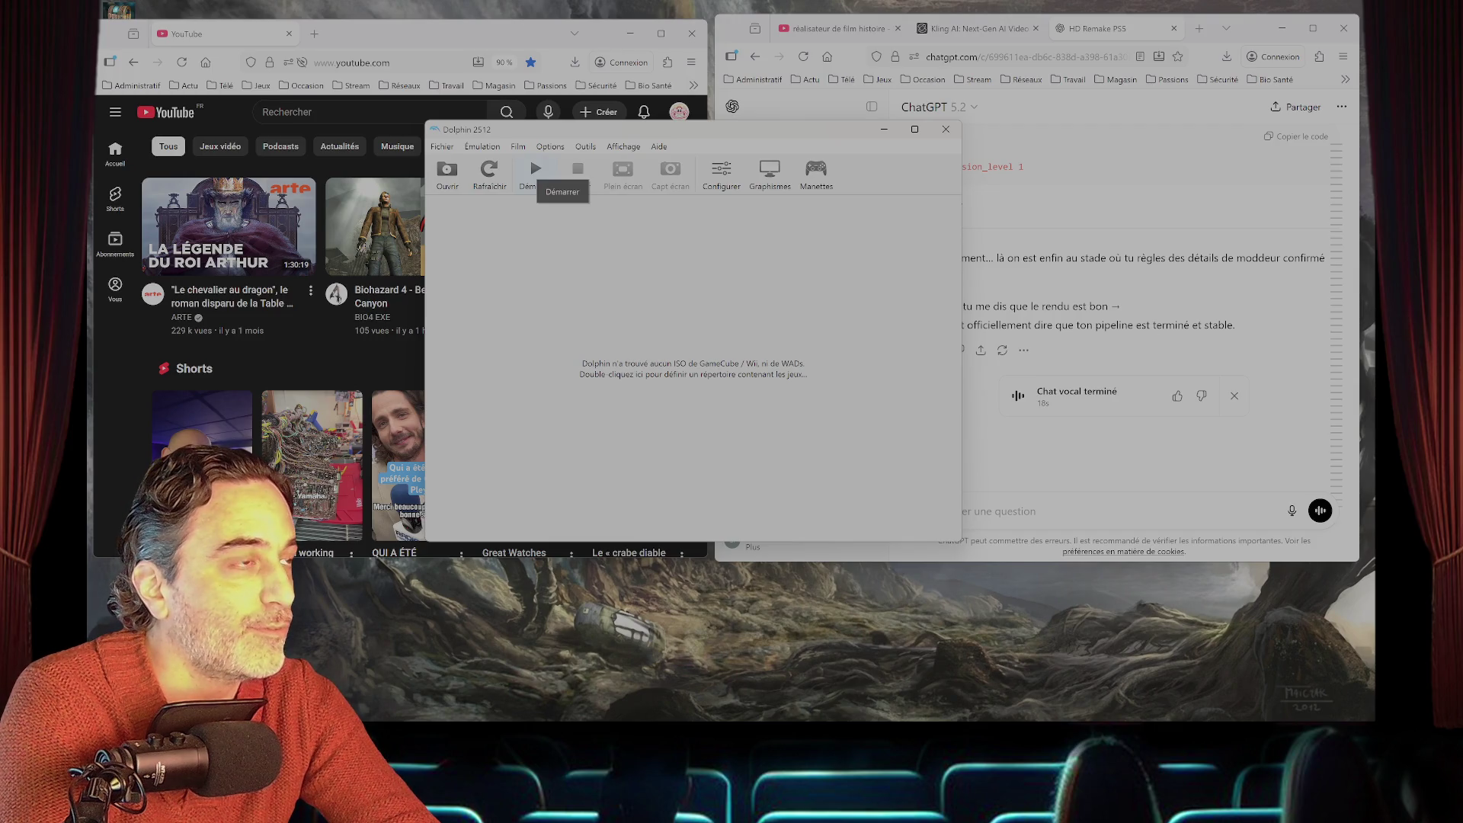
click(537, 174)
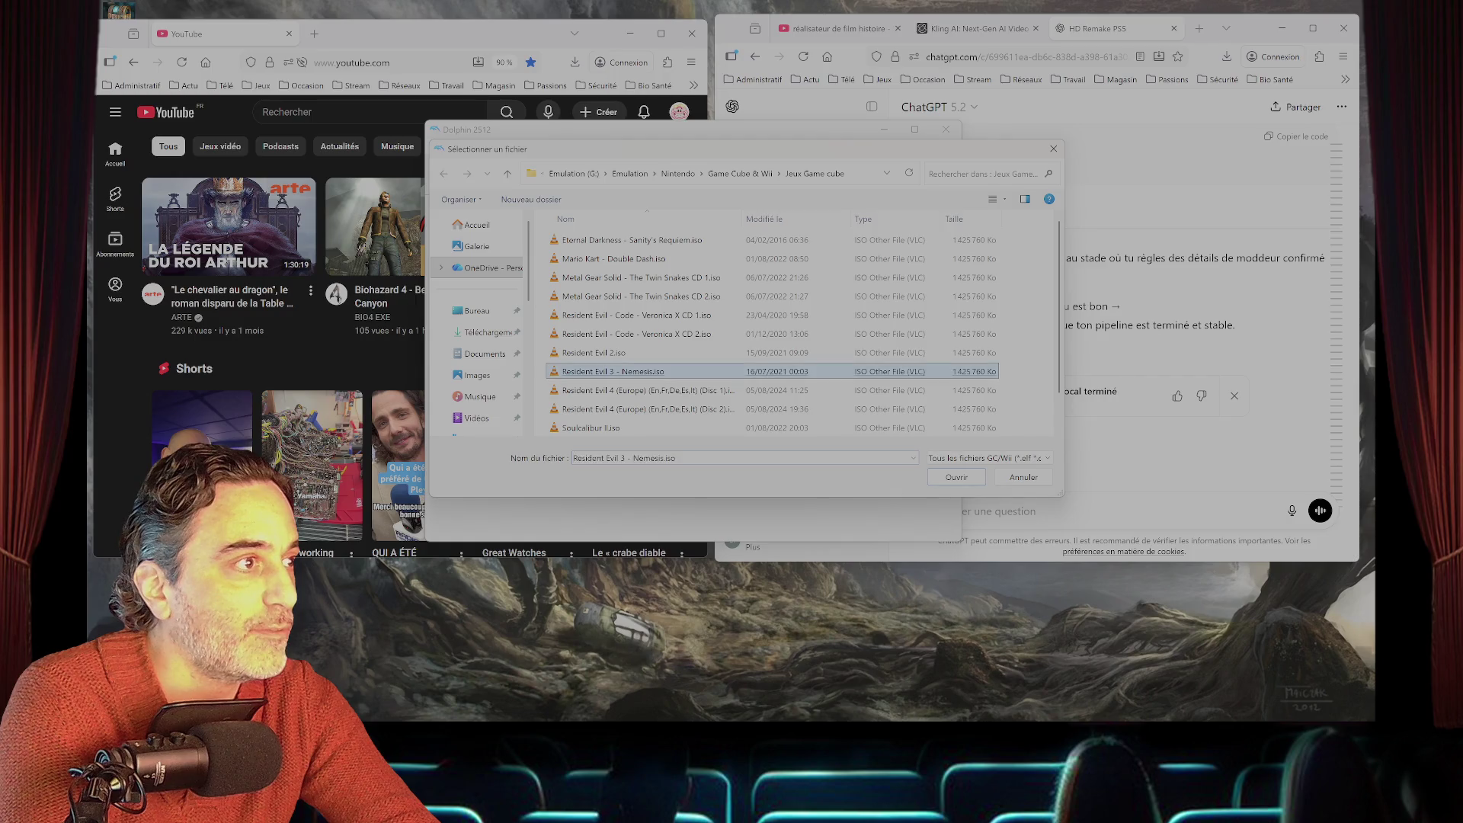
double_click(653, 373)
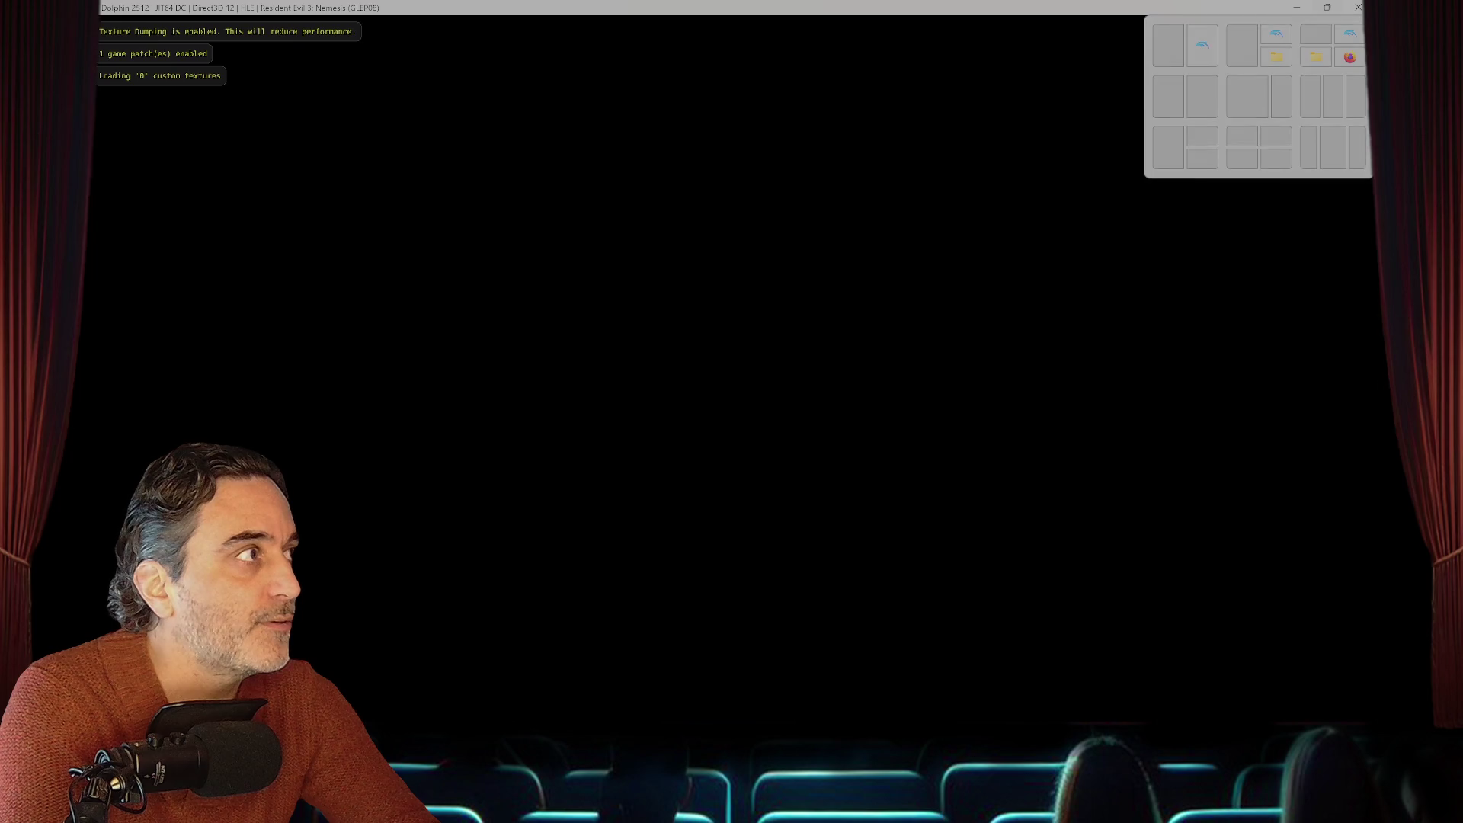
click(1327, 7)
- Arrange the Dolphin windows to the right and play the Arthur documentary on YouTube
drag(534, 130, 884, 103)
drag(648, 192, 962, 180)
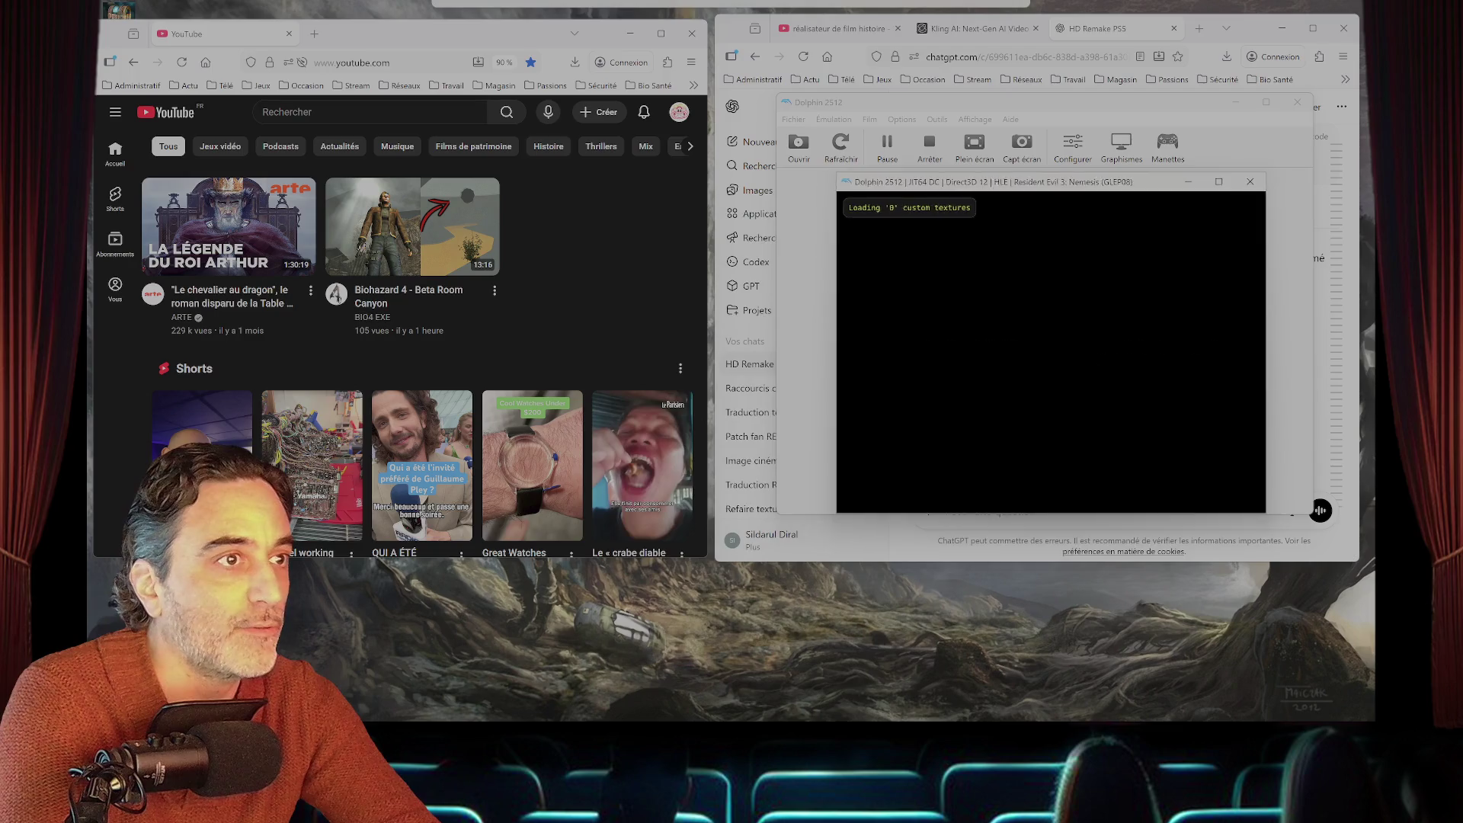
mouse_move(939, 708)
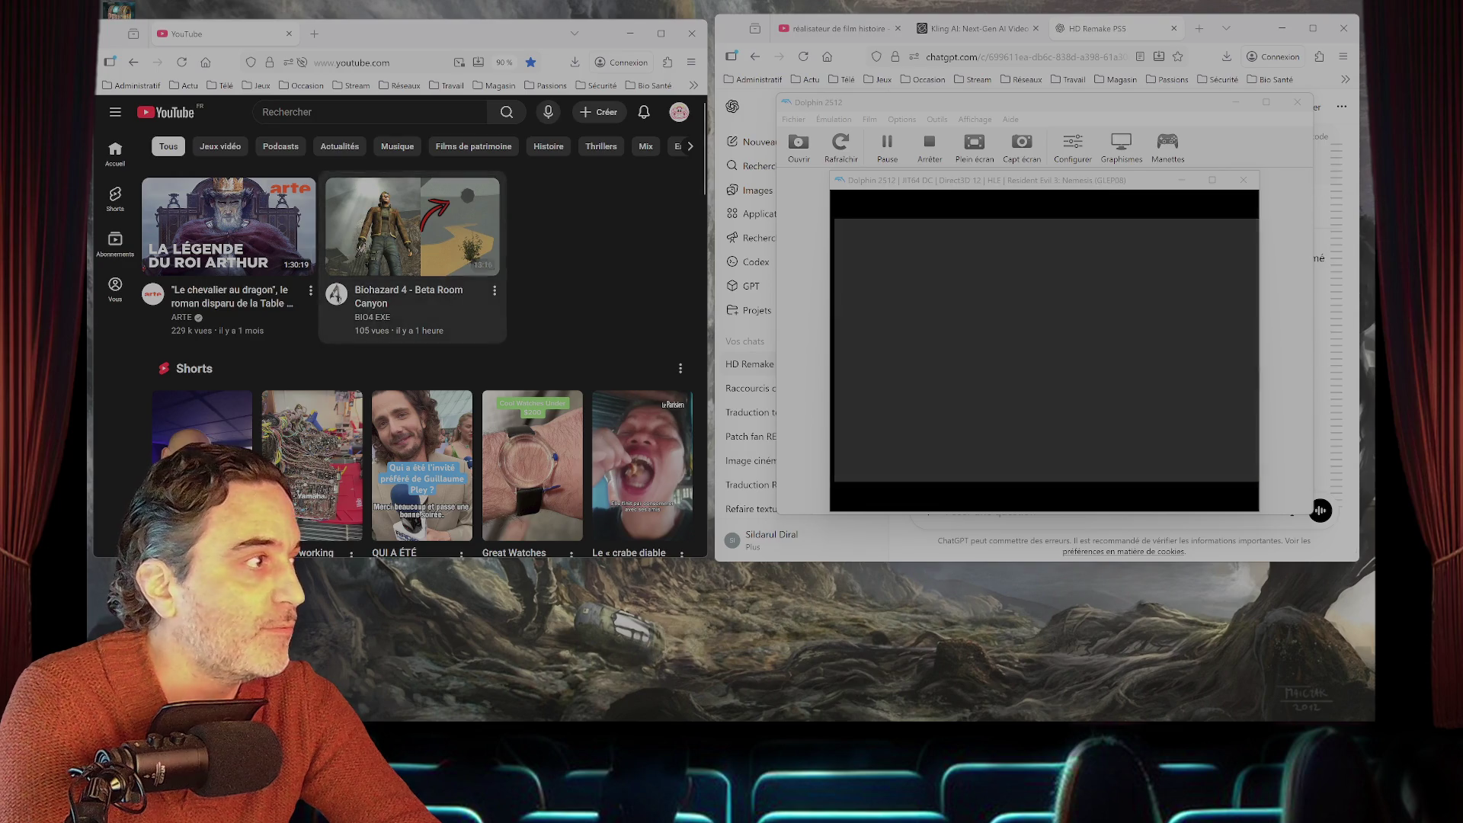
click(229, 229)
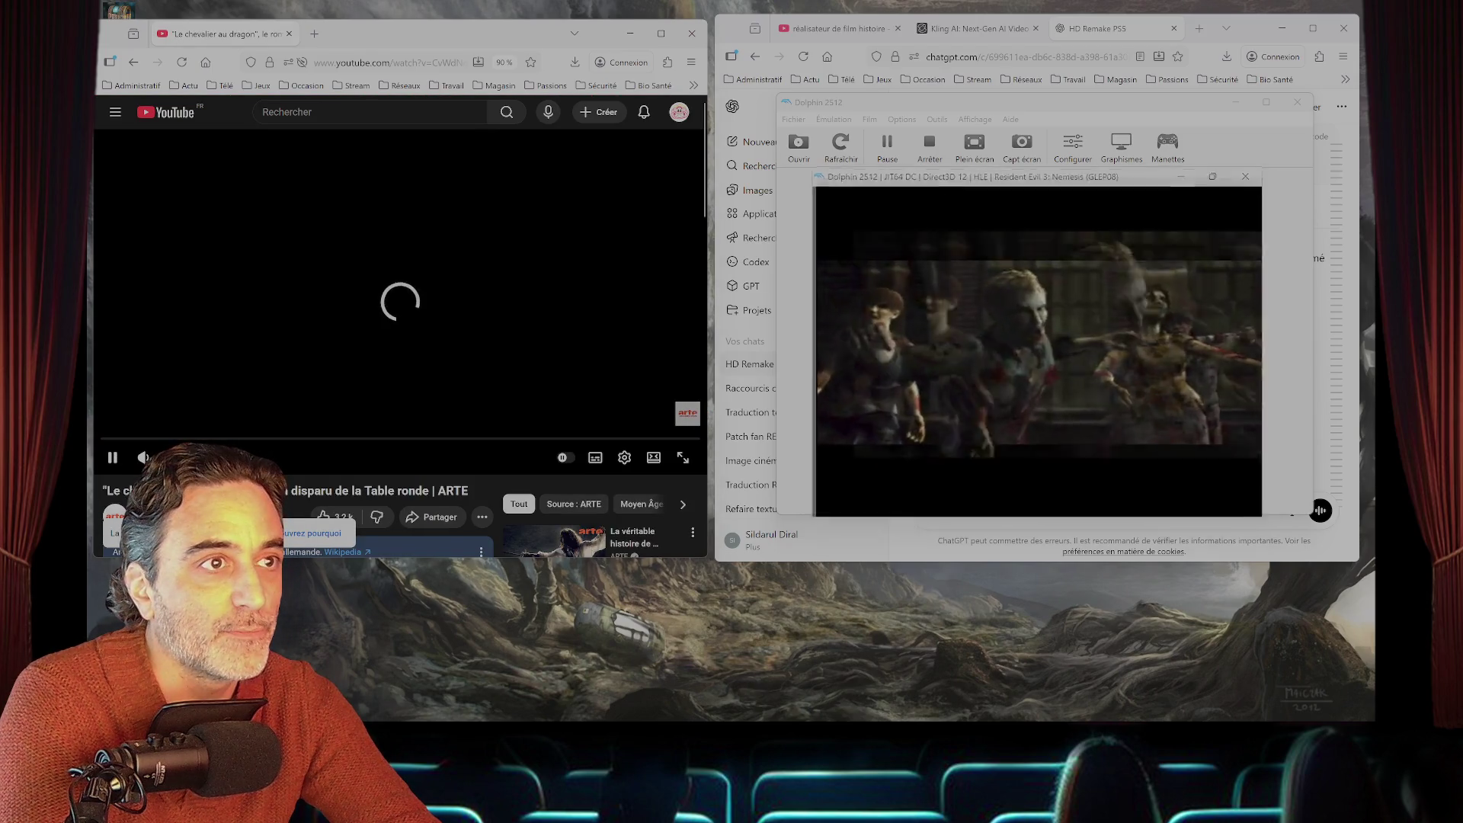
- Maximize the game window and start a Nouvelle partie on Niveau difficile
key(super+Up)
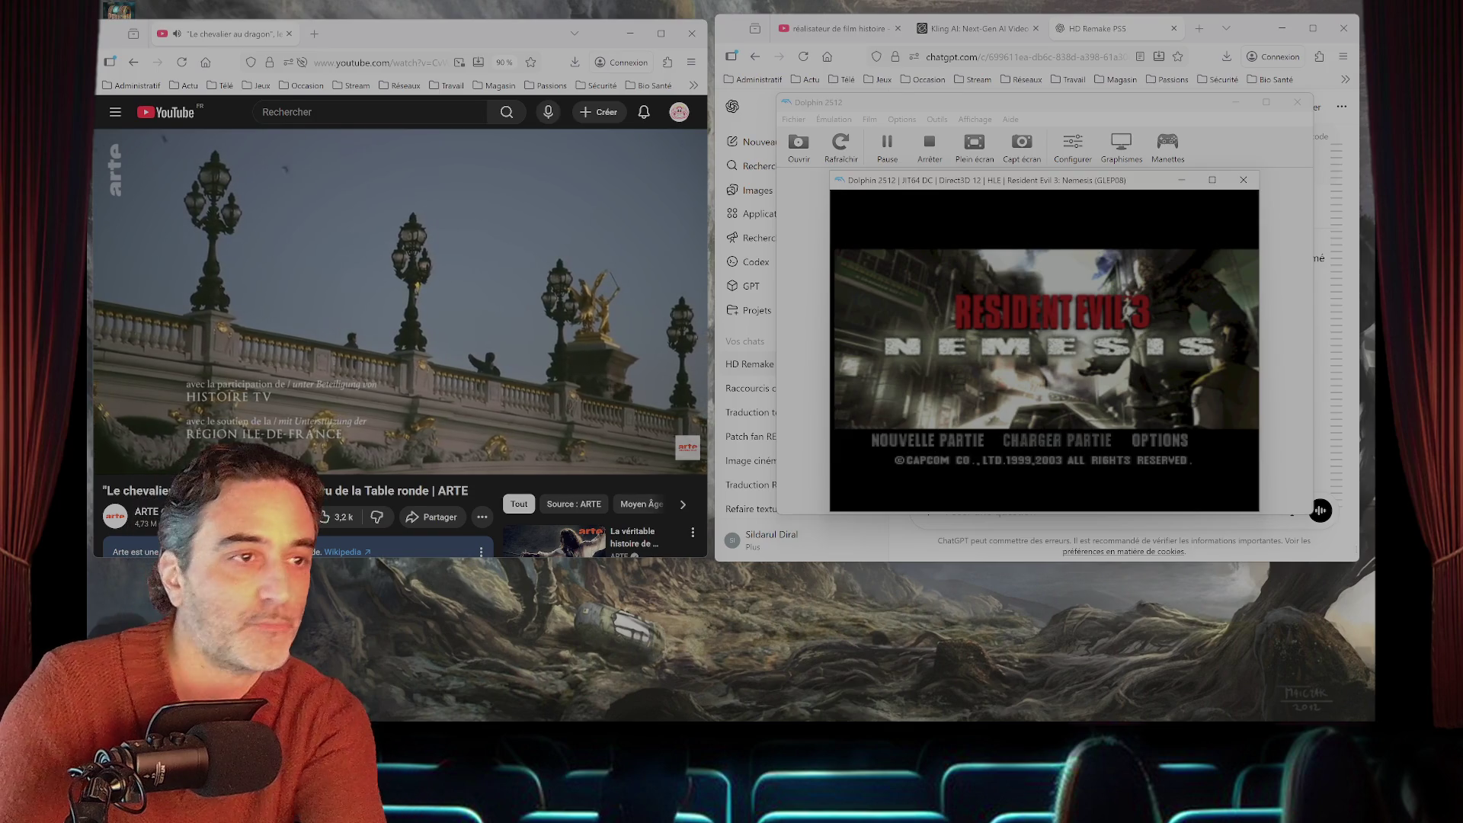
key(Return)
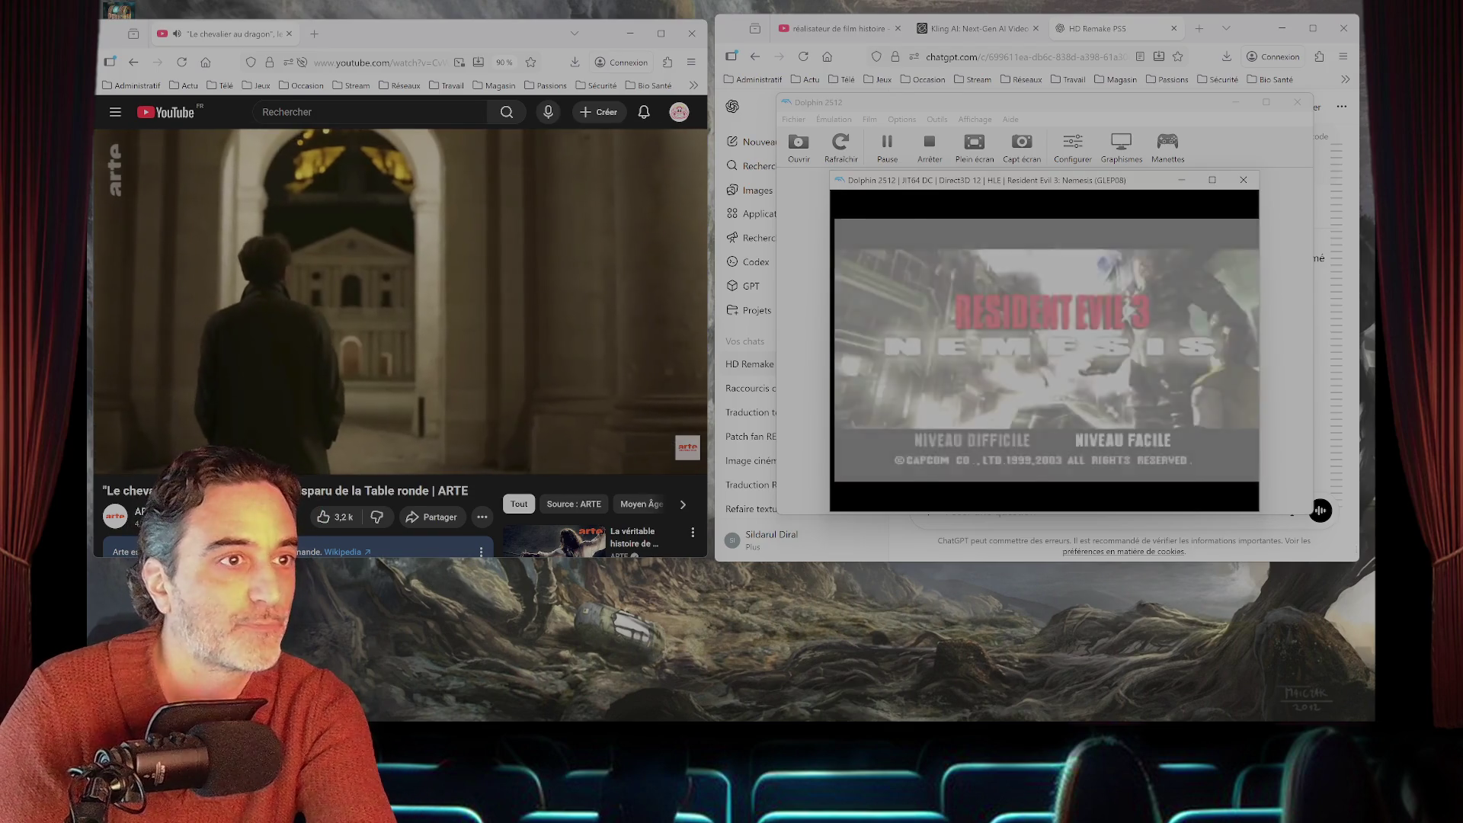
key(Return)
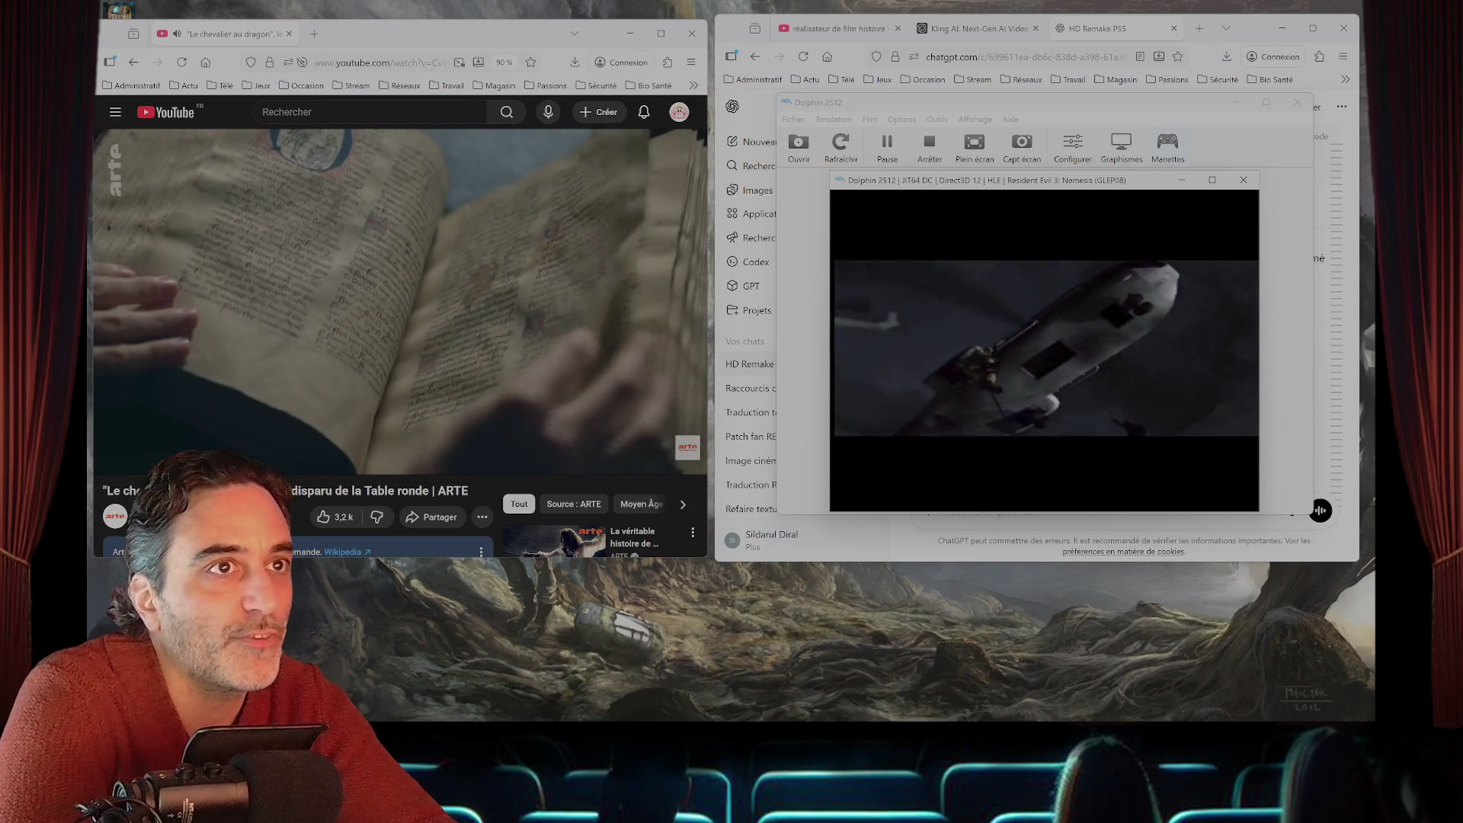
key(super+Up)
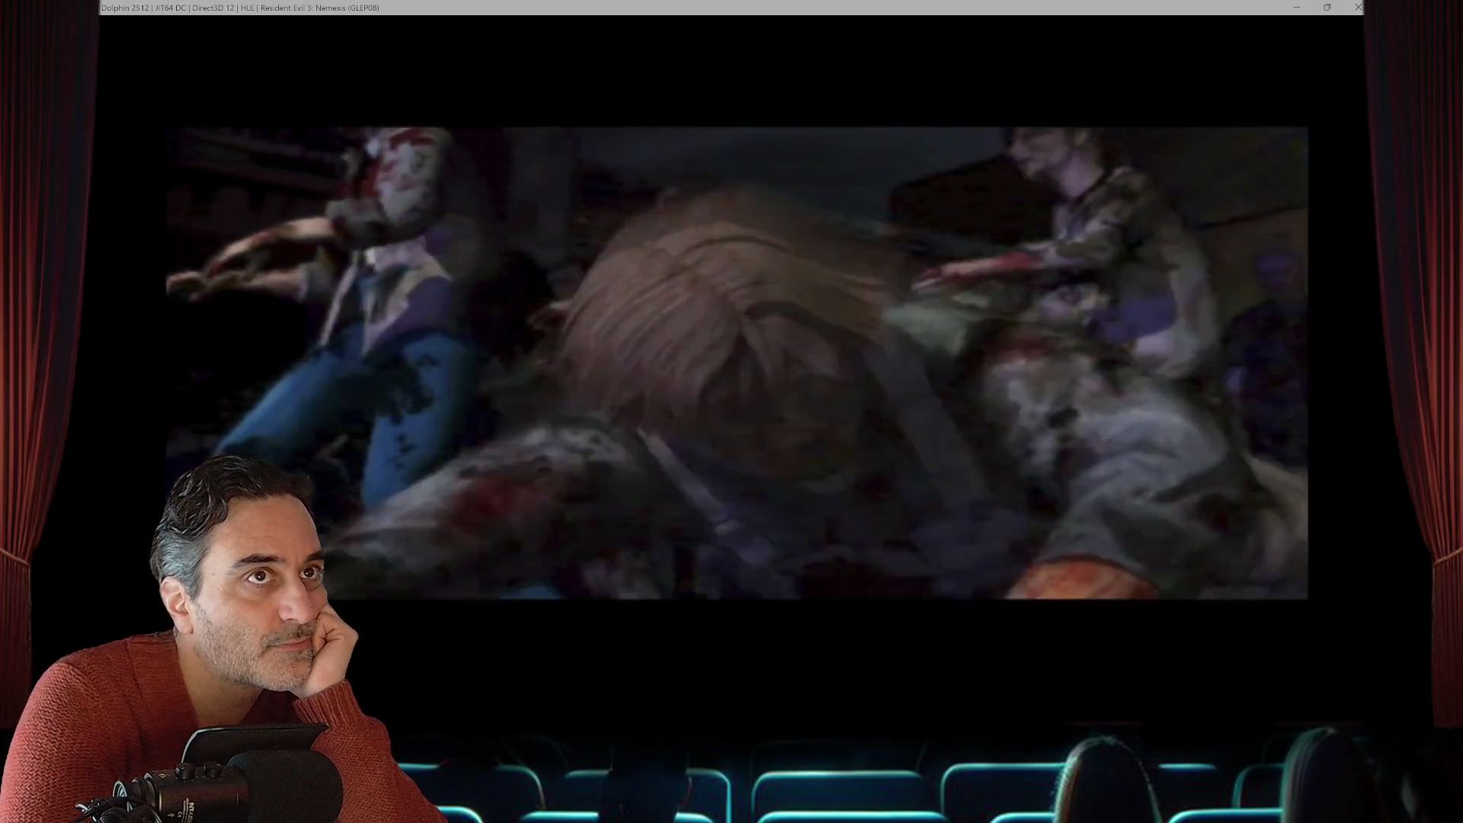
- Shrink the Resident Evil 3 window, drag it larger over the chat, then bring Dolphin's main window forward
mouse_move(1327, 7)
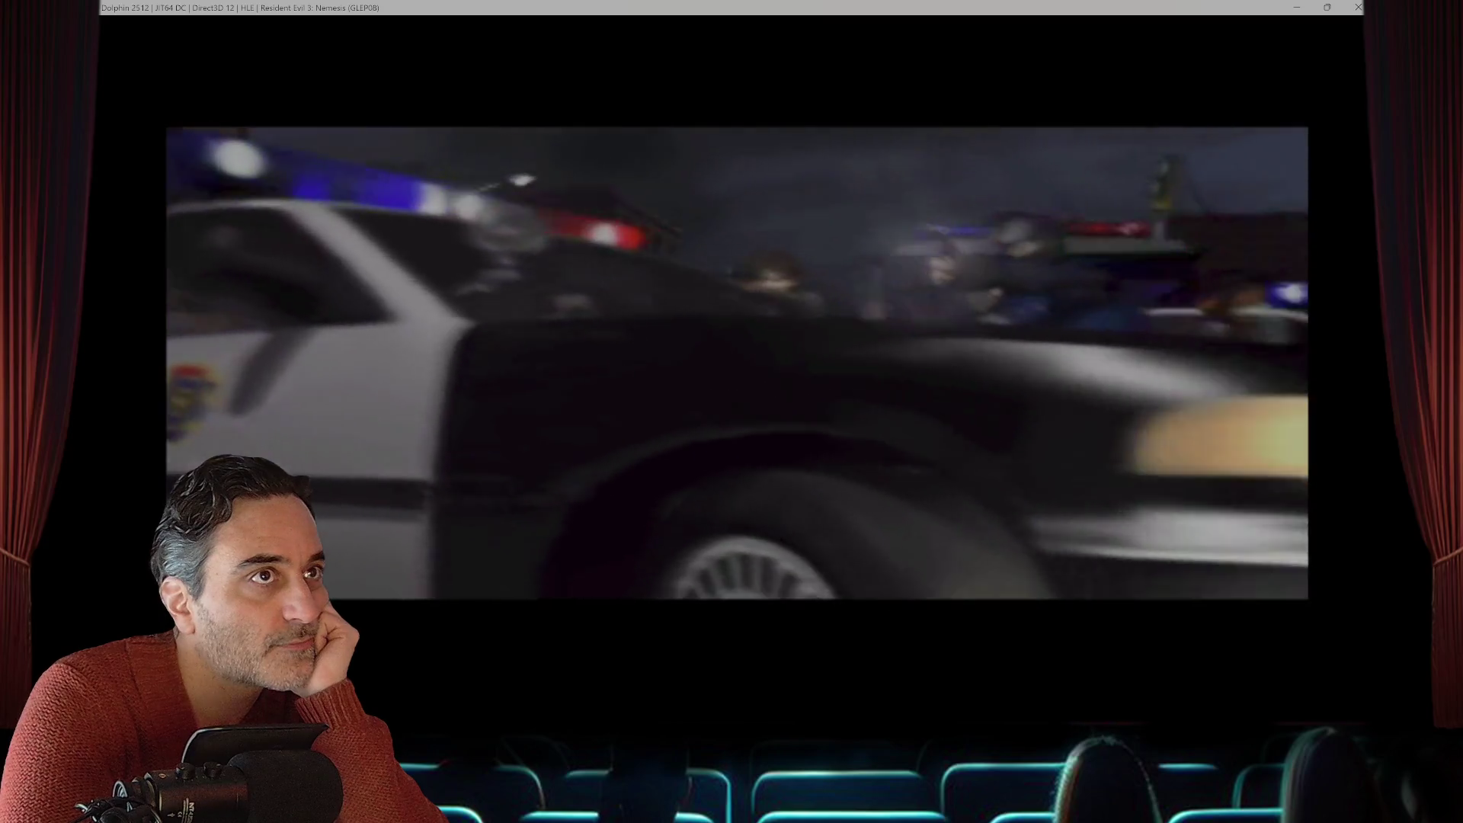
key(super+Down)
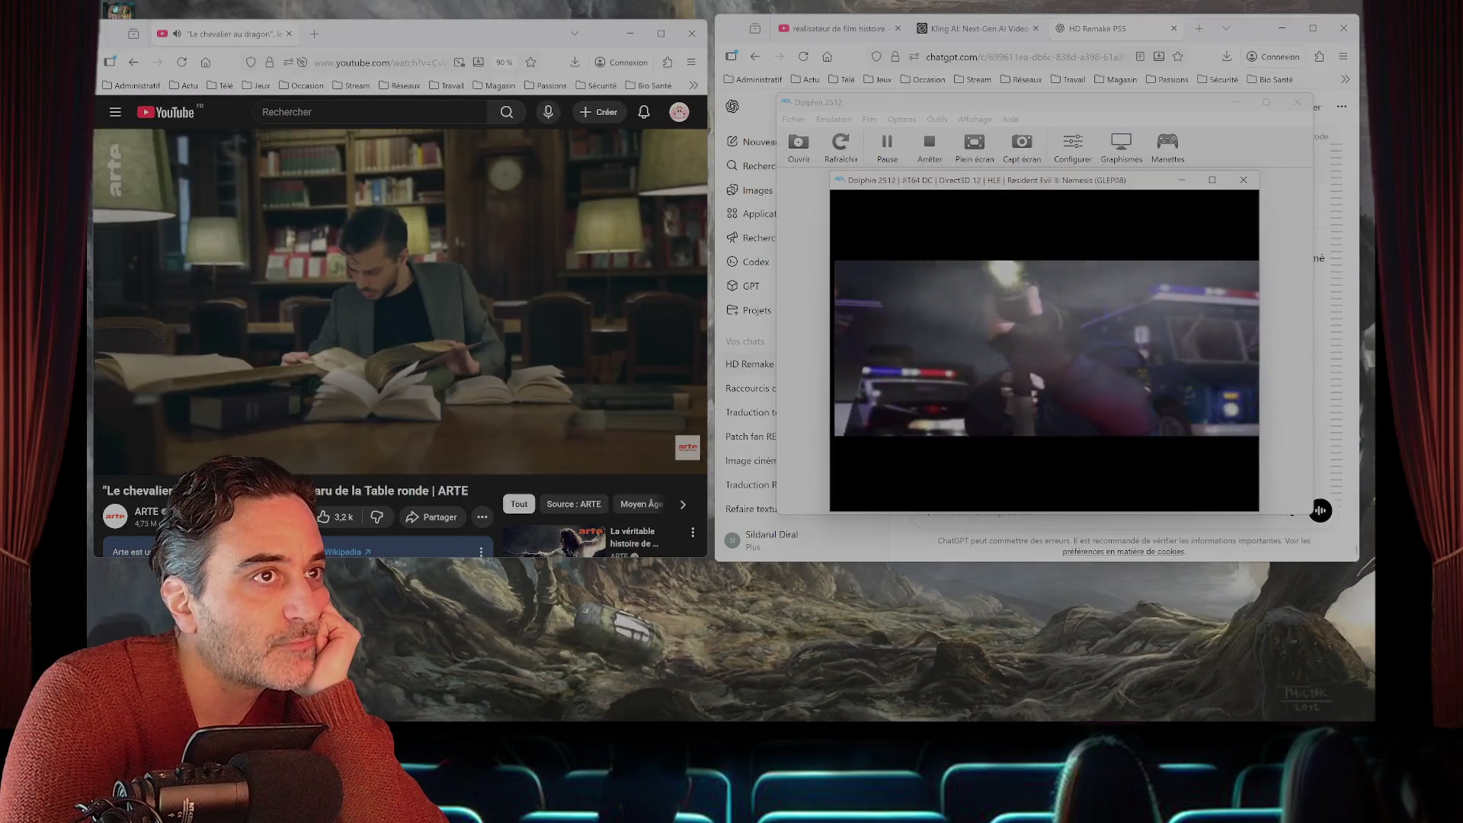
drag(831, 174, 723, 49)
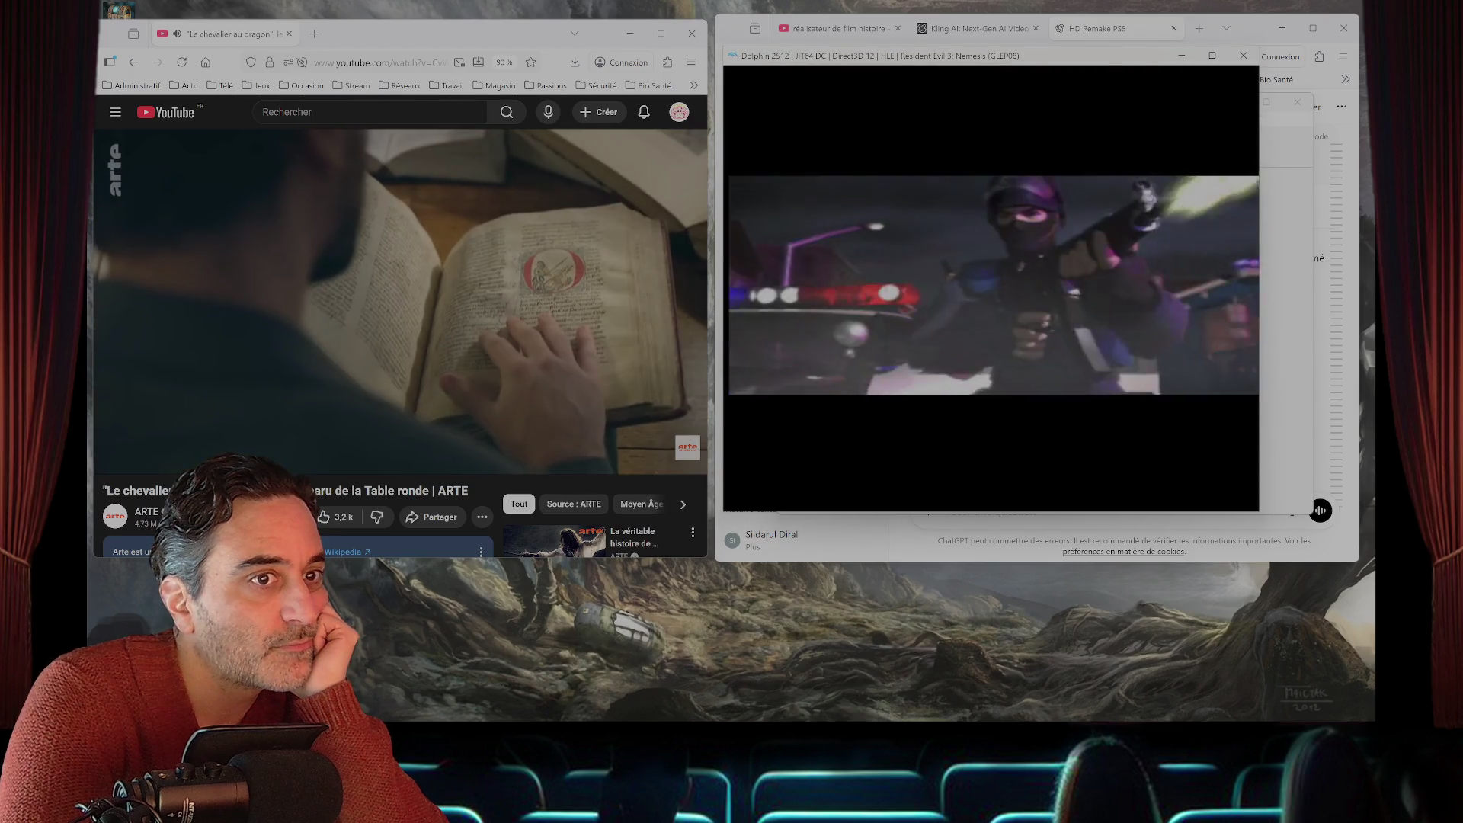
key(alt+Tab)
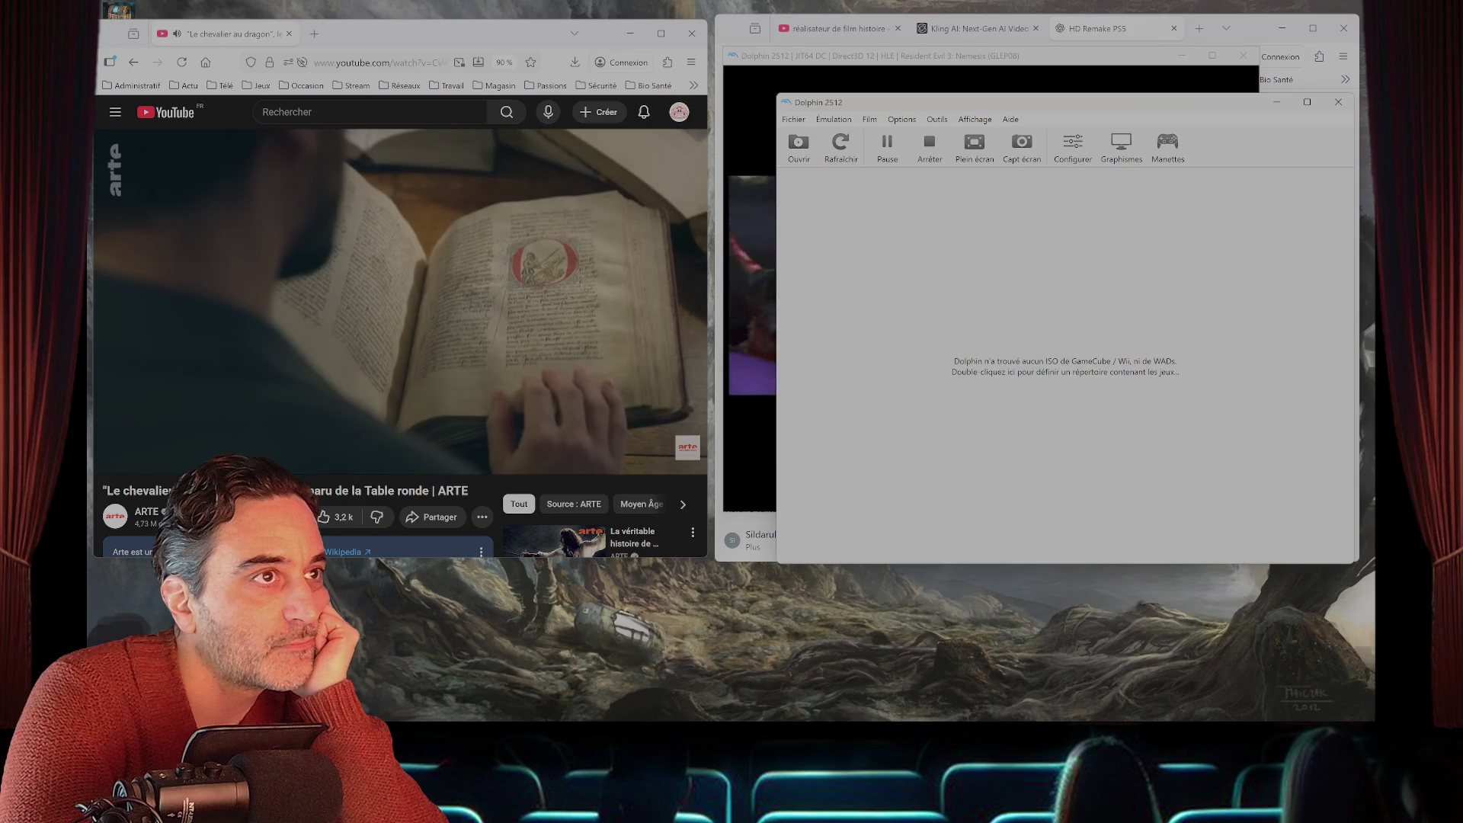
- Return to the Resident Evil 3 window and stop the emulation, confirming the prompt
key(alt+Tab)
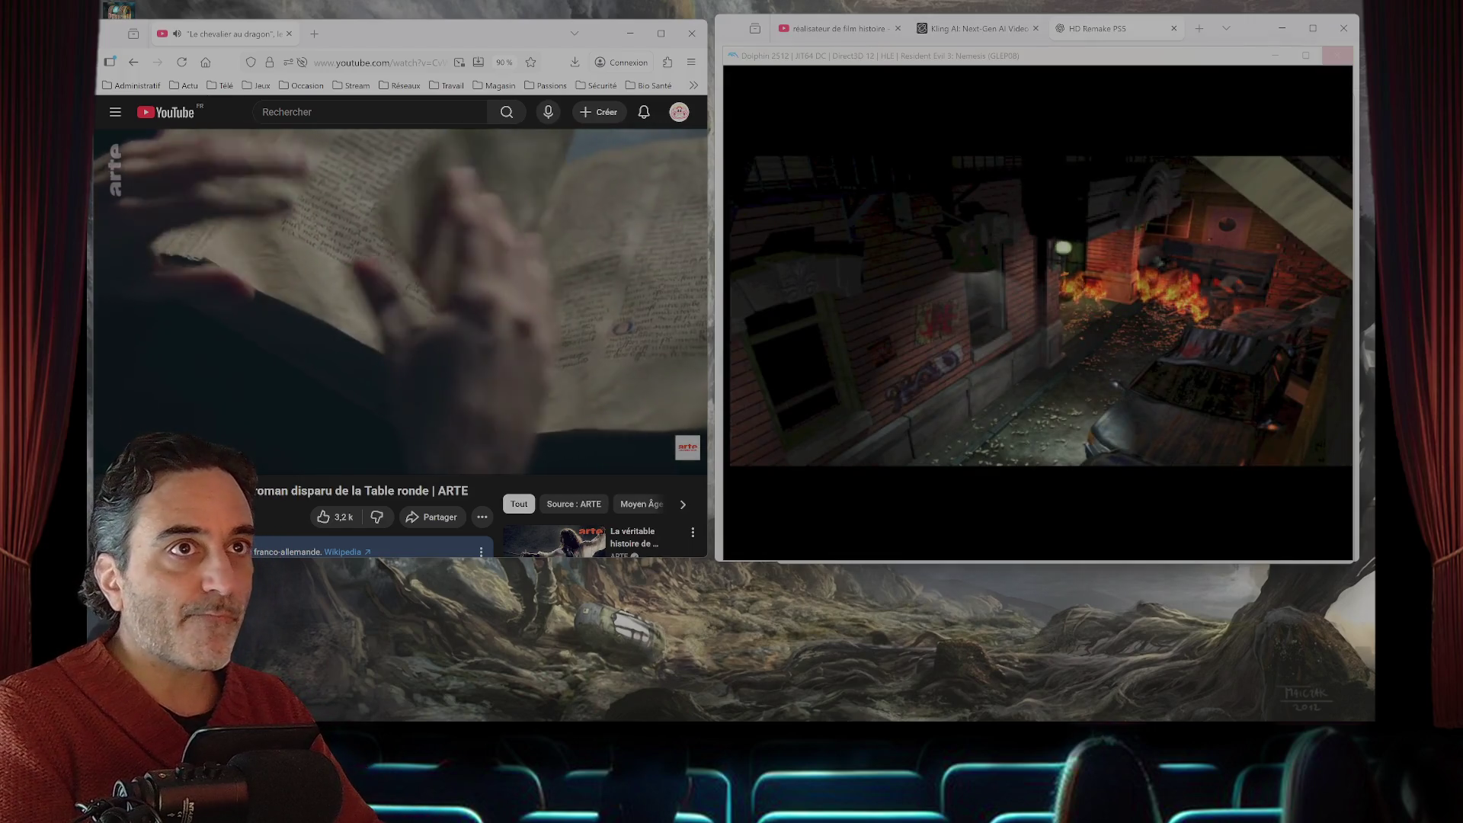
key(Escape)
key(Return)
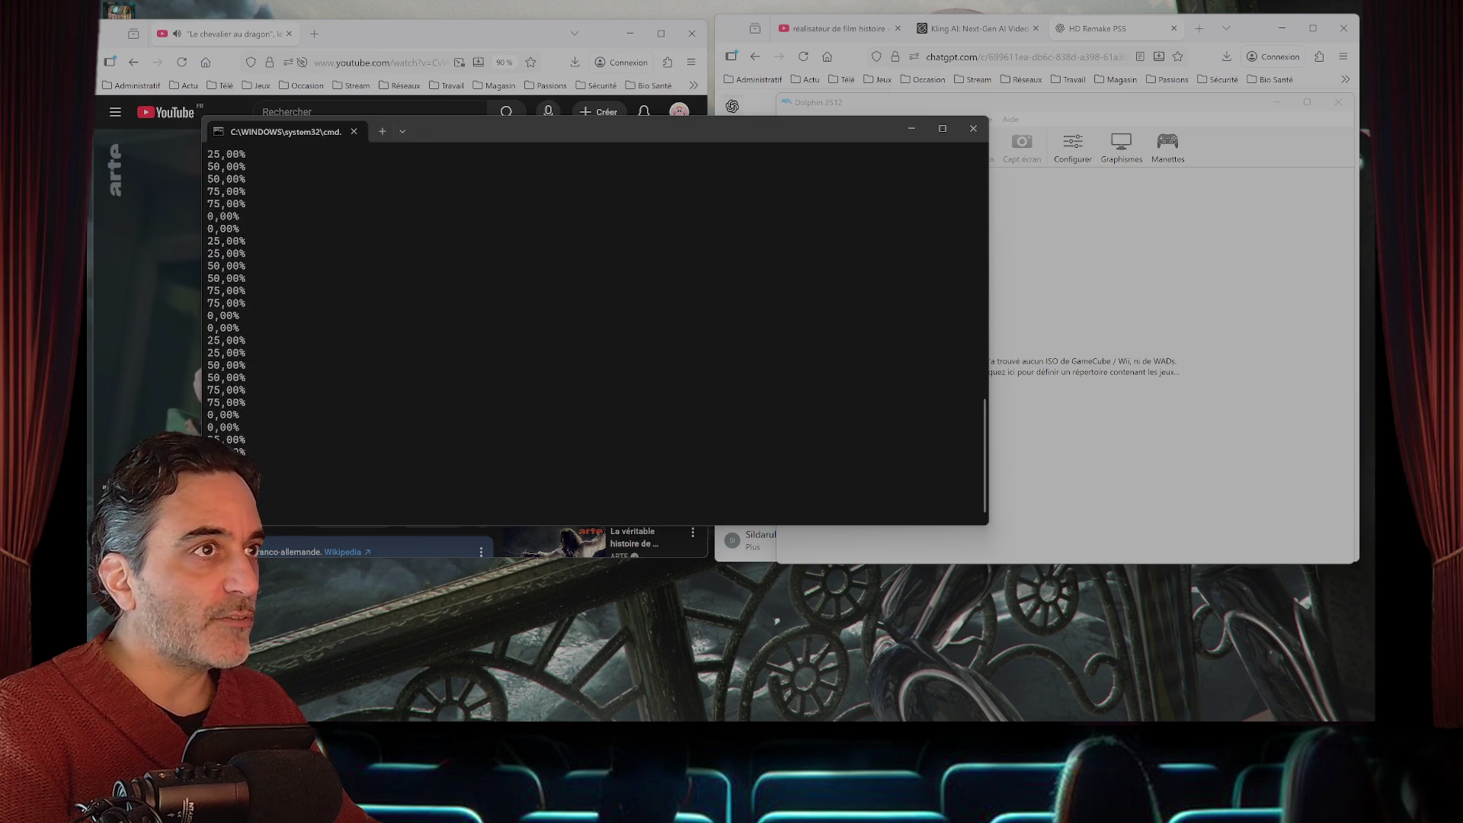
- Move the Real-ESRGAN progress console right and narrow it to uncover the YouTube video
mouse_move(610, 131)
mouse_down()
mouse_move(1045, 131)
mouse_move(944, 124)
mouse_up()
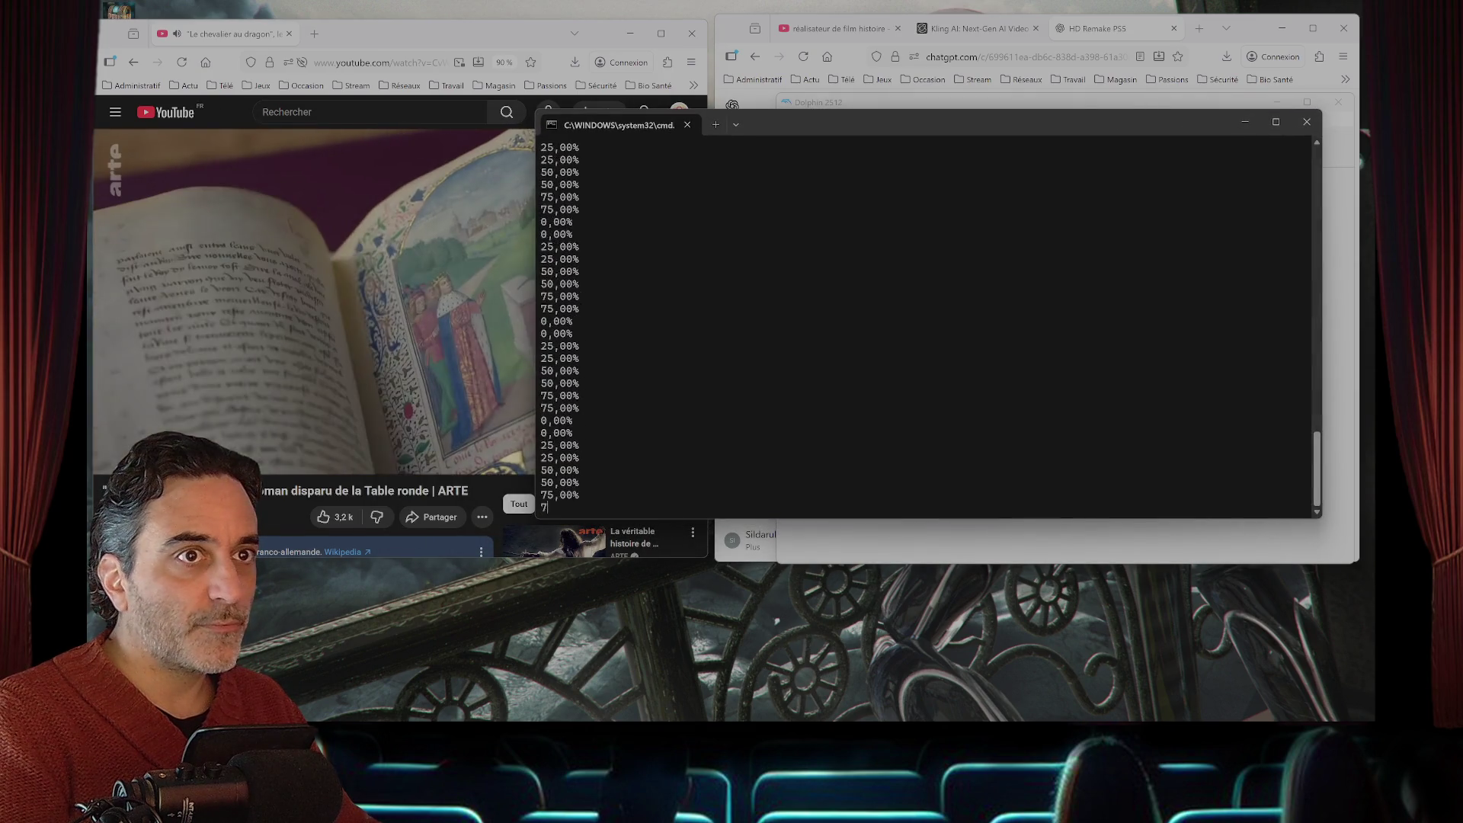
drag(1322, 305, 1052, 305)
mouse_move(762, 124)
mouse_down()
mouse_move(1022, 122)
mouse_move(1004, 124)
mouse_up()
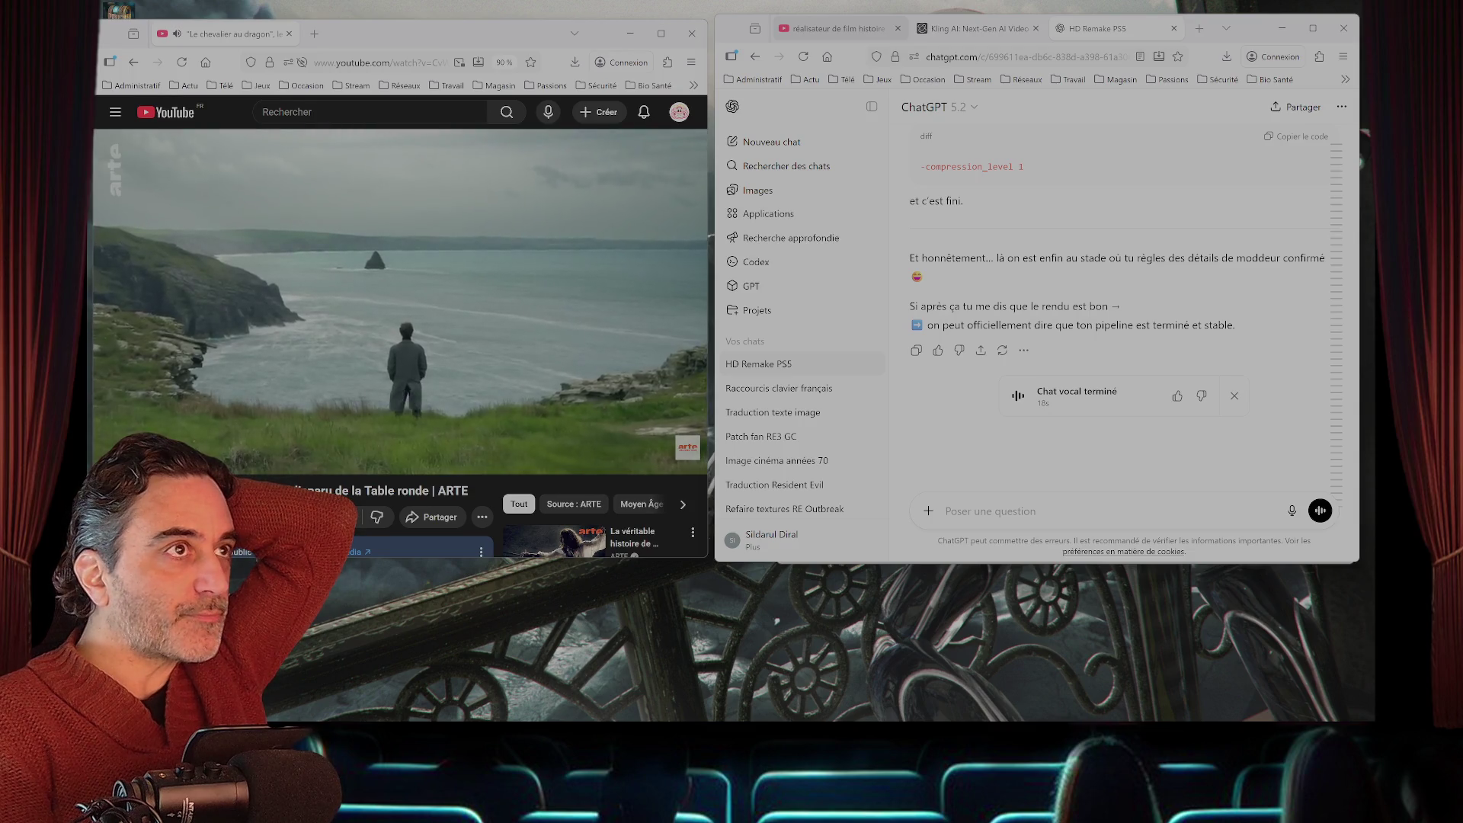
- Browse the YouTube results, then change the search to 'réalisateur biographie'
key(ctrl+Tab)
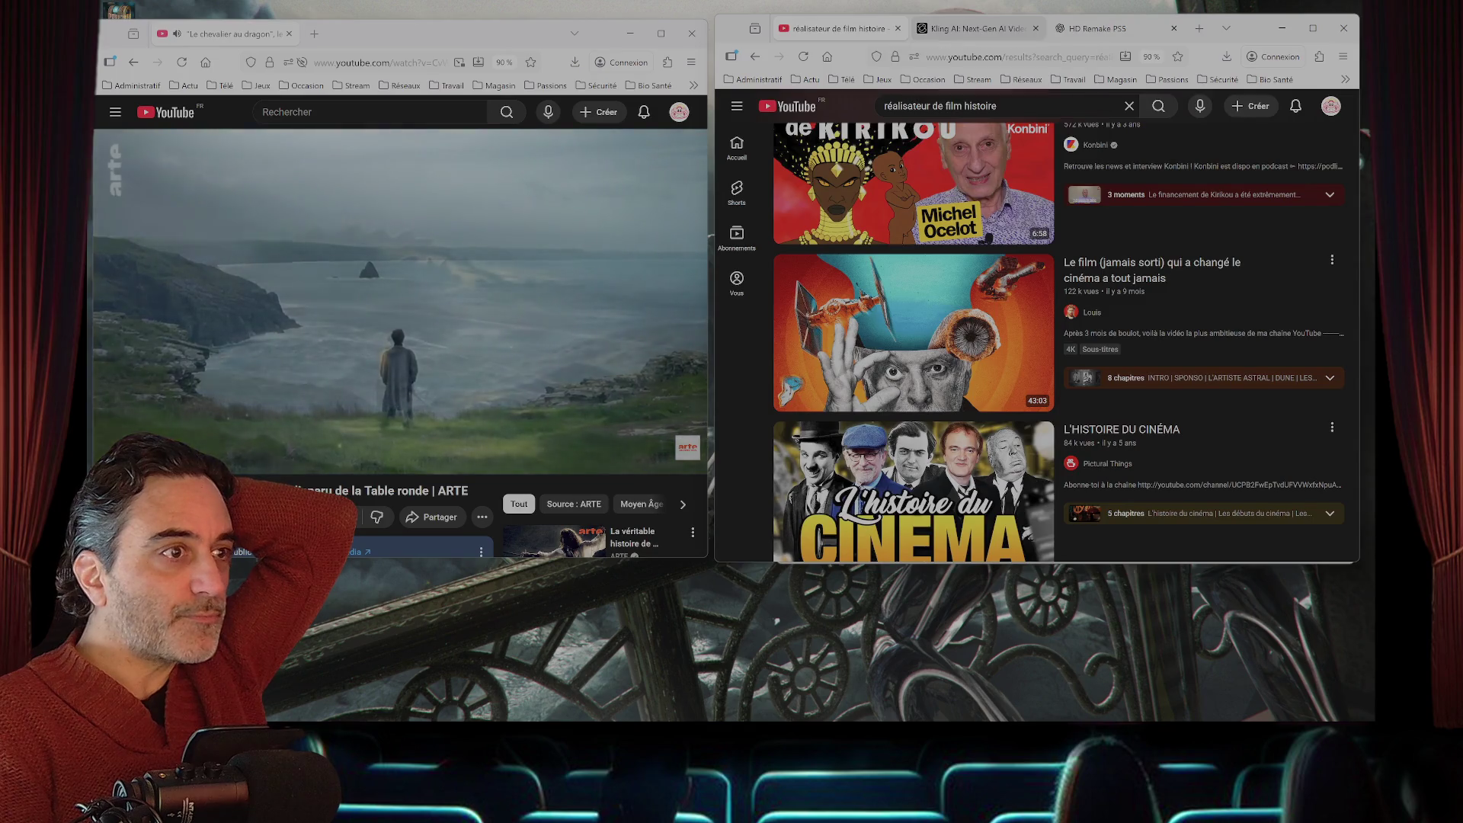
scroll(915, 335, down, 3)
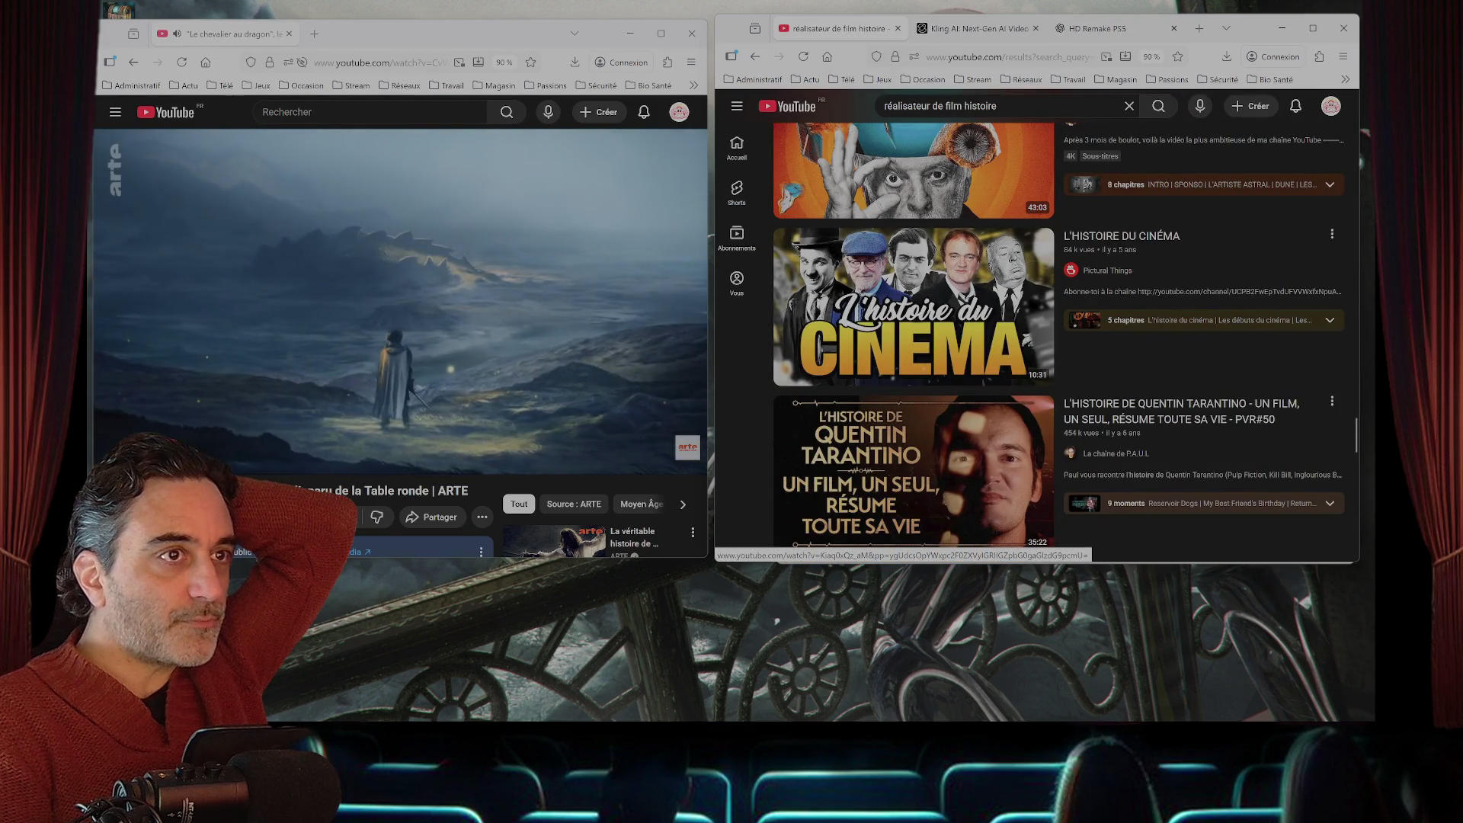
scroll(914, 335, down, 1)
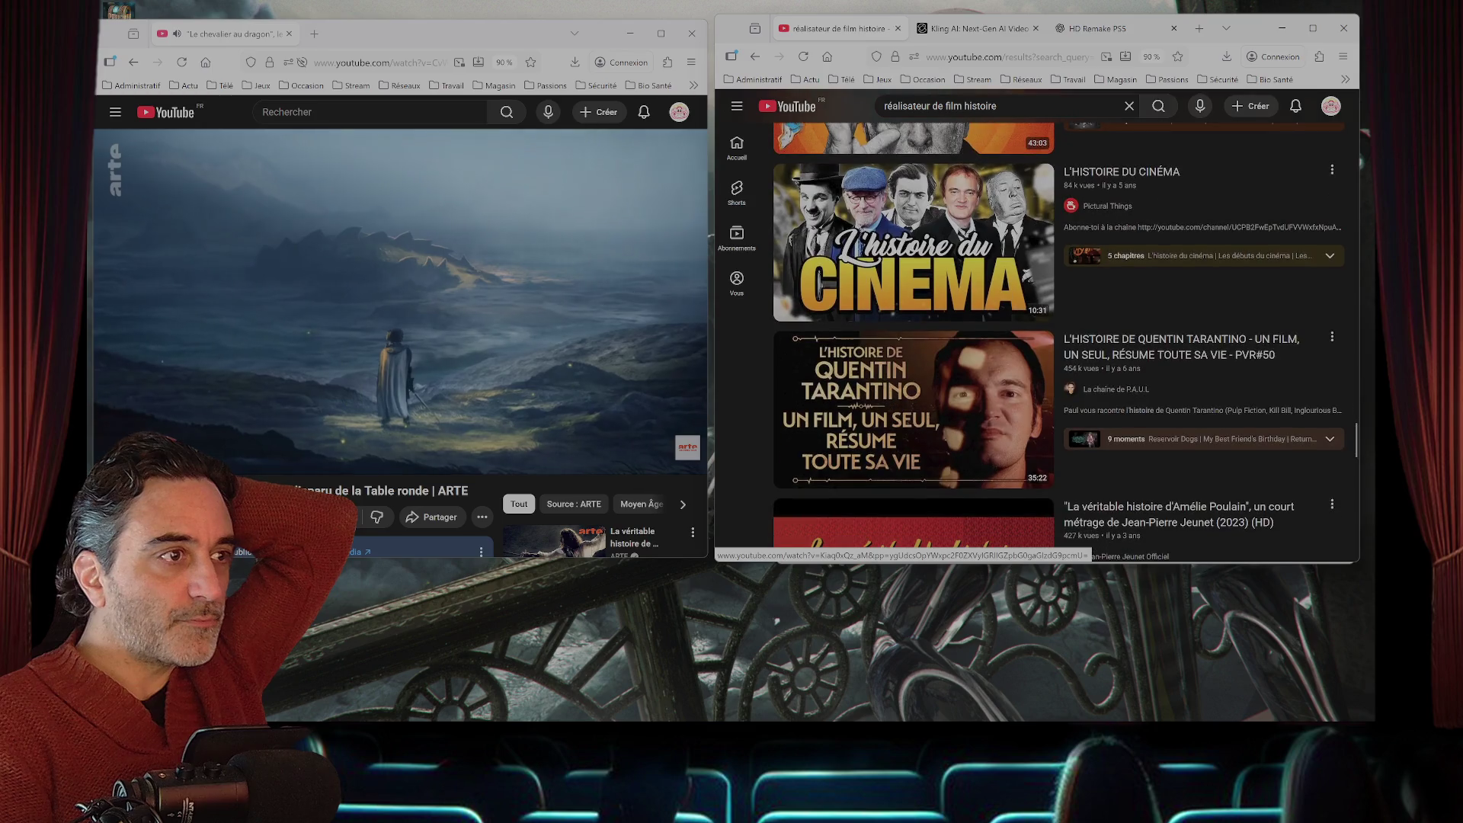
scroll(915, 335, down, 4)
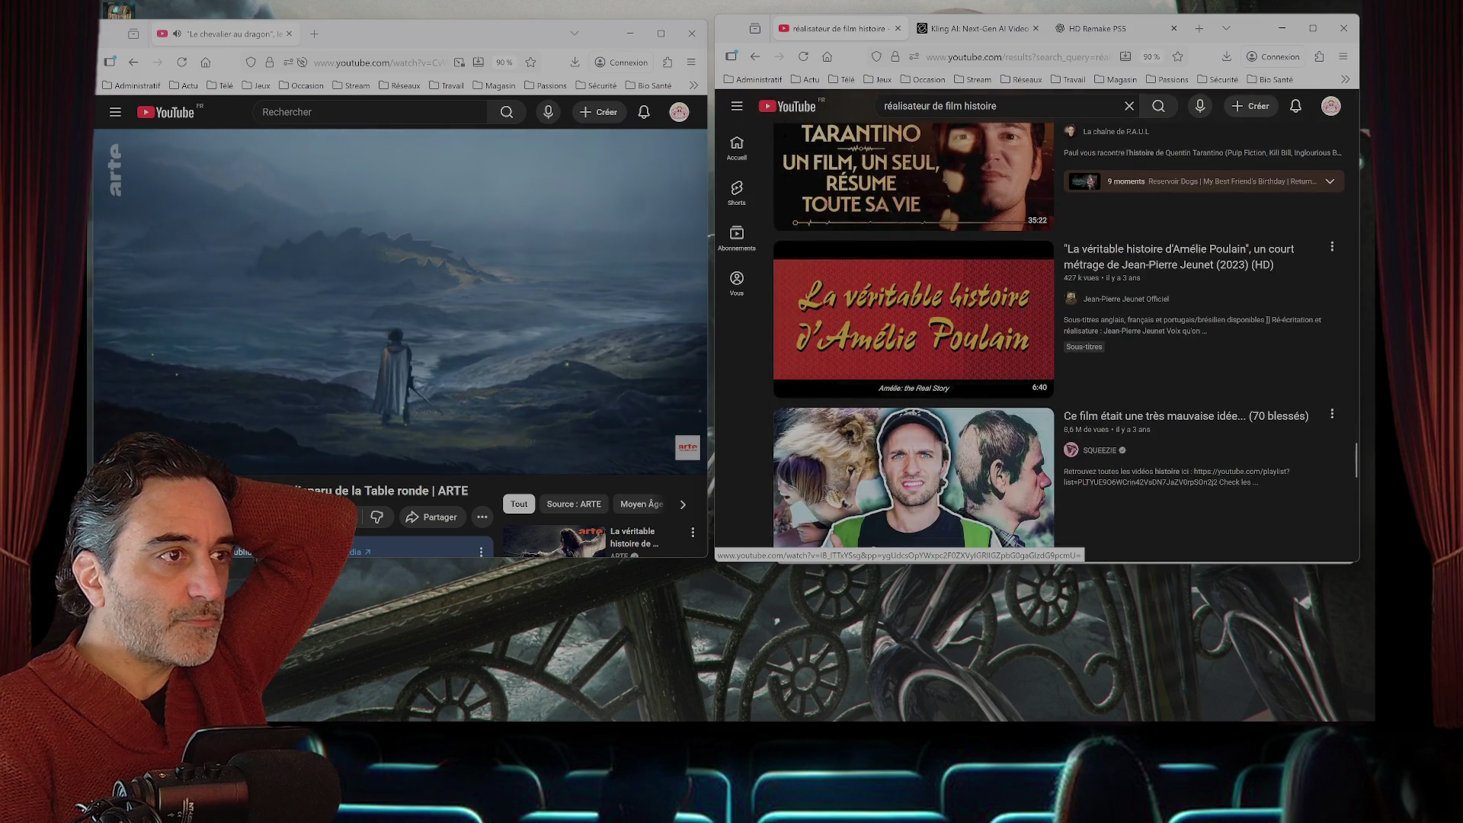
scroll(914, 335, down, 10)
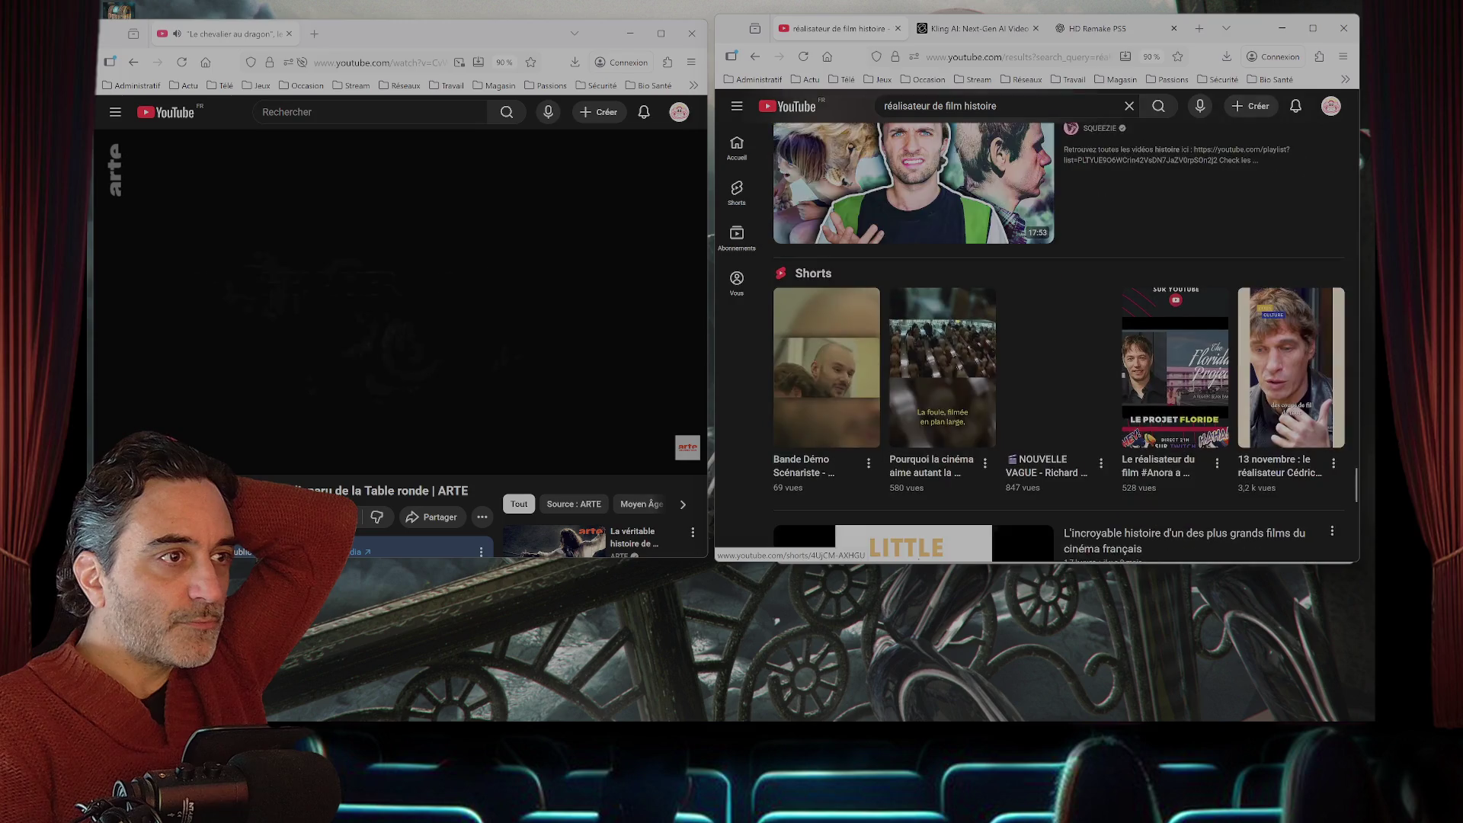
scroll(914, 335, down, 7)
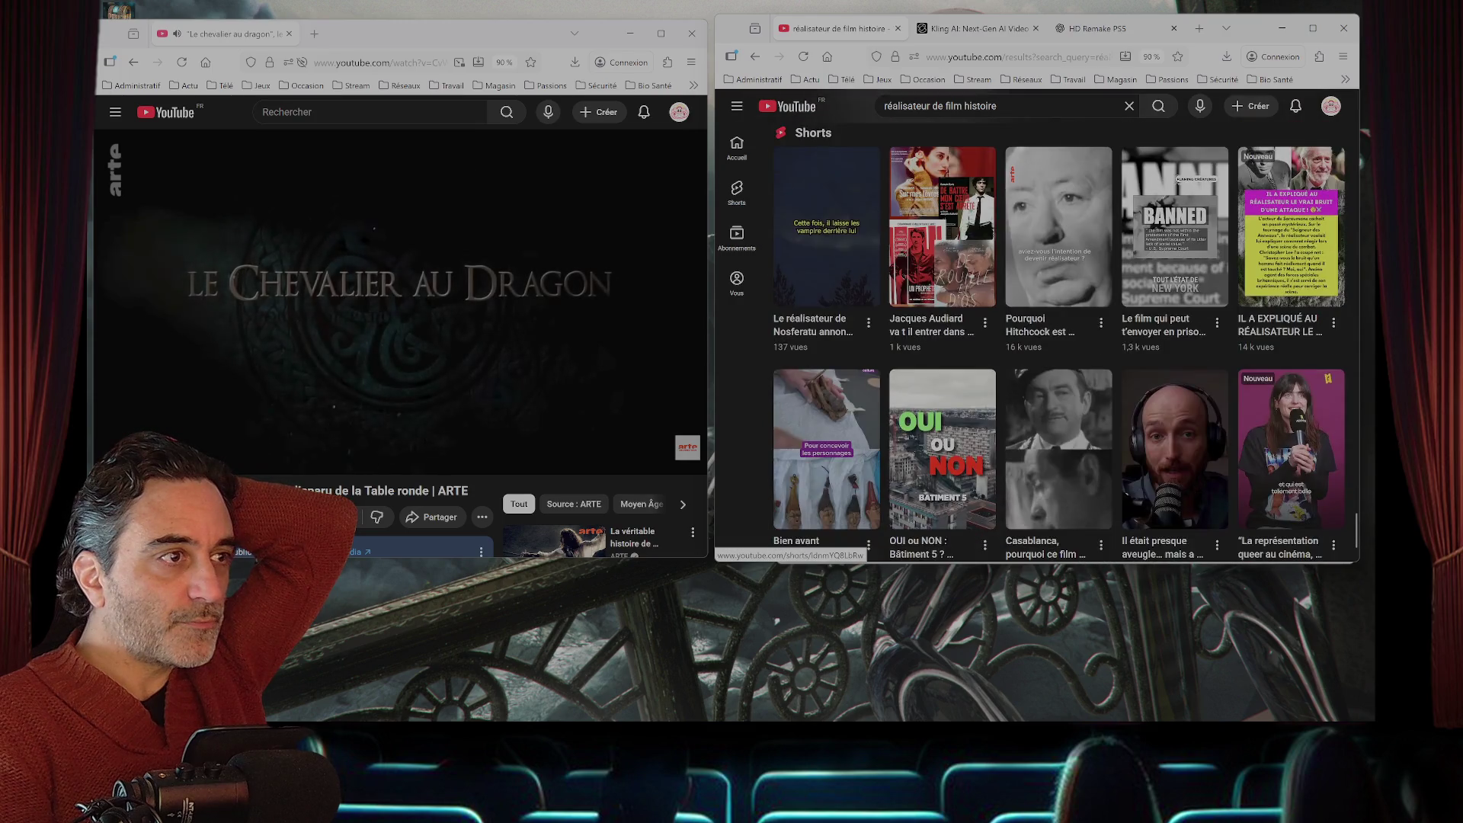
scroll(1059, 320, down, 1)
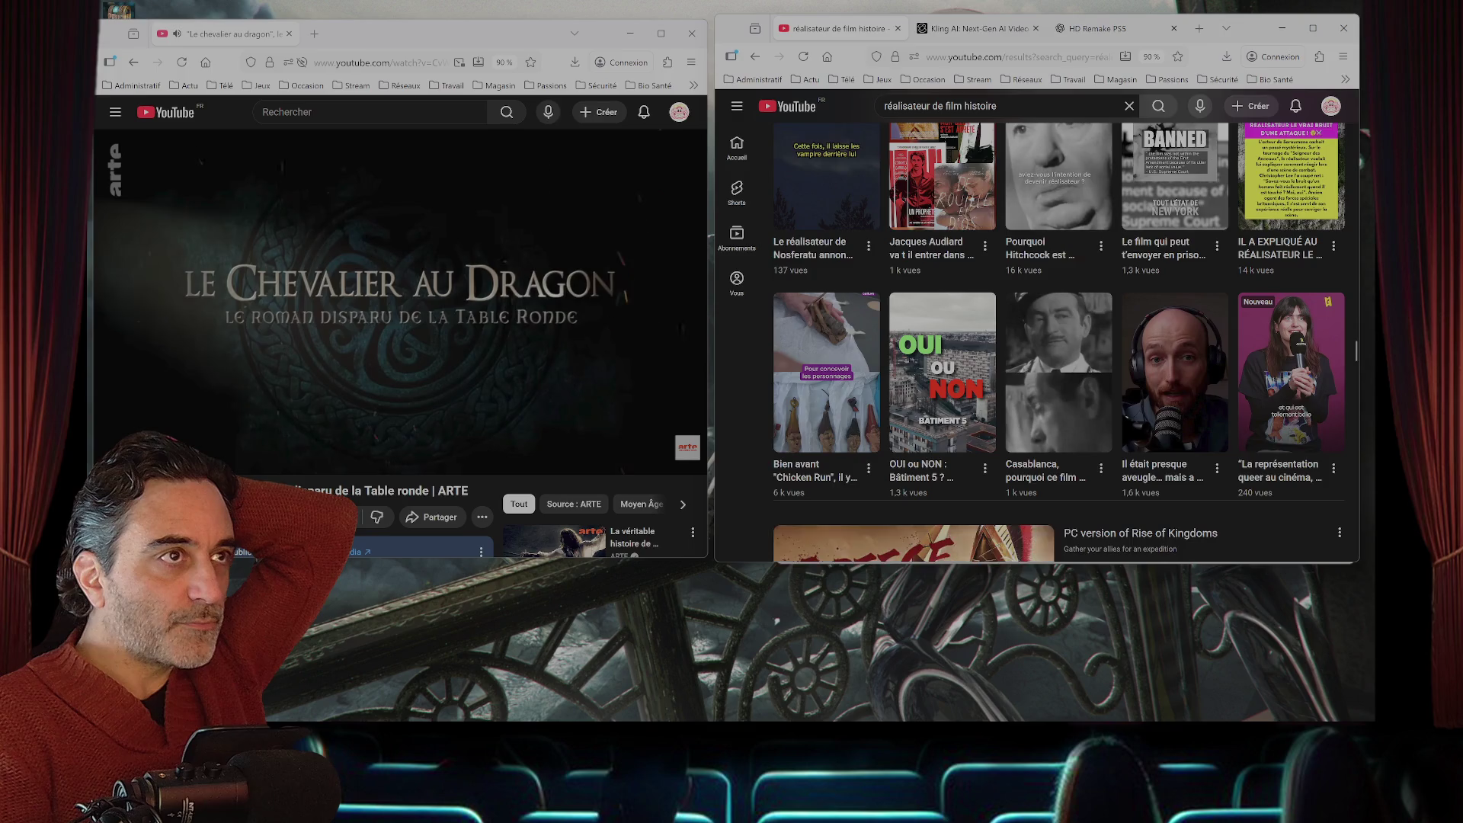
scroll(1059, 321, down, 3)
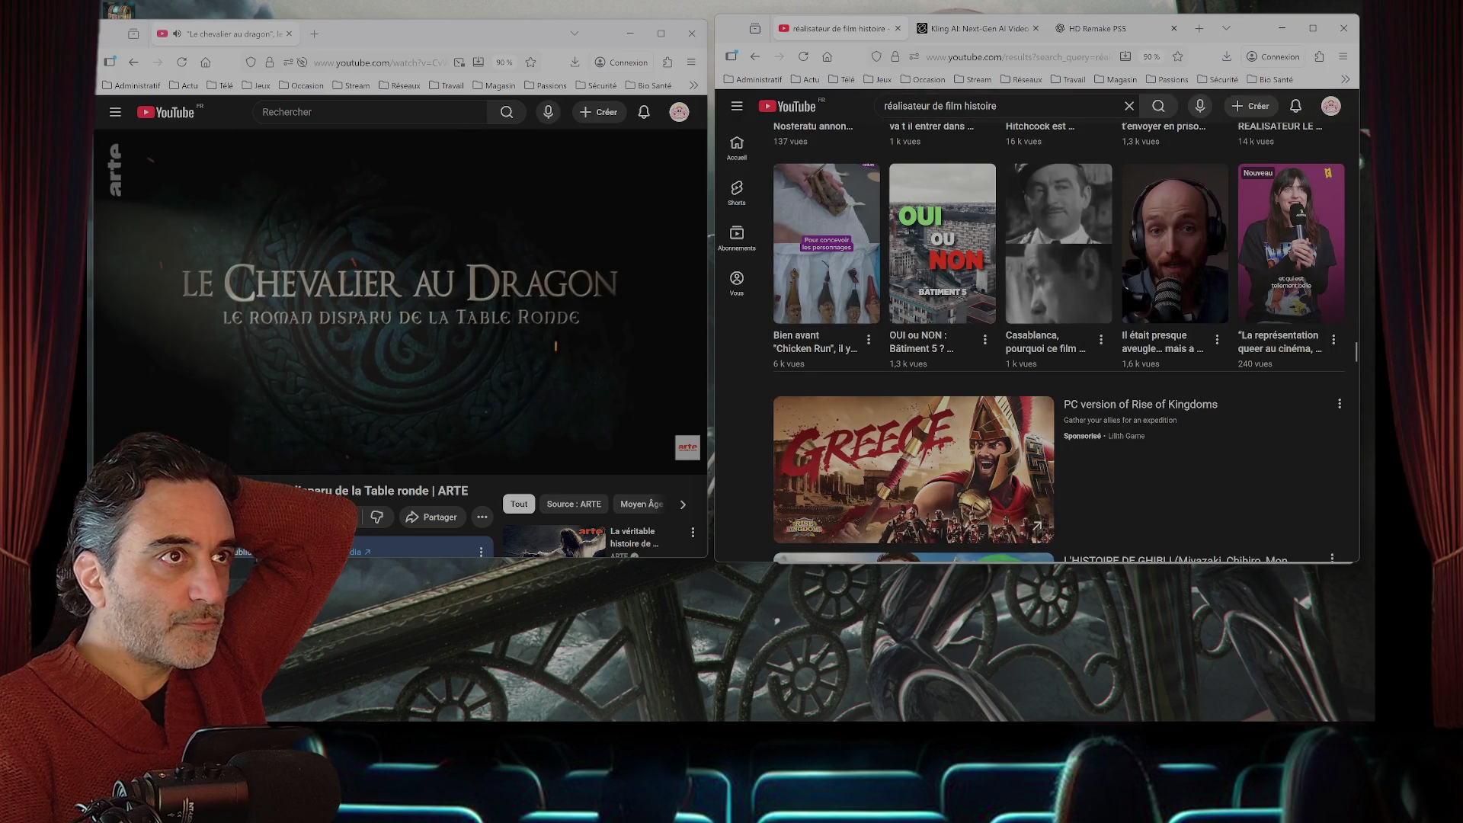
drag(997, 106, 933, 106)
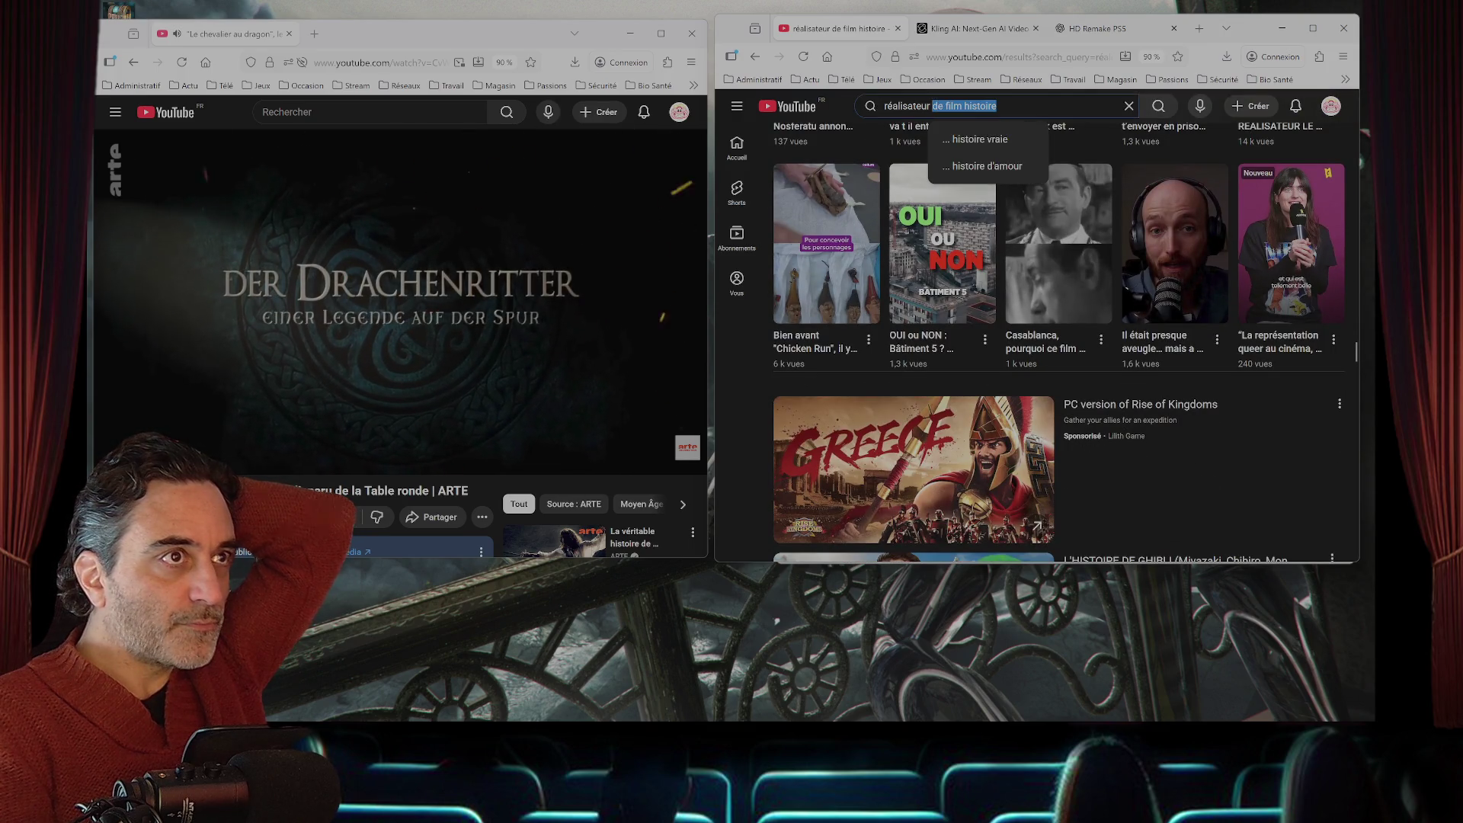
text(biographie)
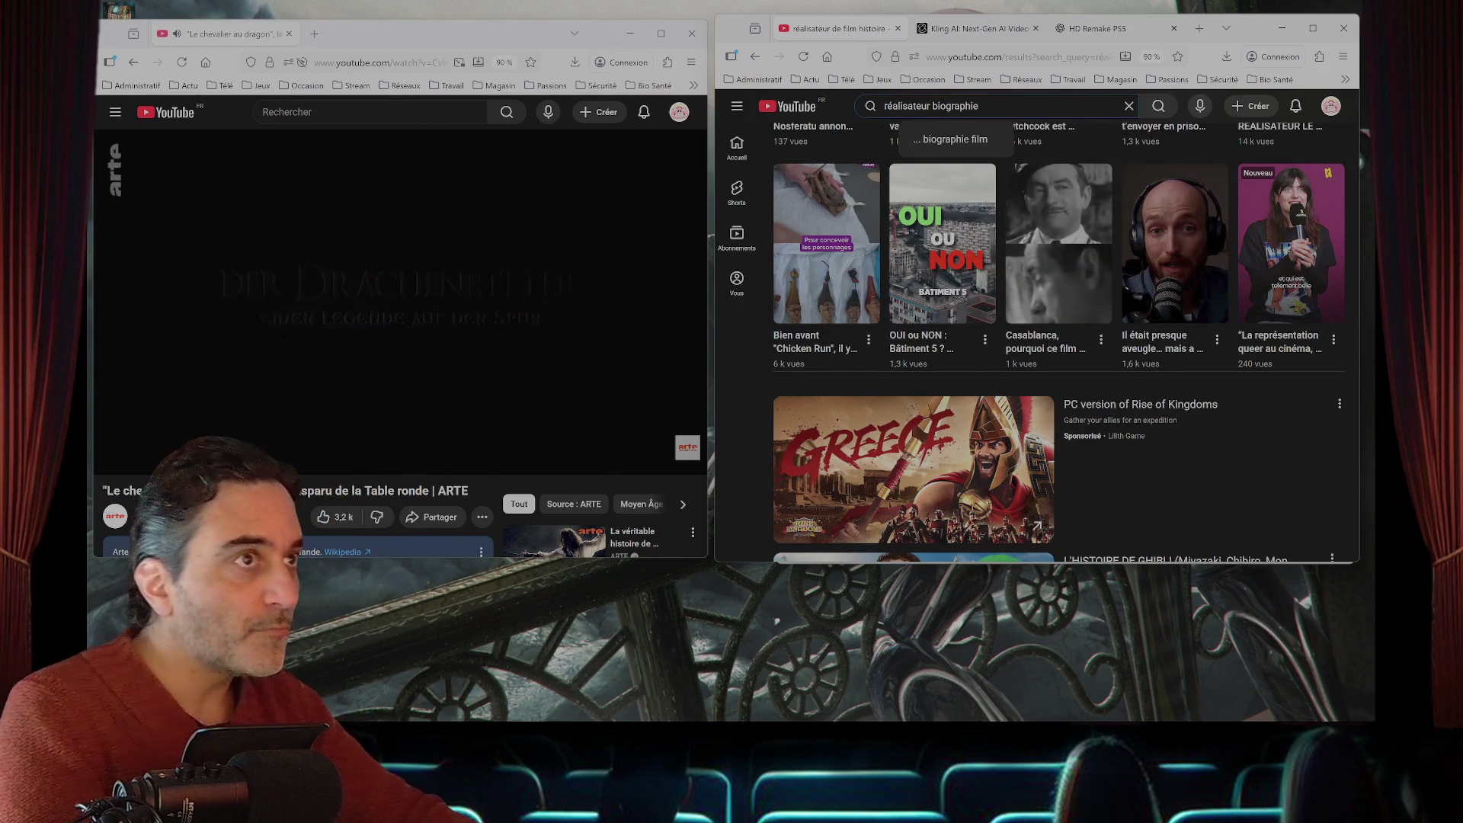
key(Return)
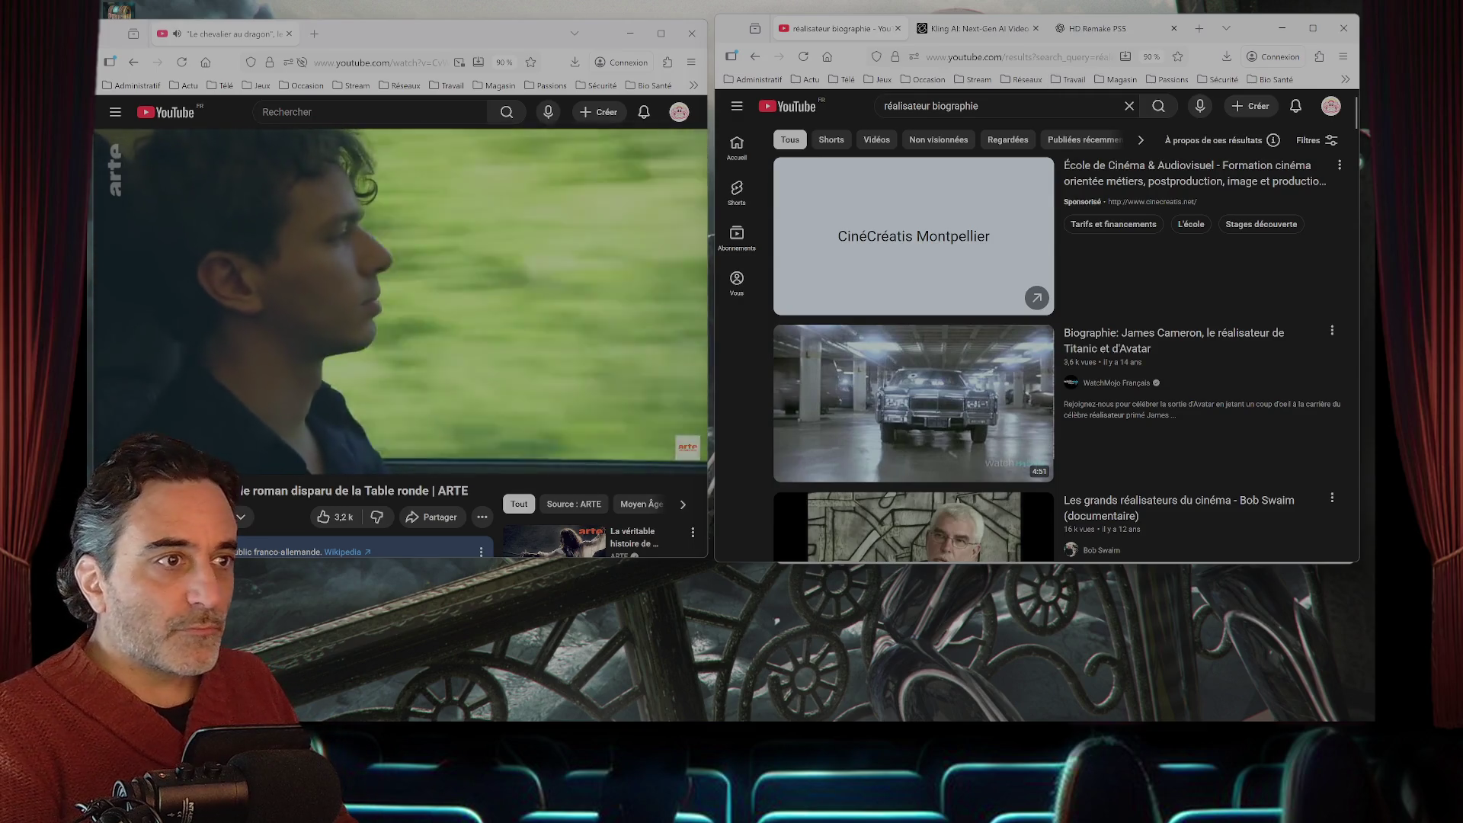
- Open the Clint Eastwood biography in a new tab, then go to the HD Remake PS5 chat
scroll(914, 305, down, 5)
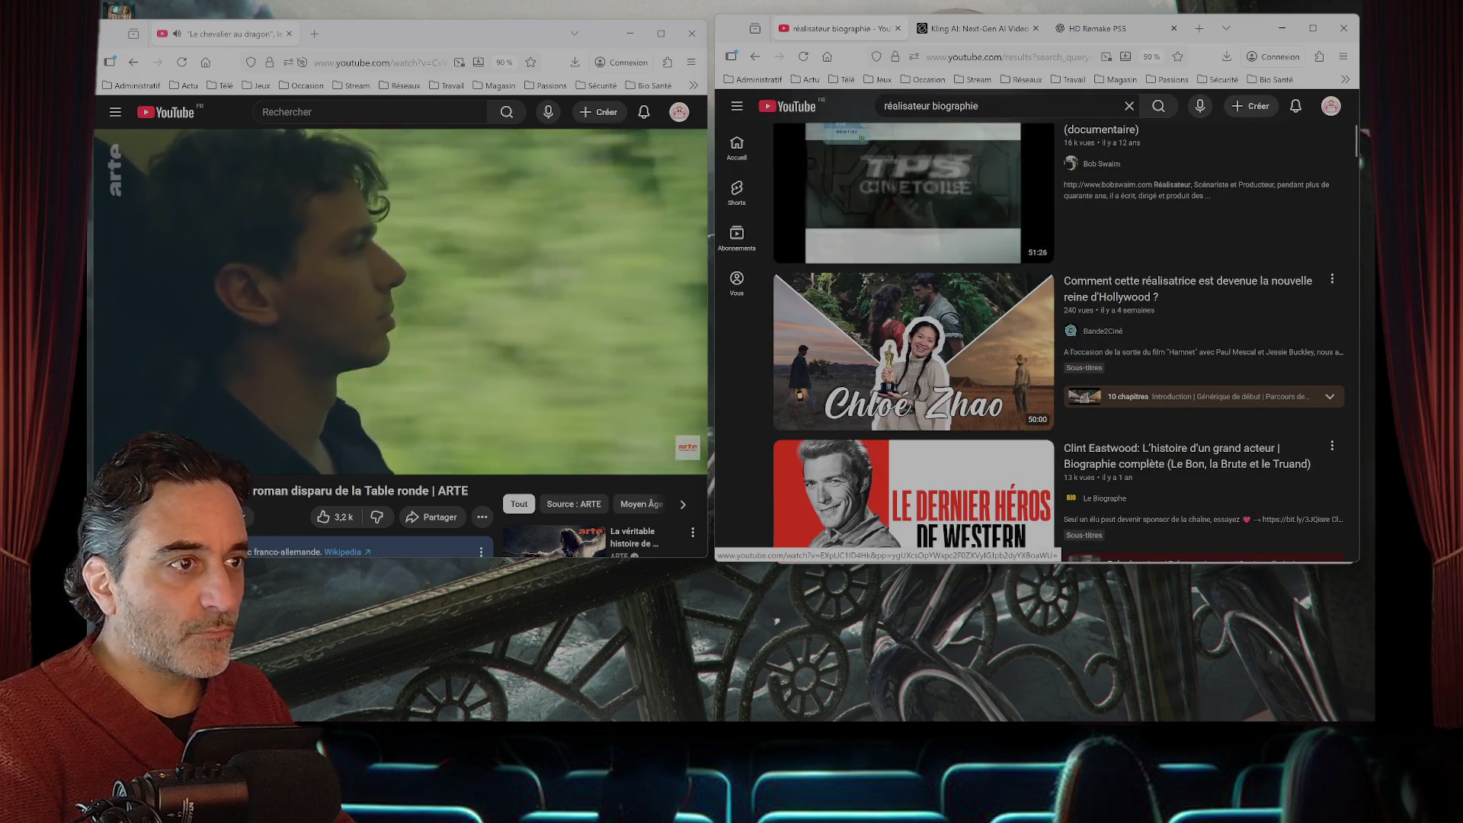
scroll(914, 229, down, 2)
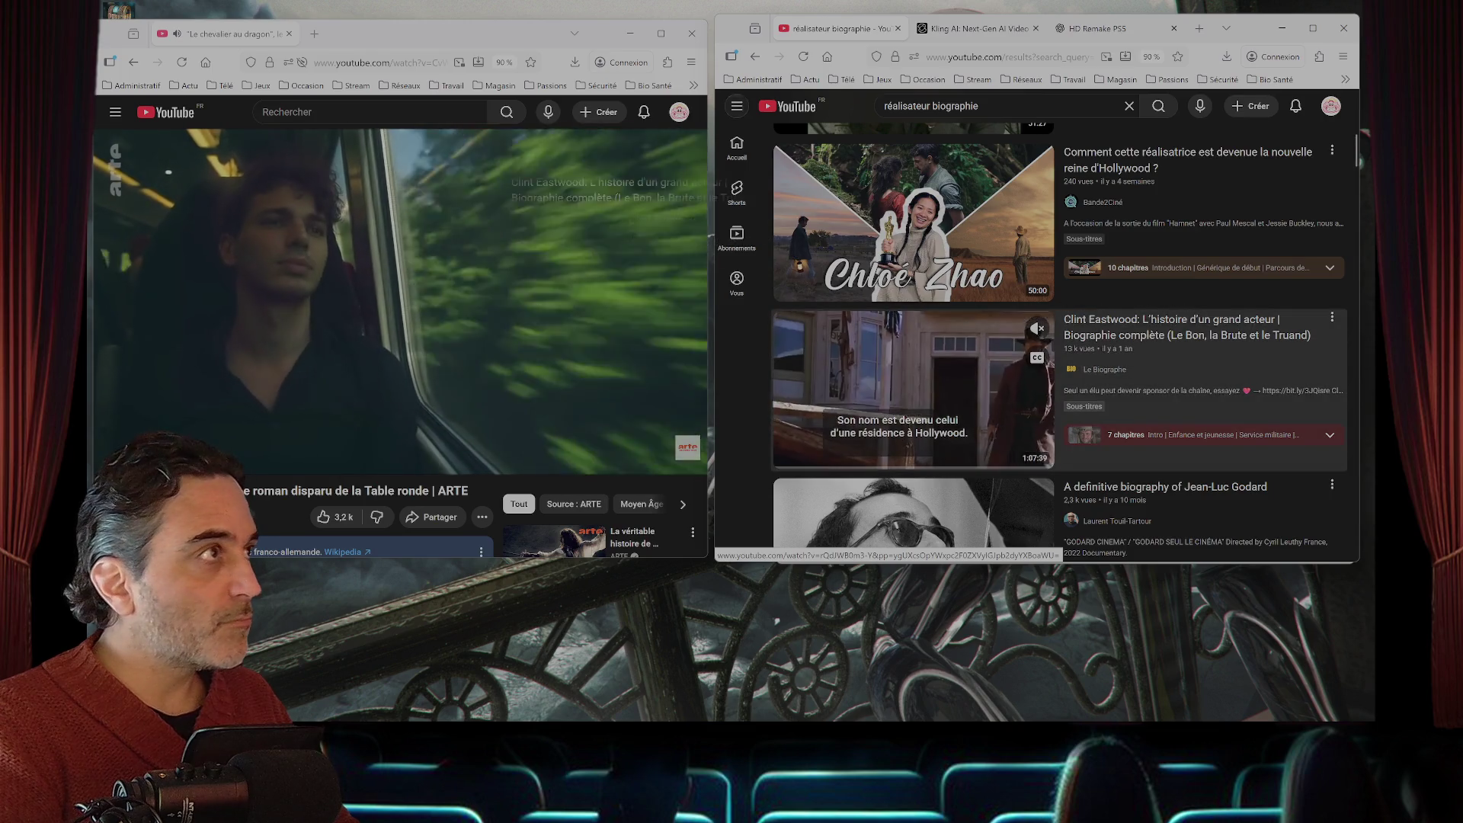
drag(1059, 335, 373, 34)
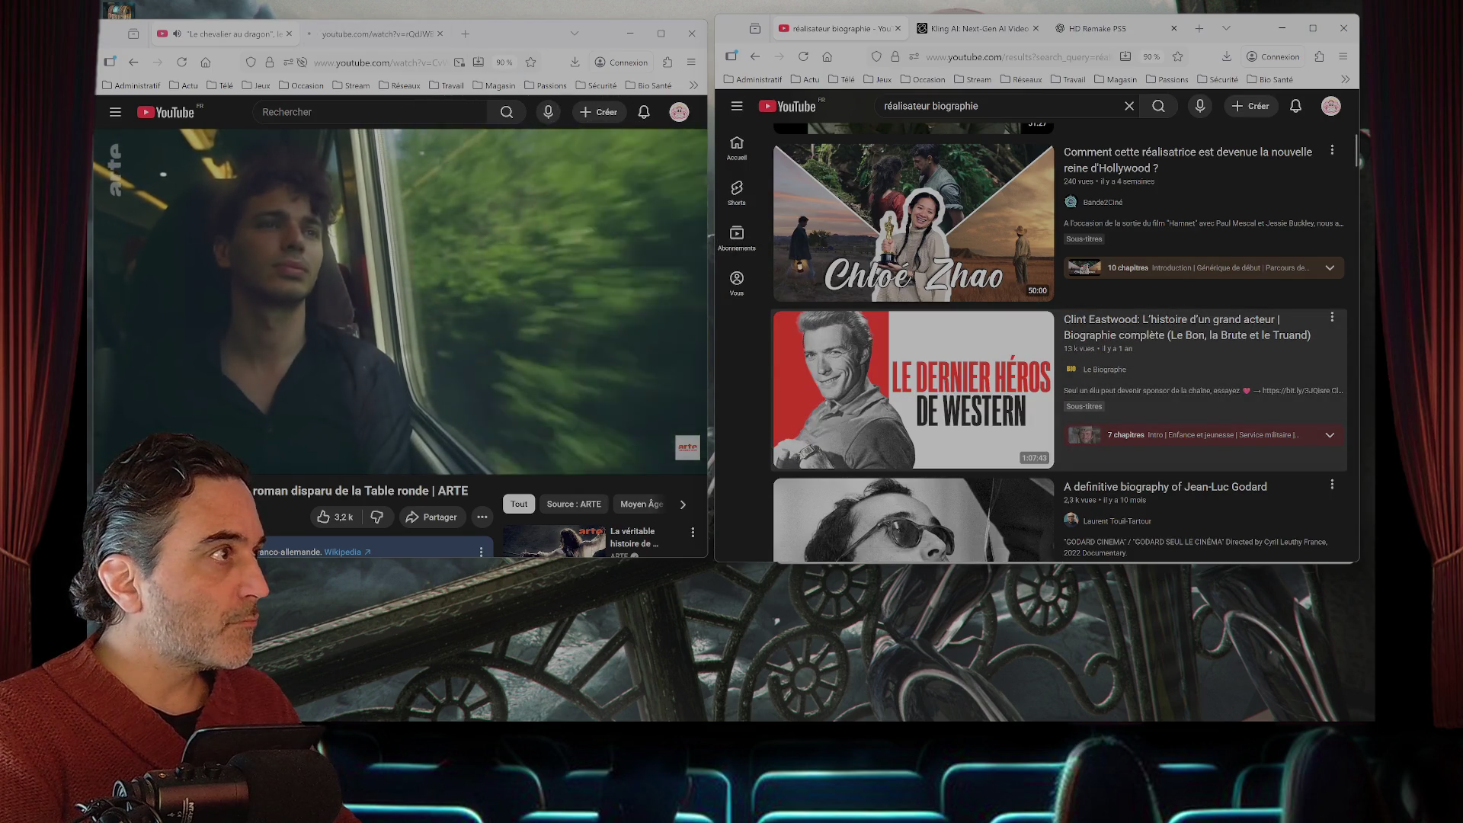
scroll(1059, 336, down, 2)
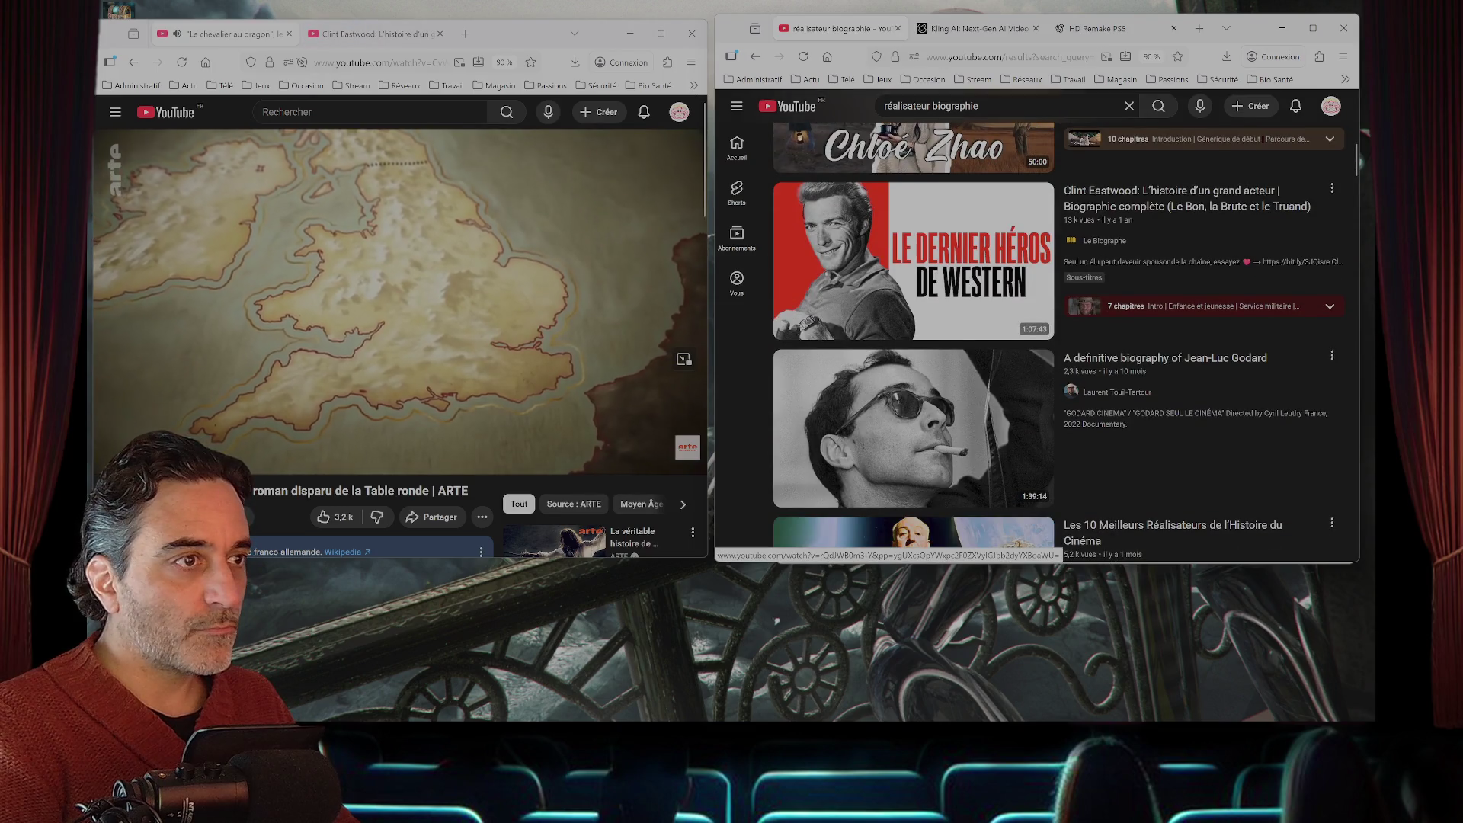
scroll(1059, 335, down, 5)
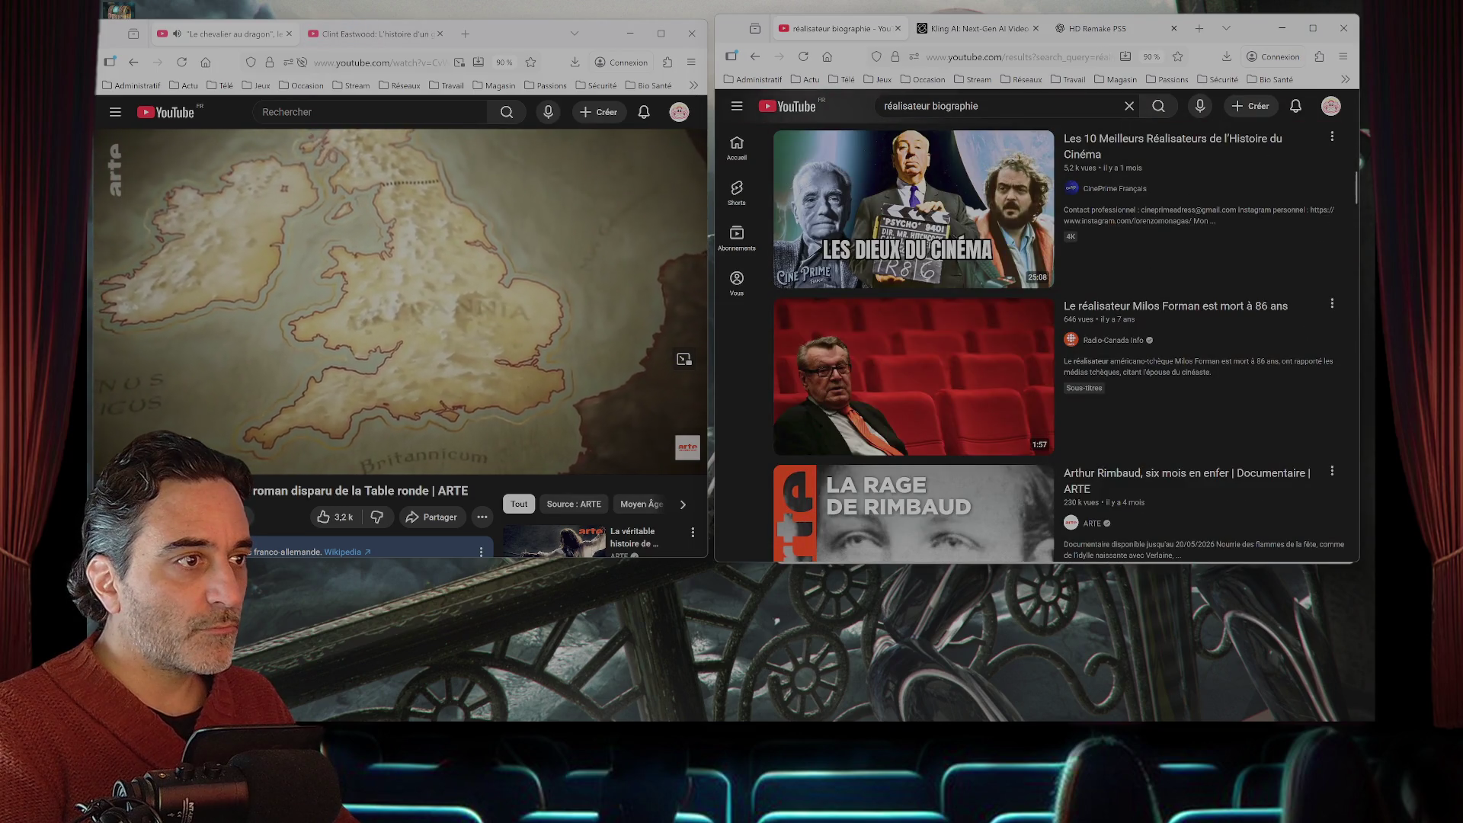
scroll(1044, 343, down, 3)
scroll(1044, 343, down, 3)
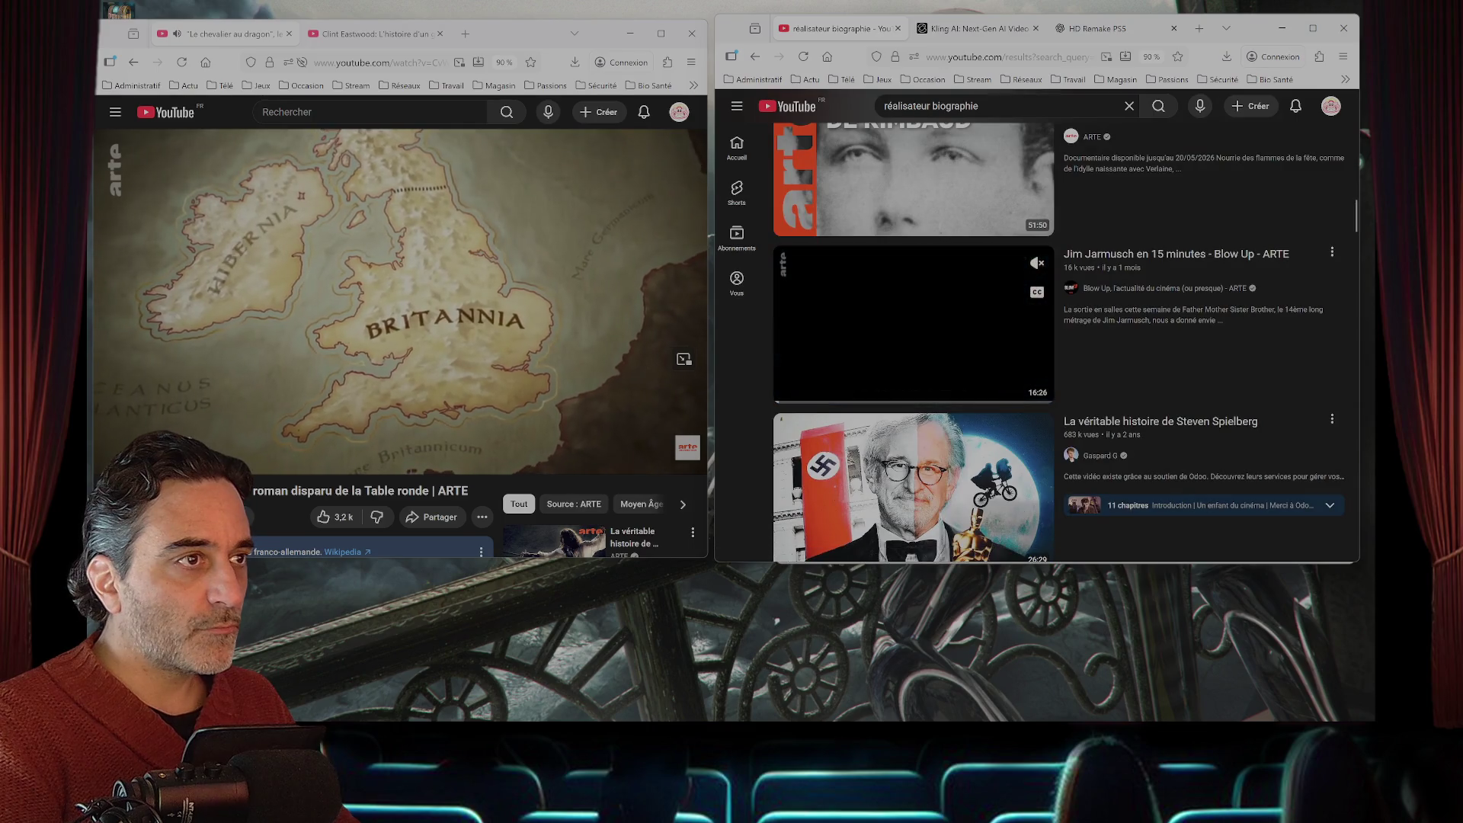
click(975, 28)
click(1105, 28)
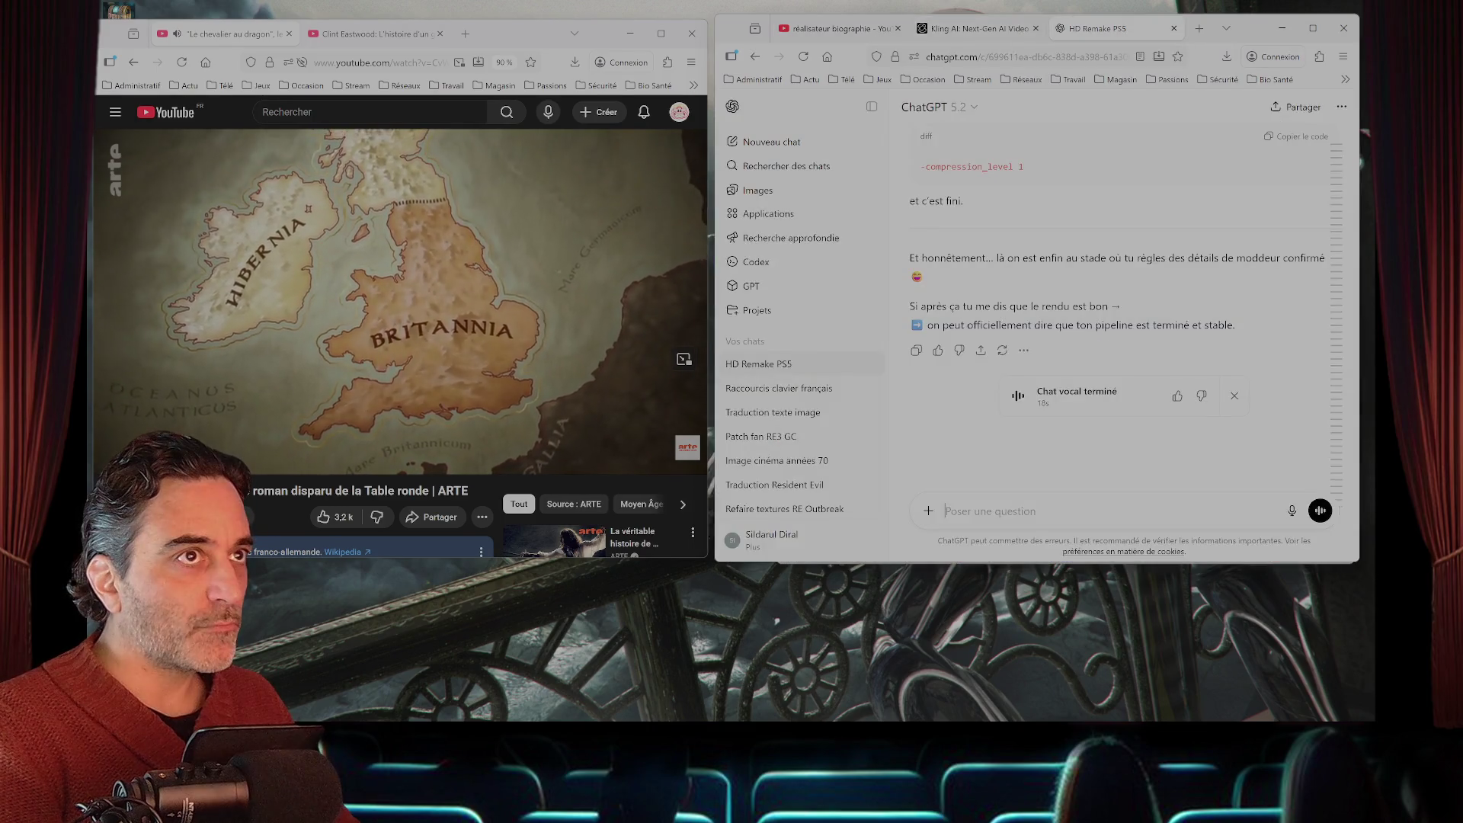
- Minimize the browser and wait for the console's batch job to finish and close
click(1283, 28)
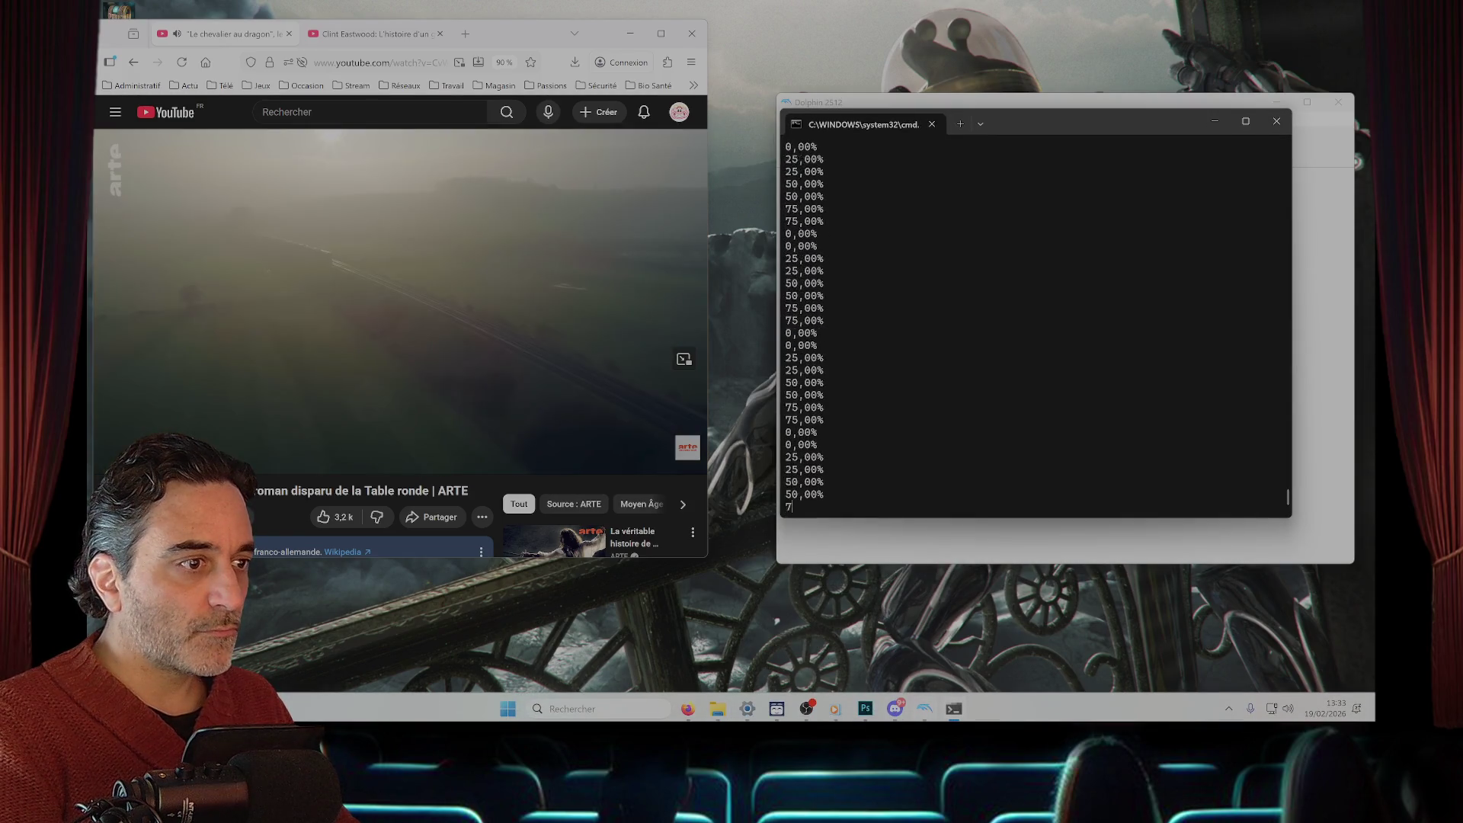
mouse_move(925, 709)
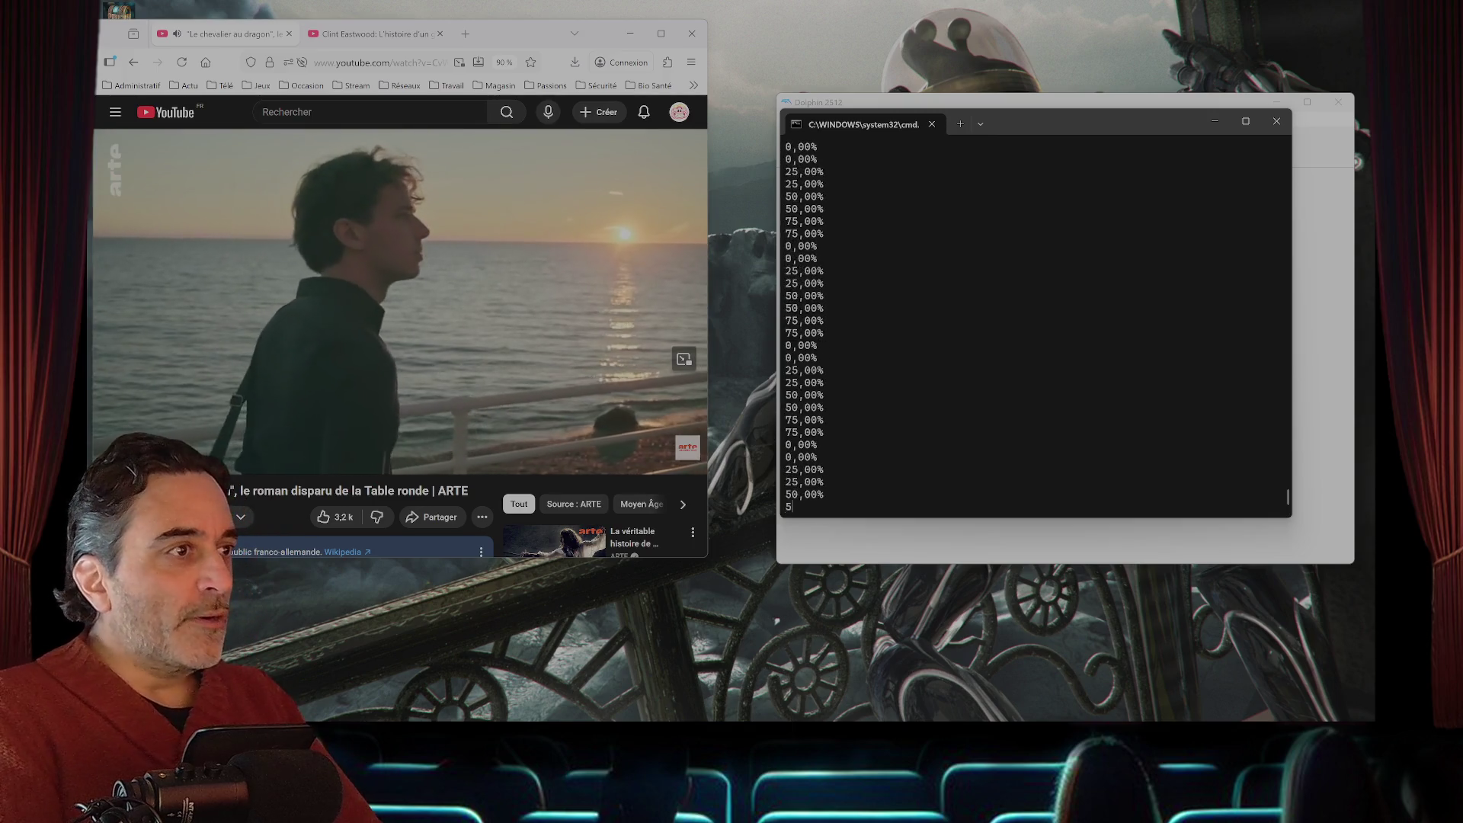
mouse_move(718, 719)
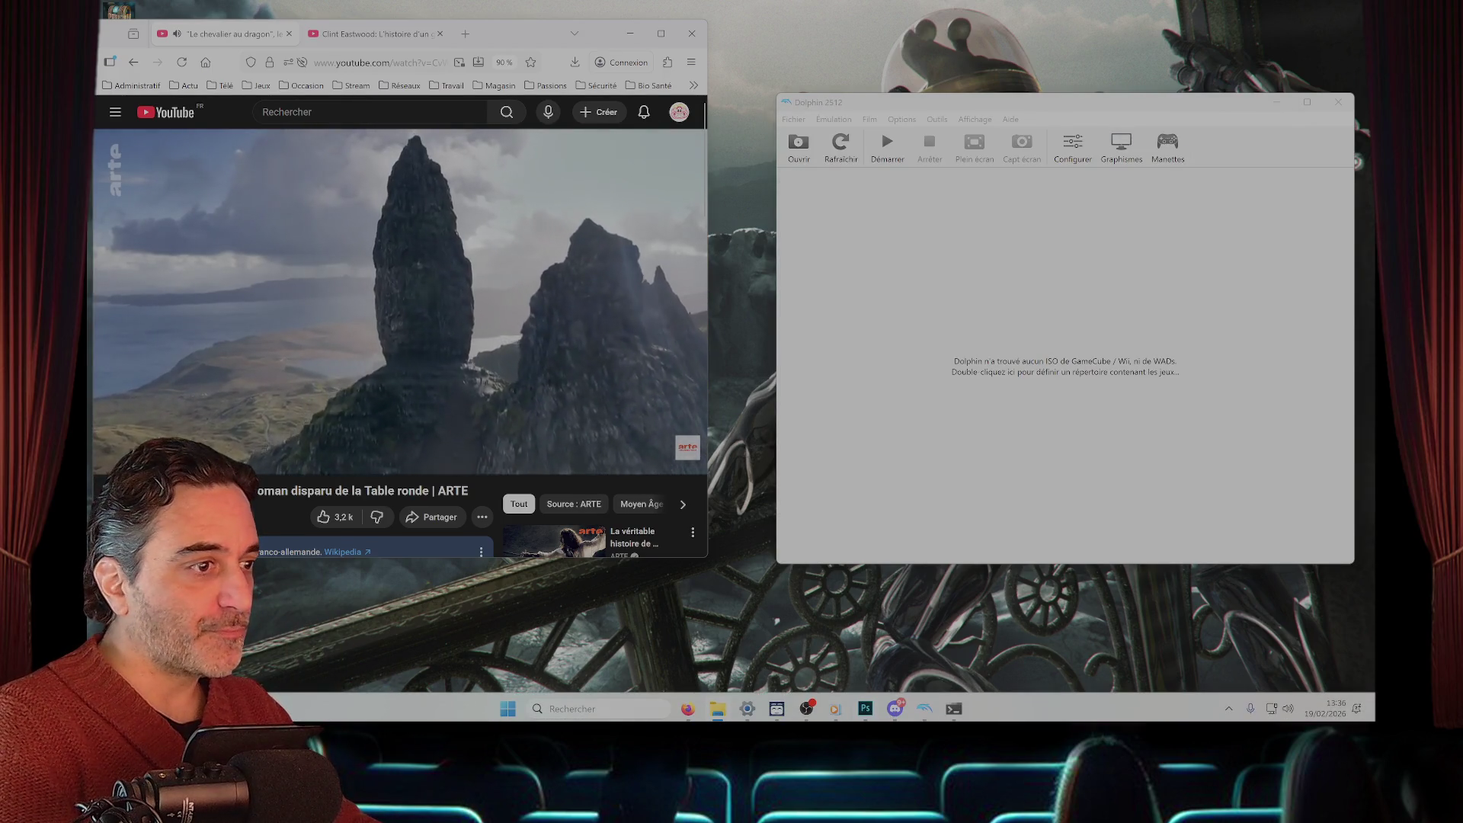
- Restart Dolphin and load the Eternal Darkness disc image, booting it to the language screen
mouse_move(836, 709)
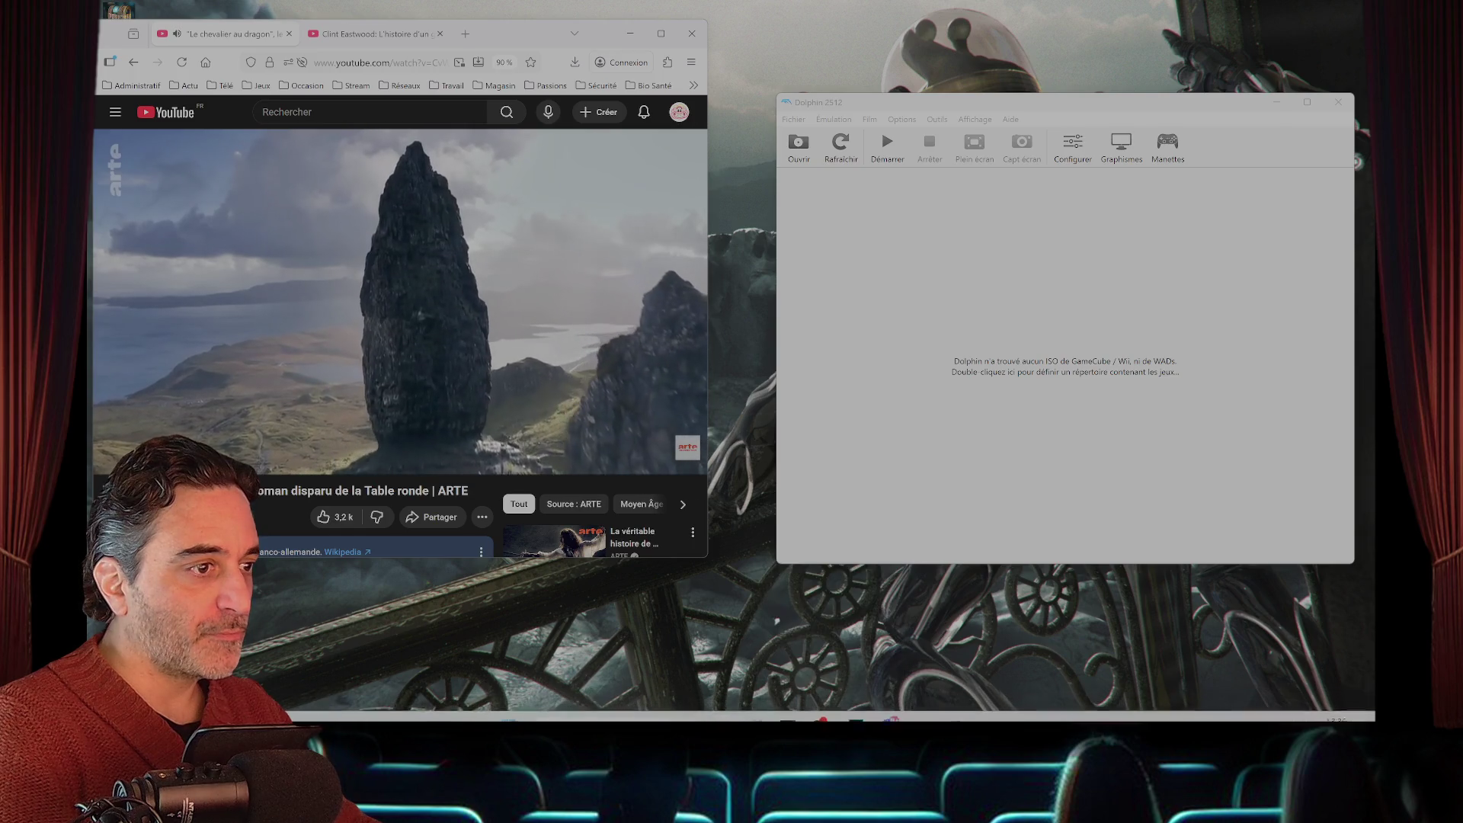
mouse_move(732, 708)
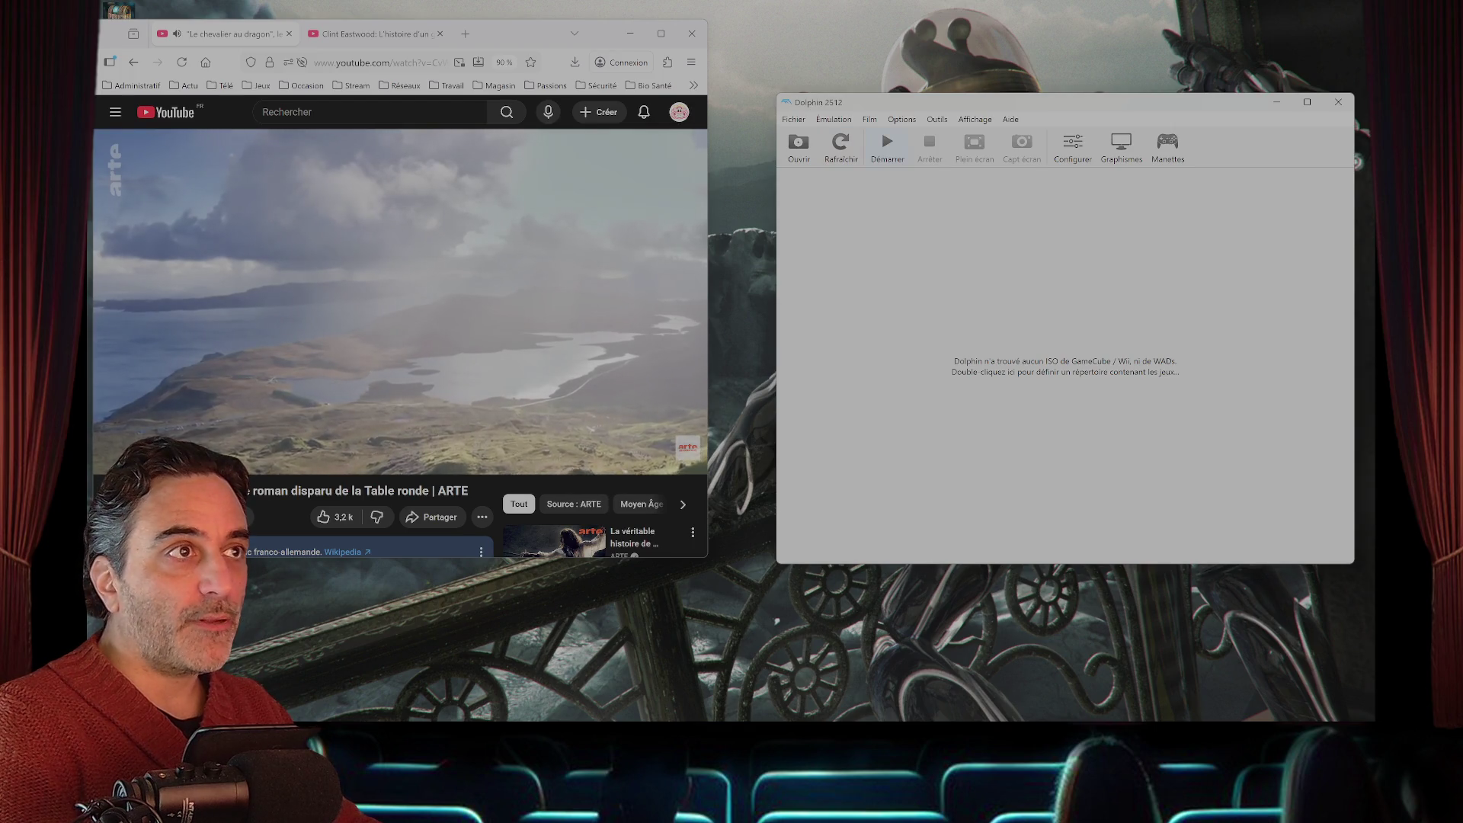
key(ctrl+o)
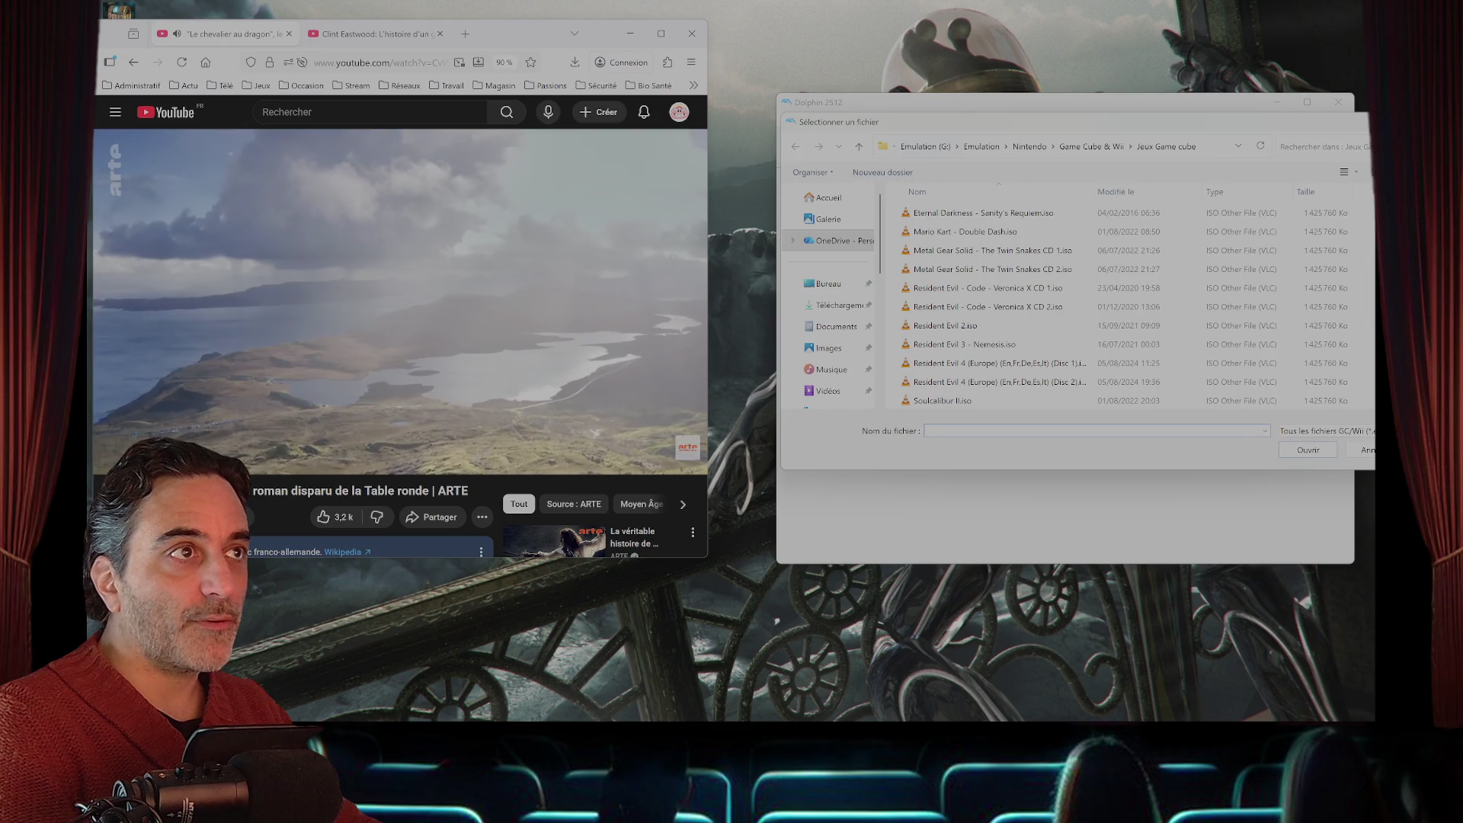
click(1220, 145)
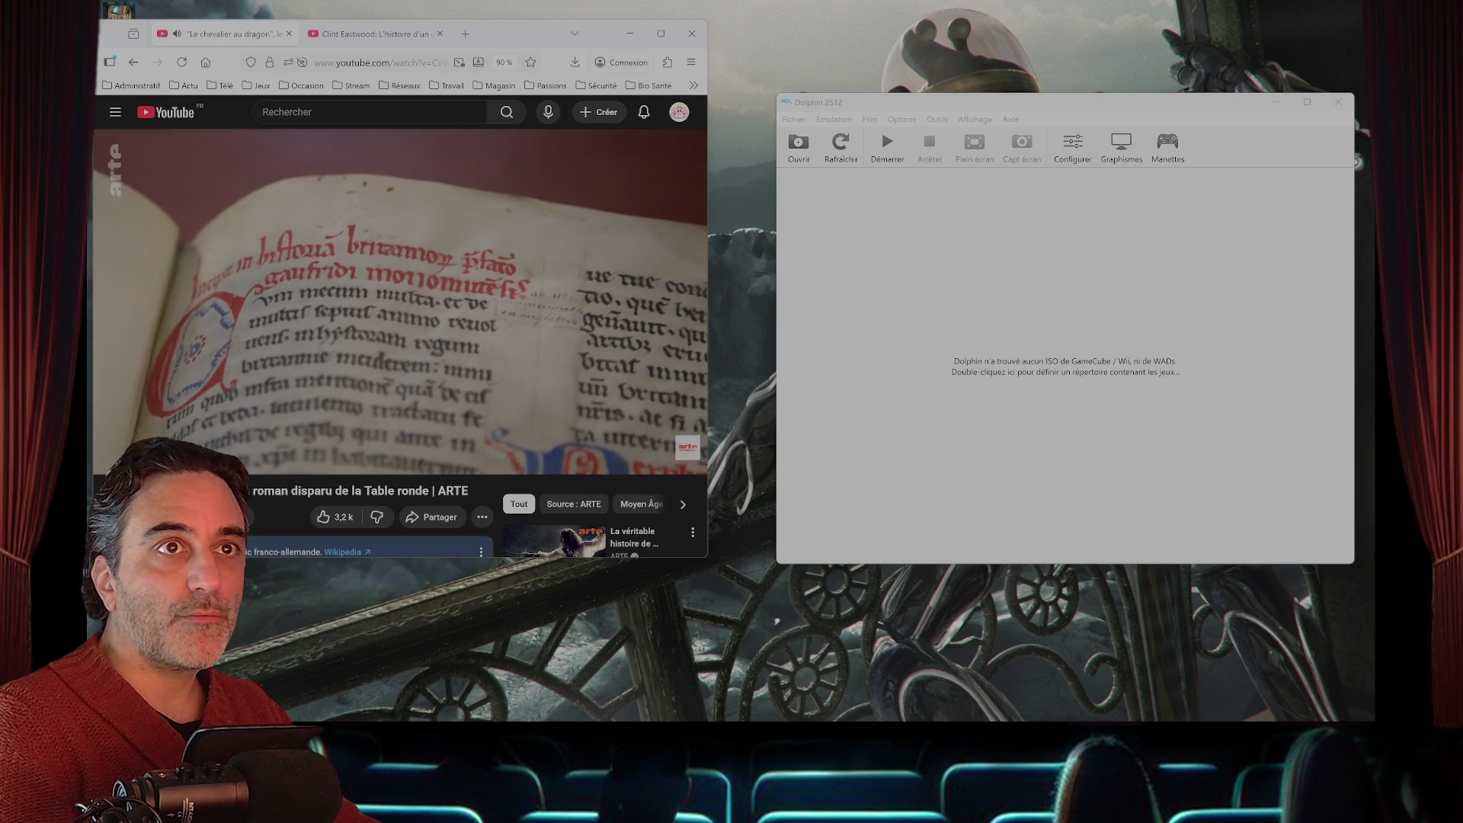
click(1338, 103)
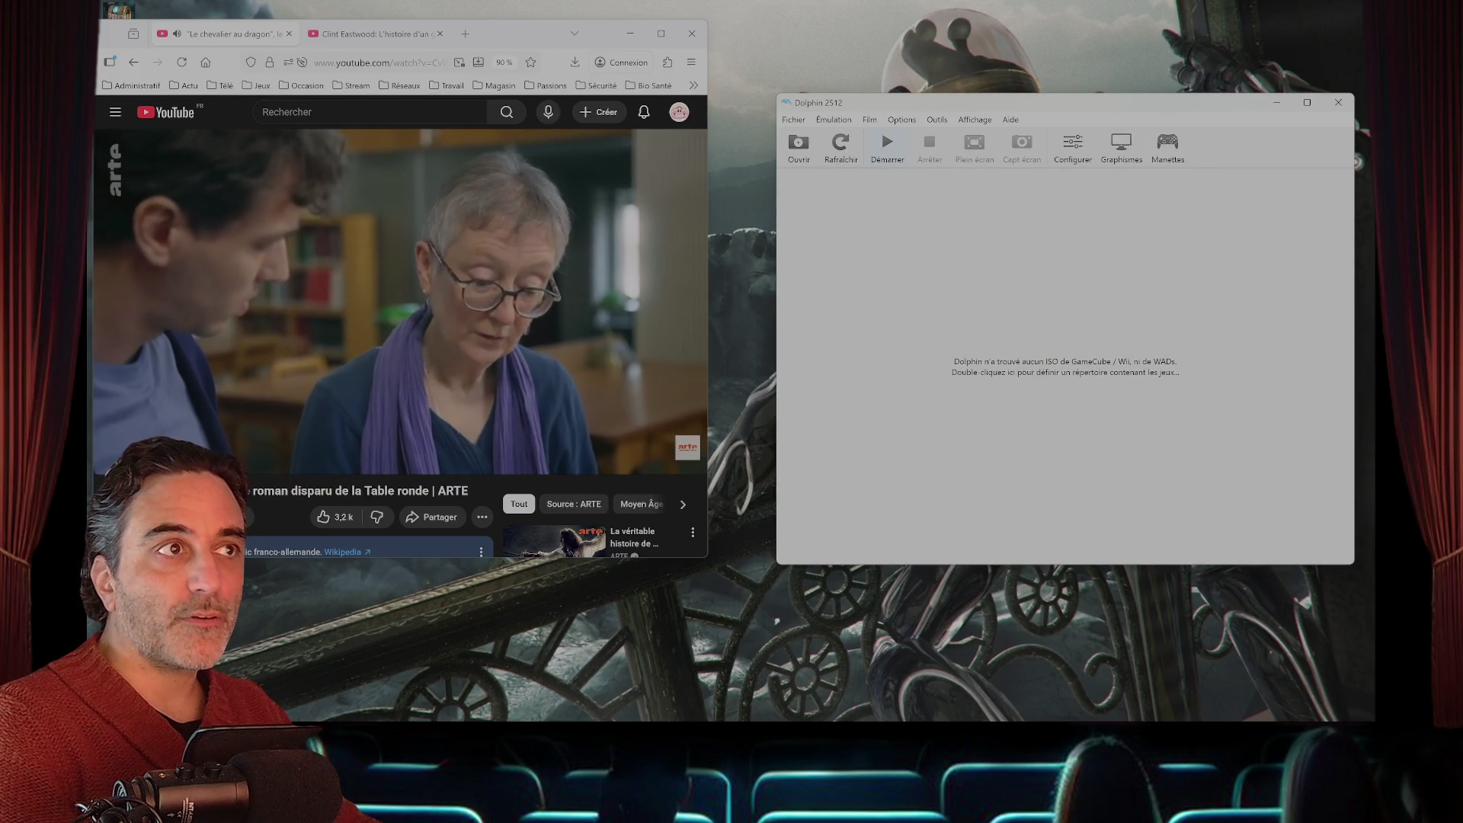
click(887, 147)
click(983, 214)
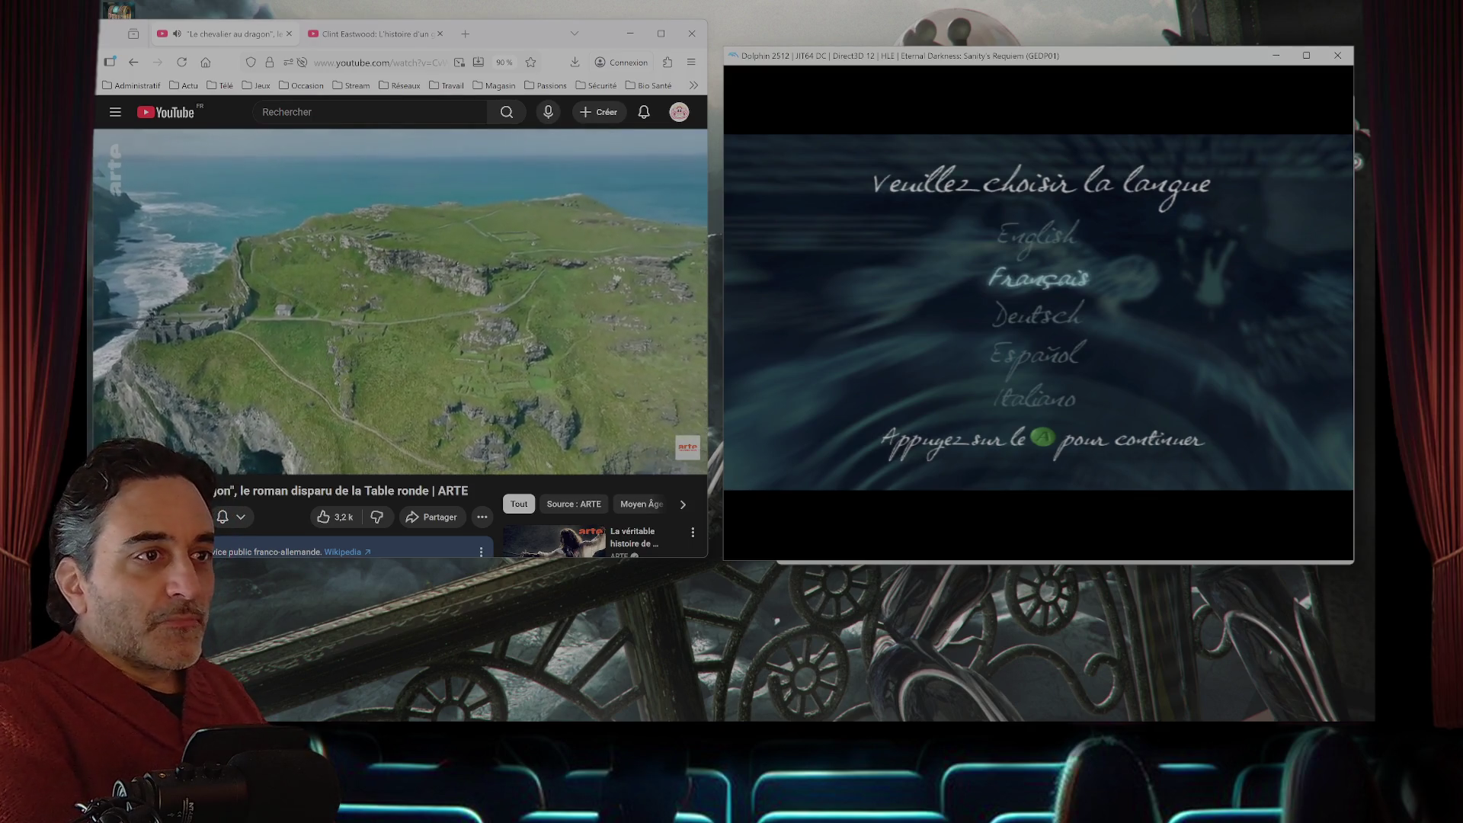
- Confirm French, create the settings save on the slot A Memory Card, reach the title menu, then stop emulation
key(x)
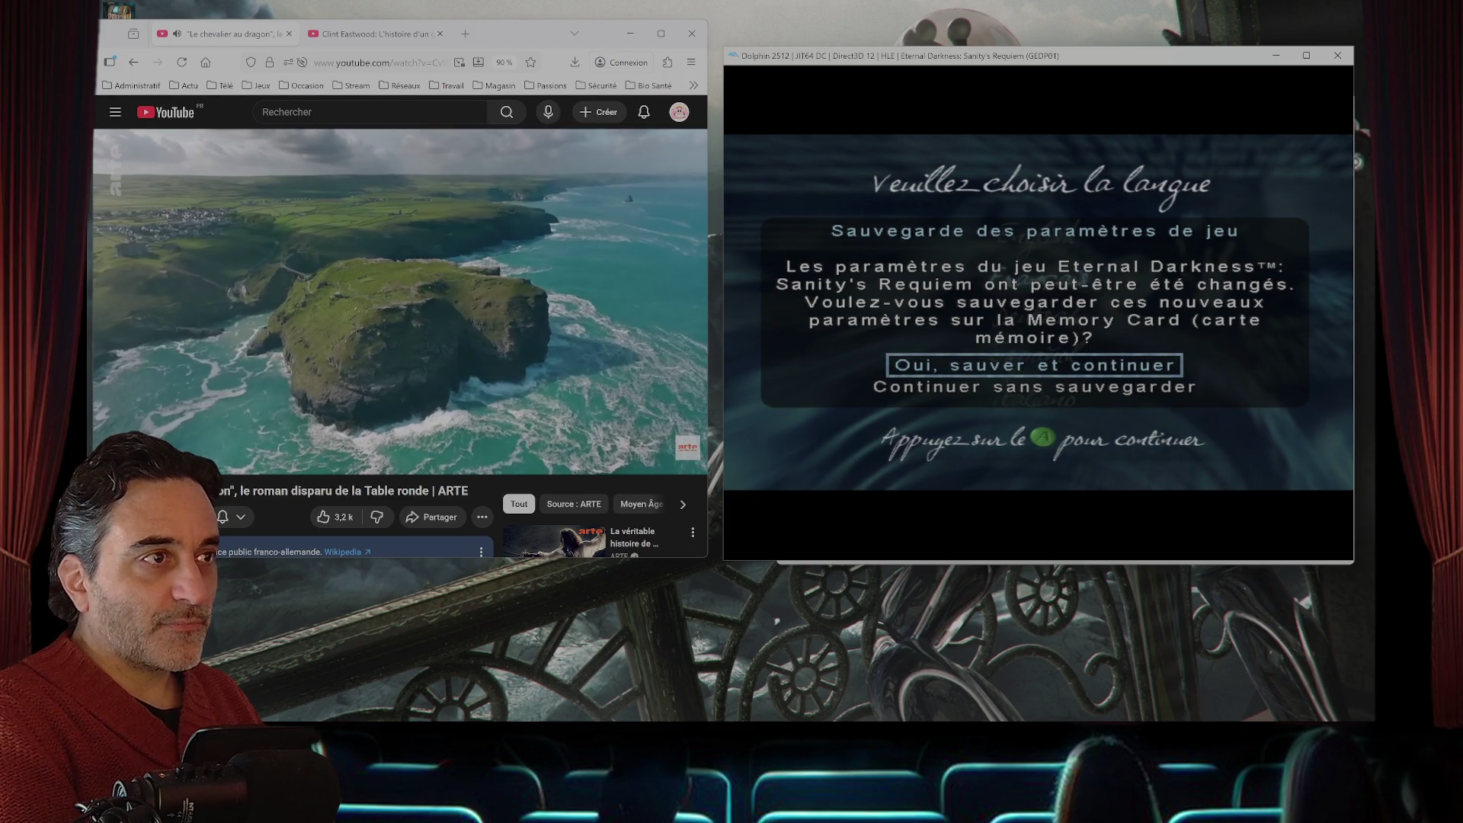
key(x)
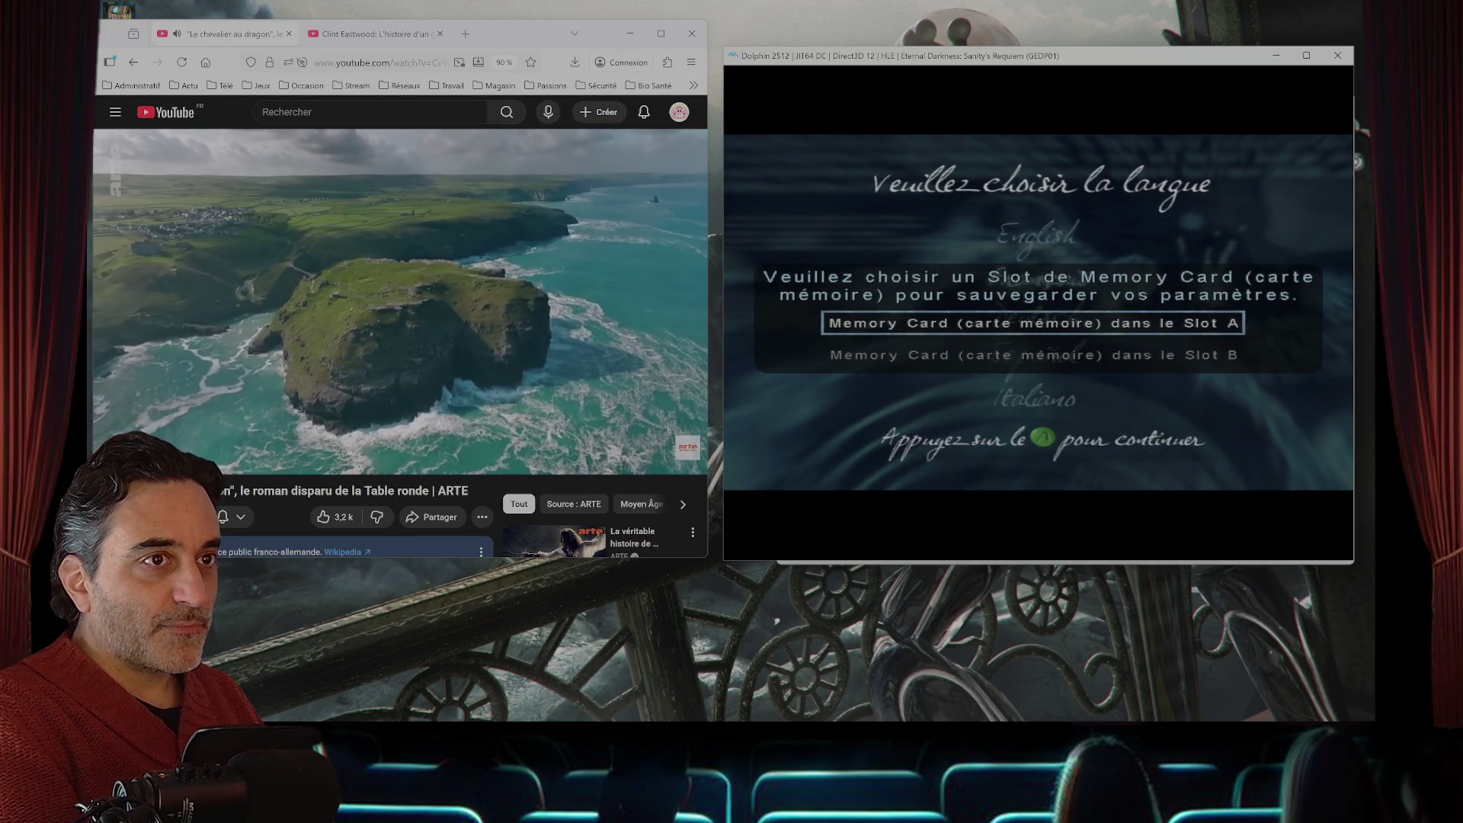
key(x)
key(Up)
key(x)
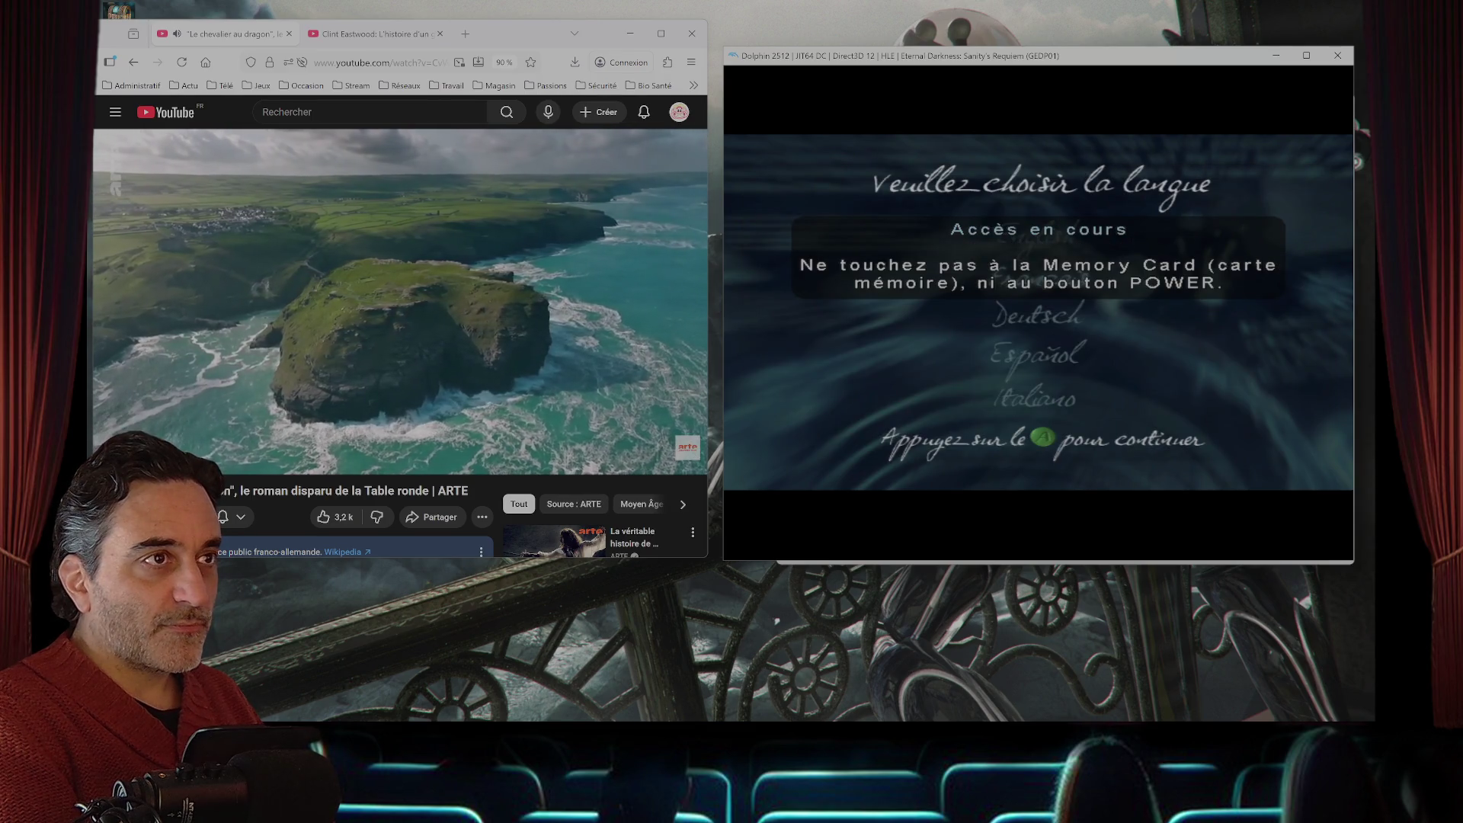
key(x)
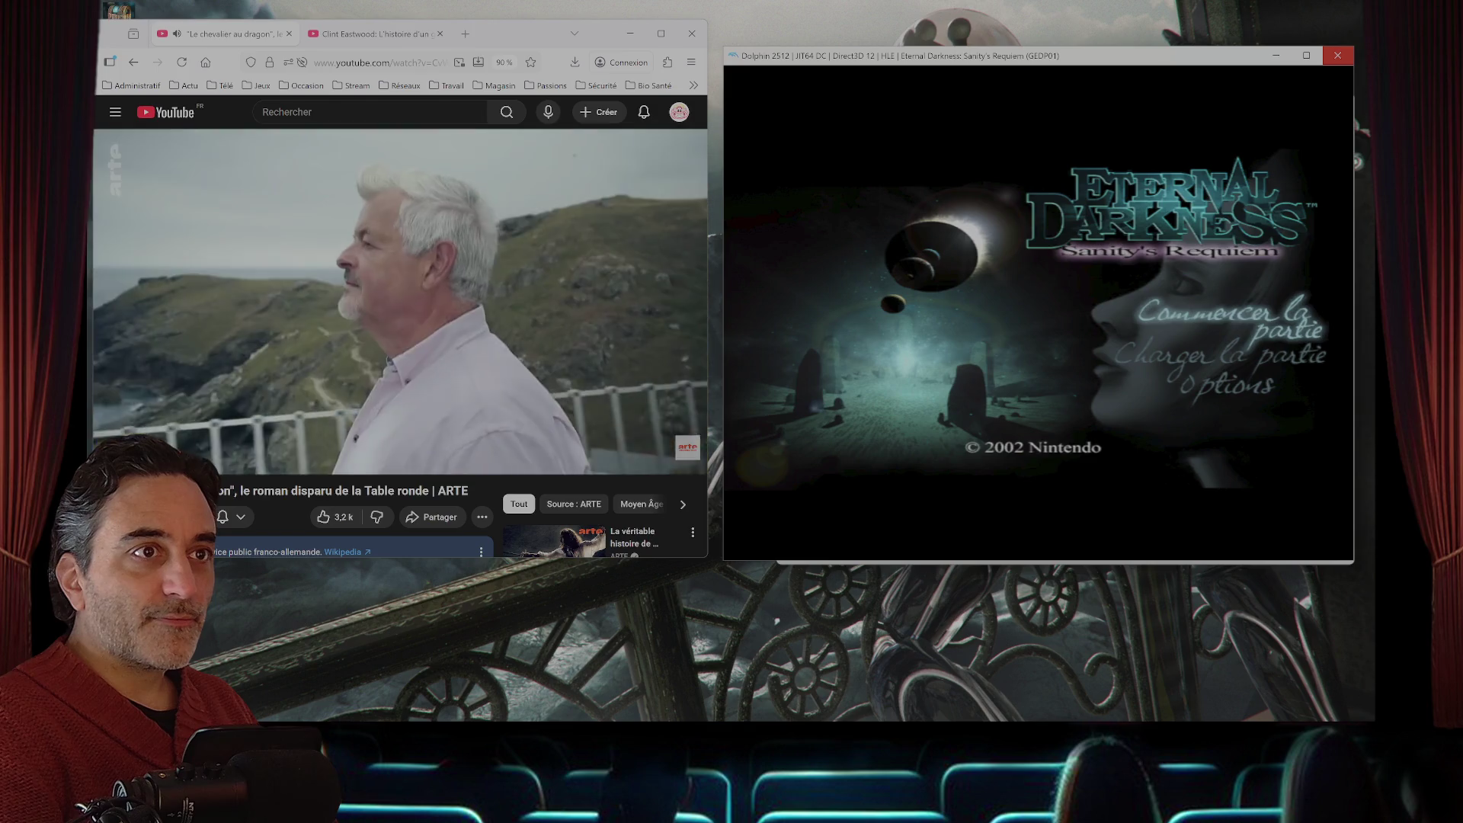
click(1338, 55)
key(Return)
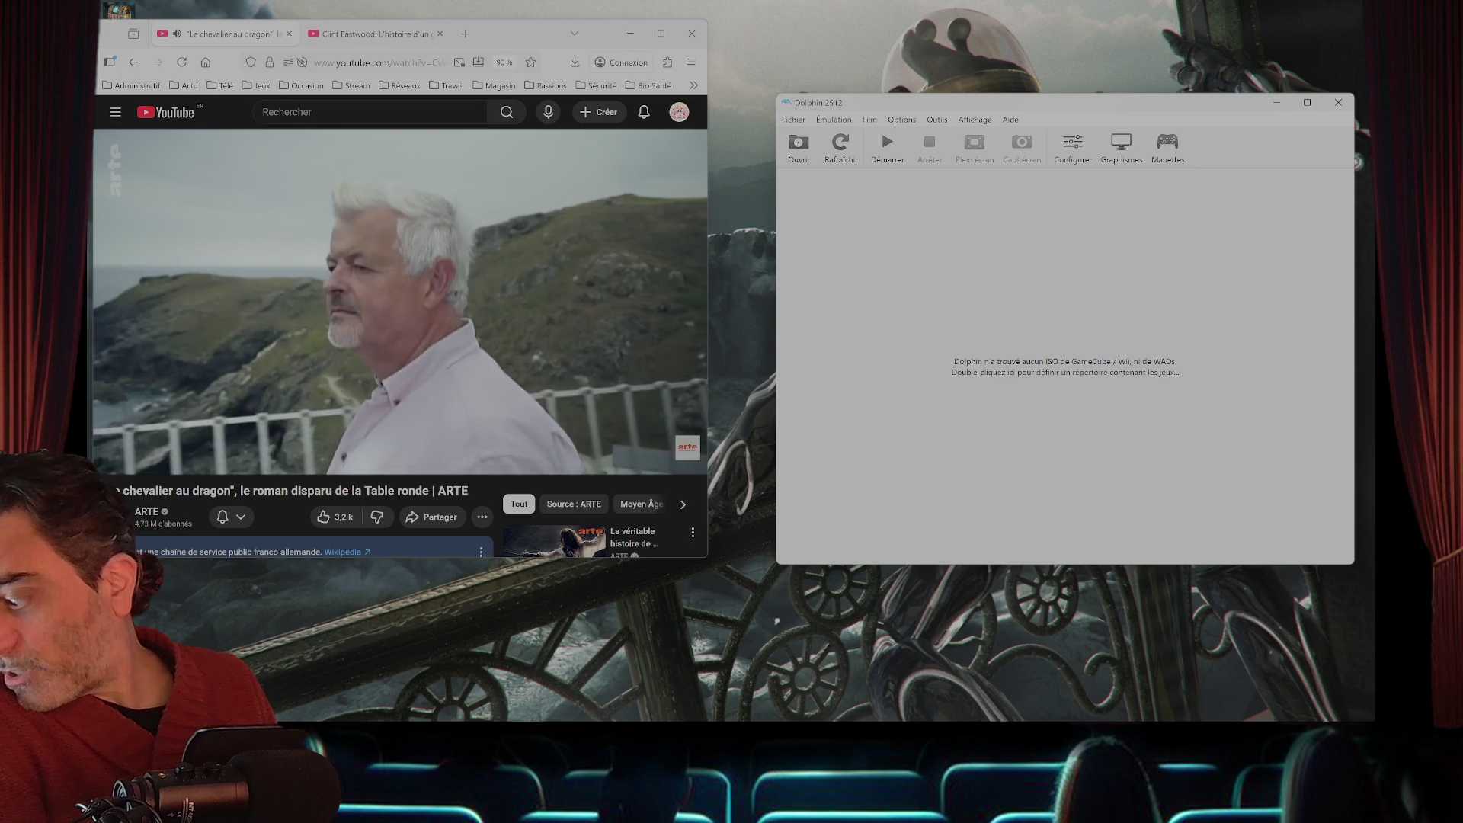
- Nudge the Dolphin window up, check the console, and open the dumped tex1_153x43 texture in Photos
drag(991, 102, 964, 79)
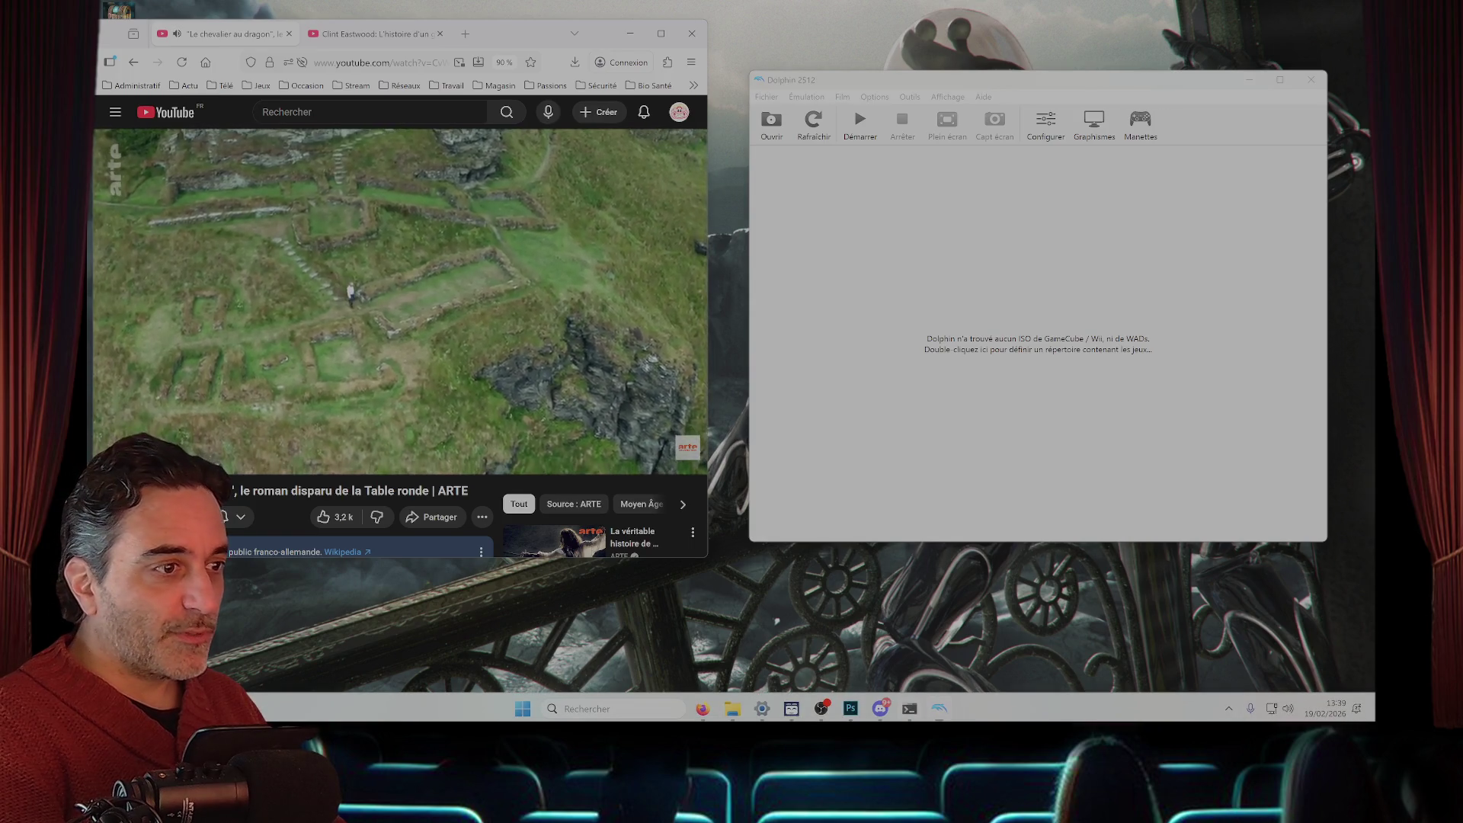
click(909, 708)
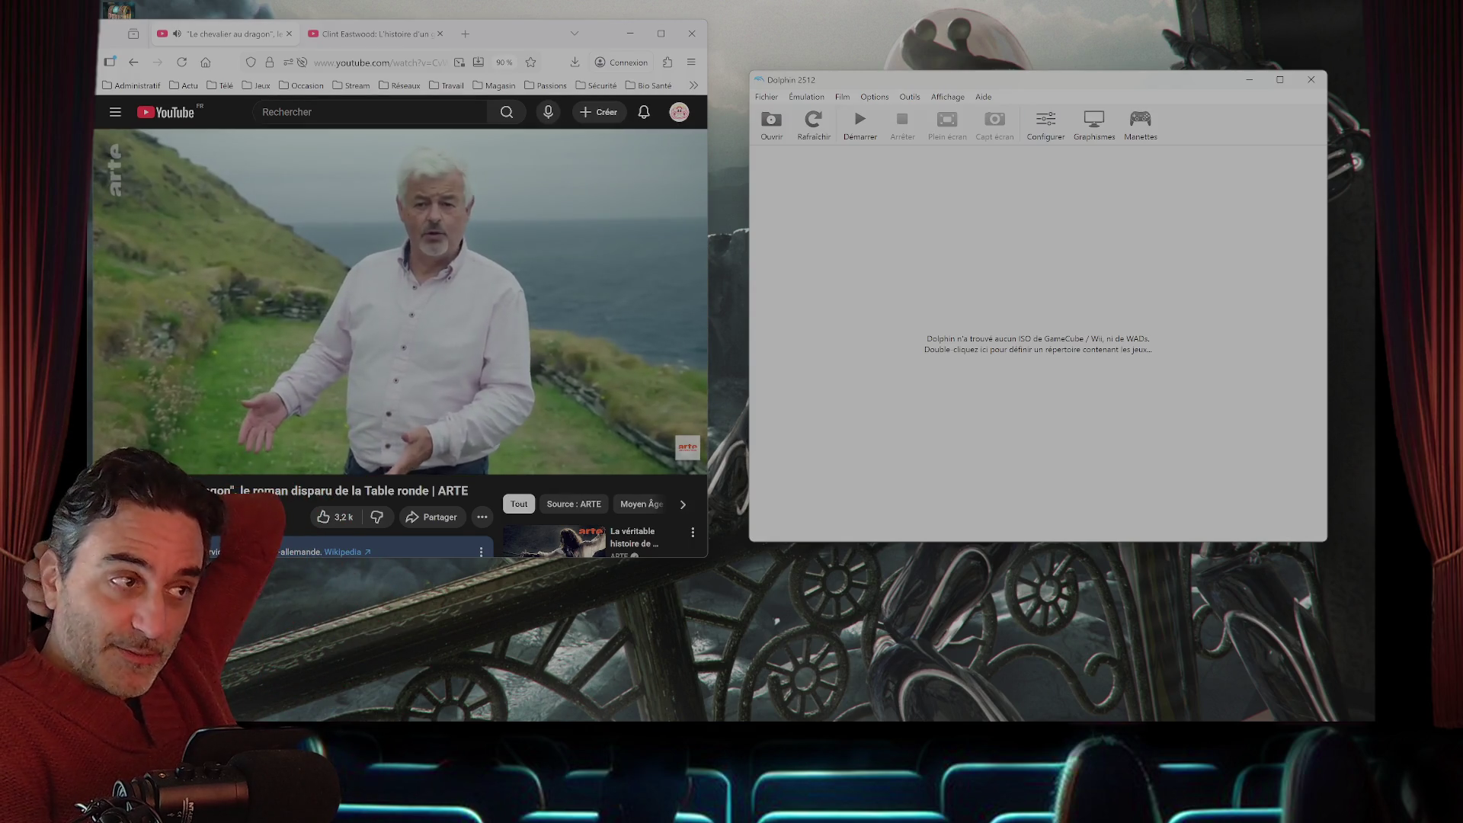
mouse_move(793, 719)
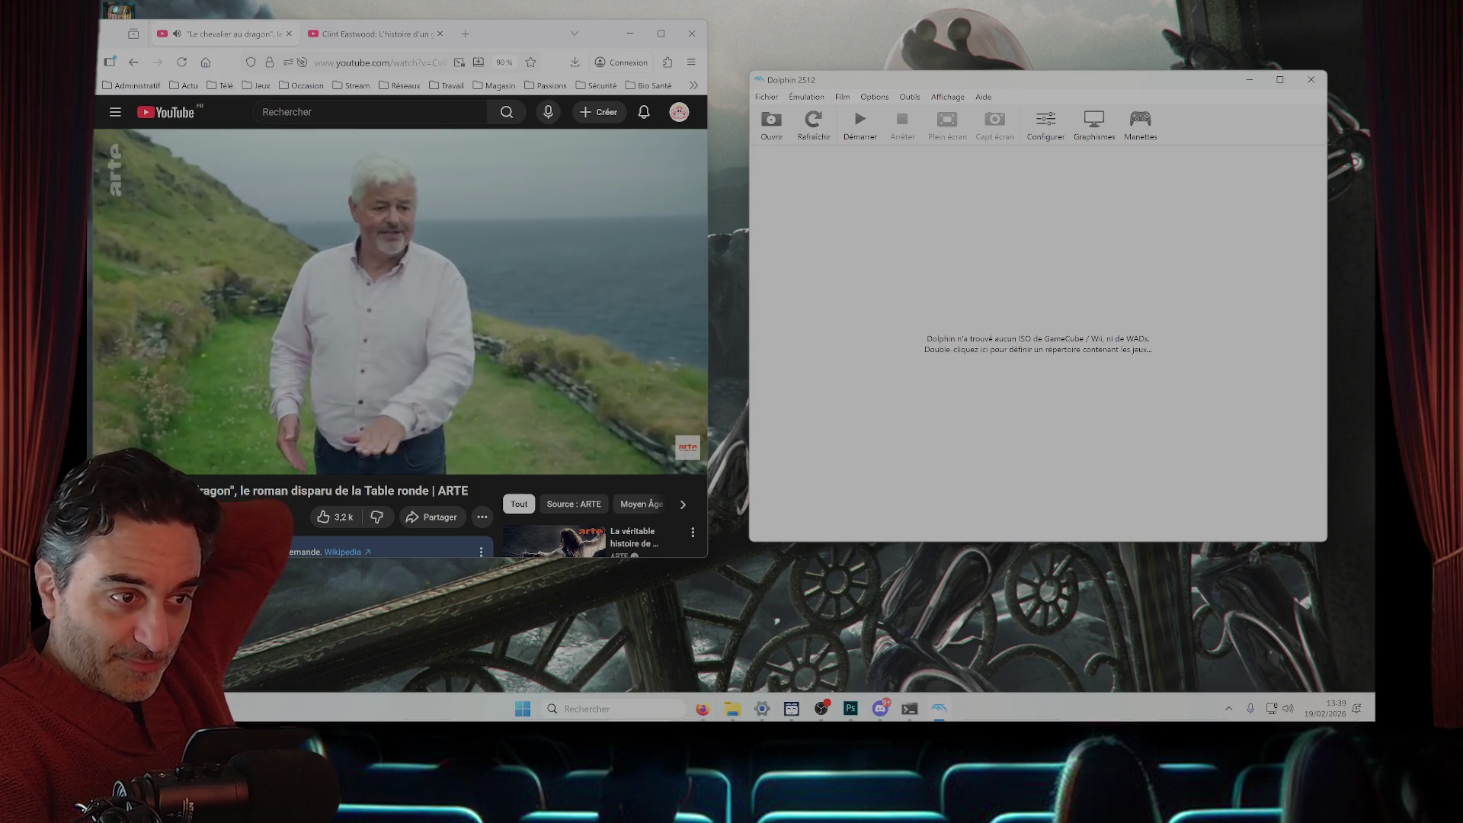
mouse_move(939, 709)
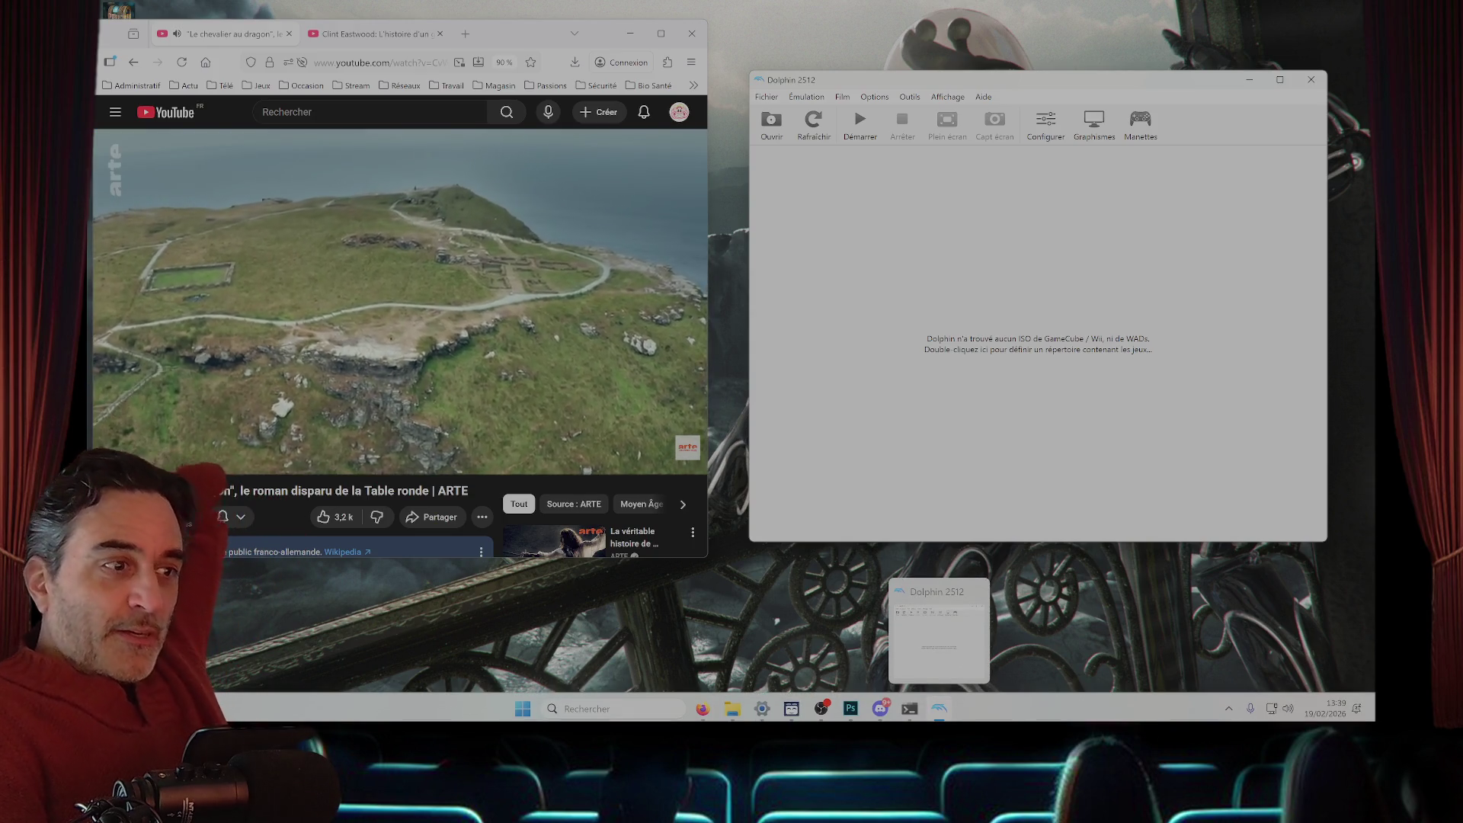
mouse_move(851, 708)
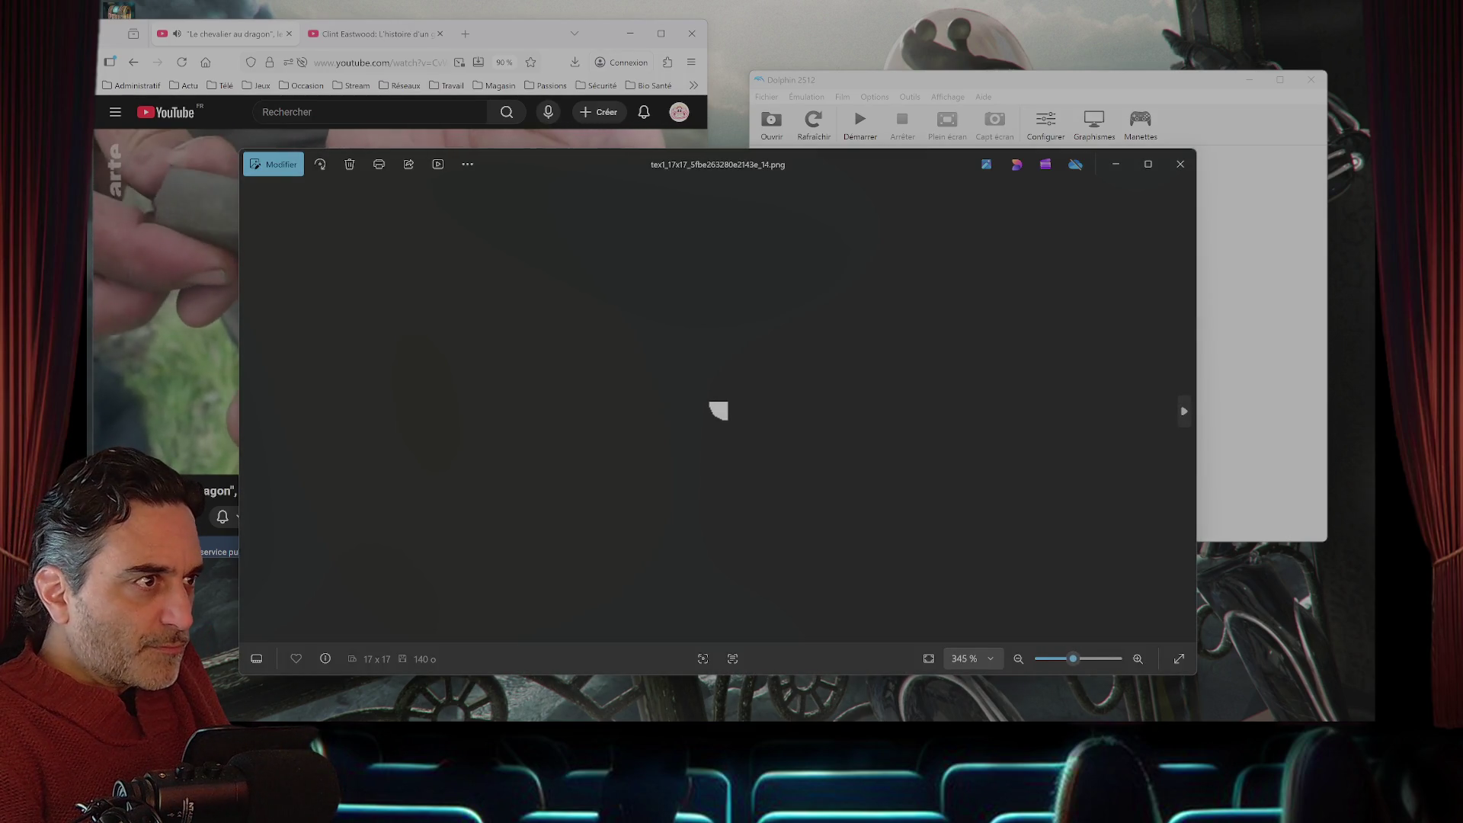
key(Right)
key(Right)
key(Right)
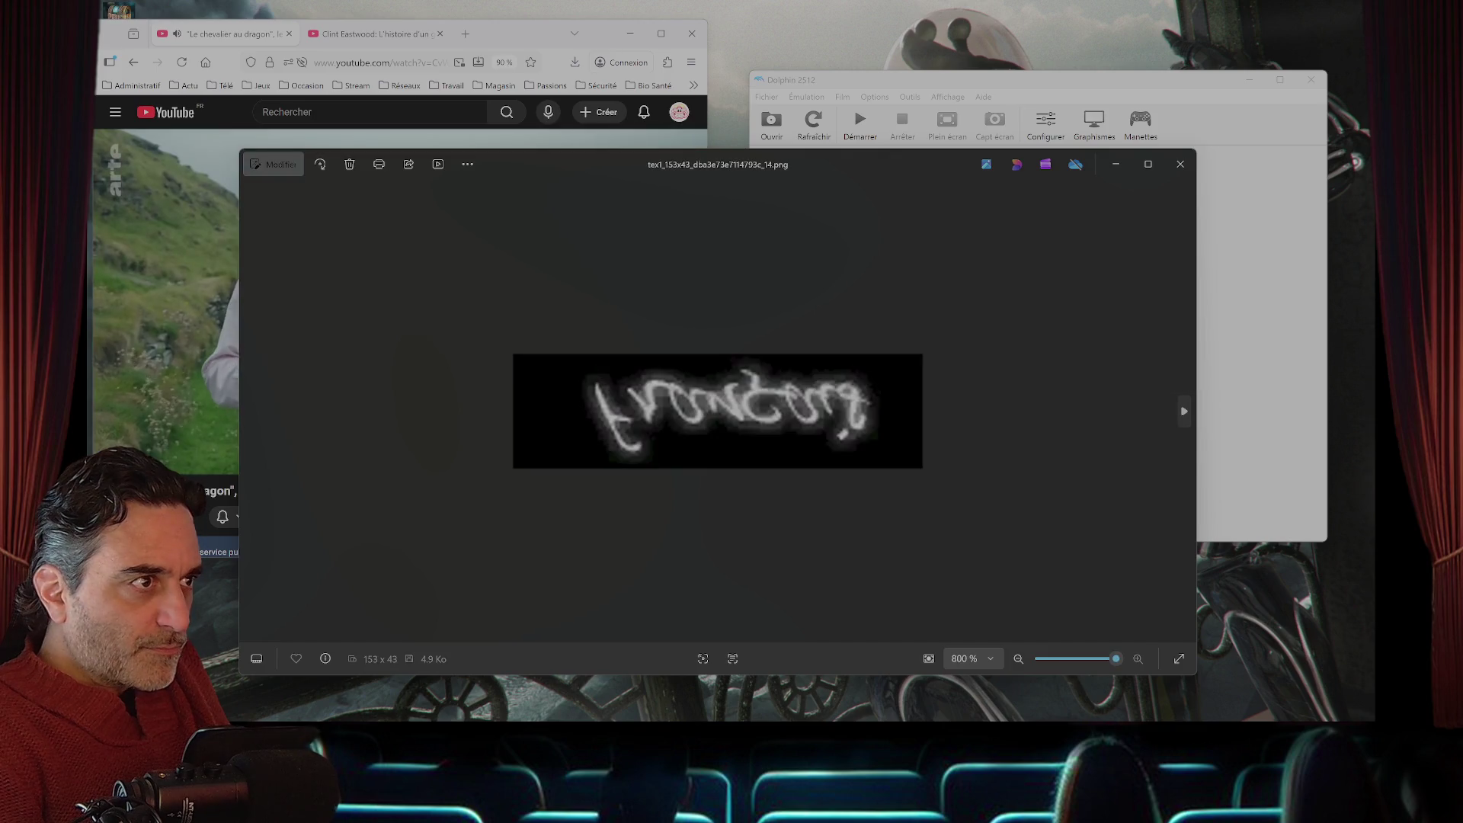
- Step through the dumped textures, including the Poe text, language-select and title screens, closing Photos twice
key(Right)
key(Right)
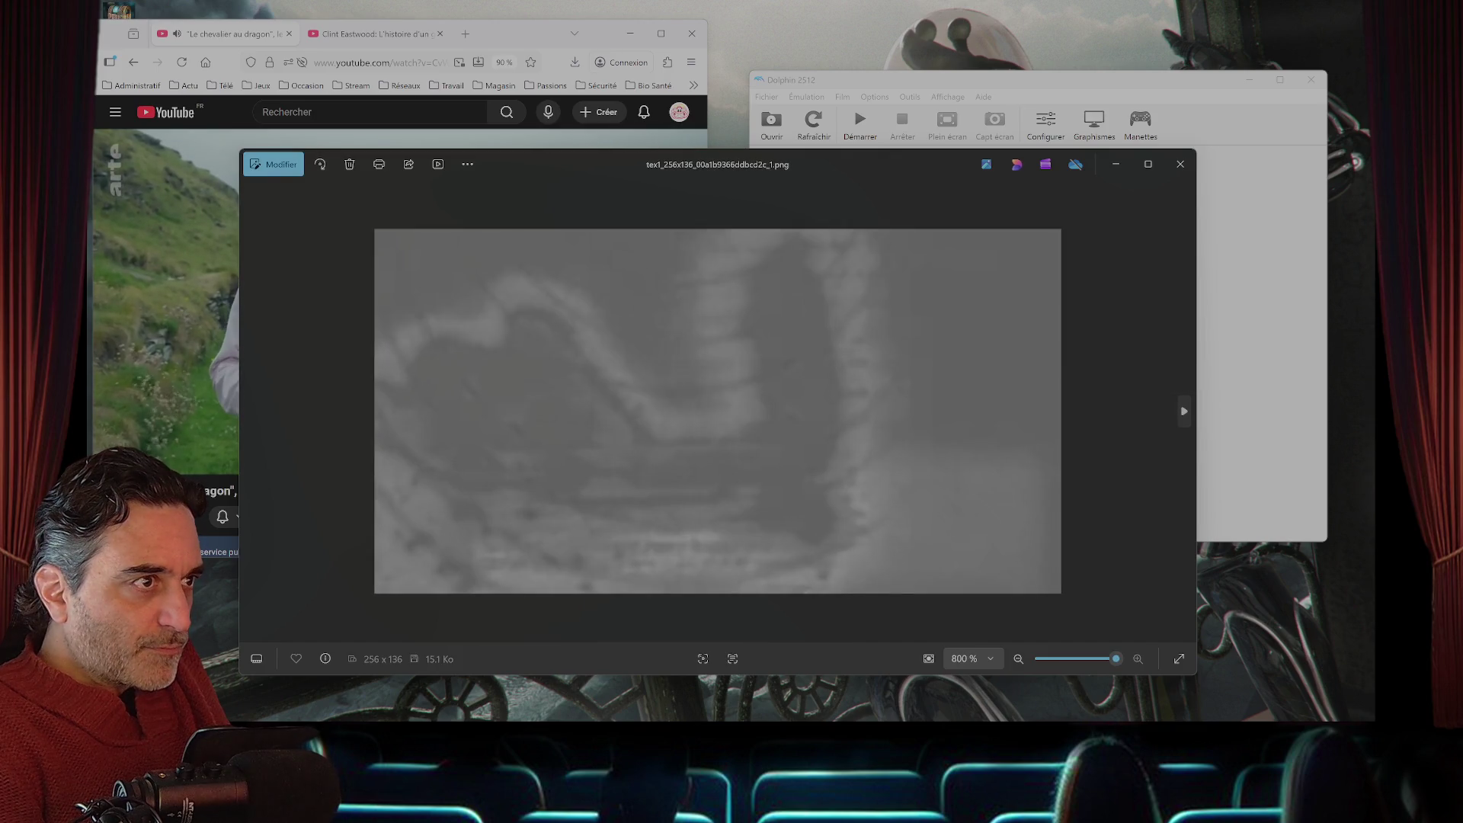
key(Right)
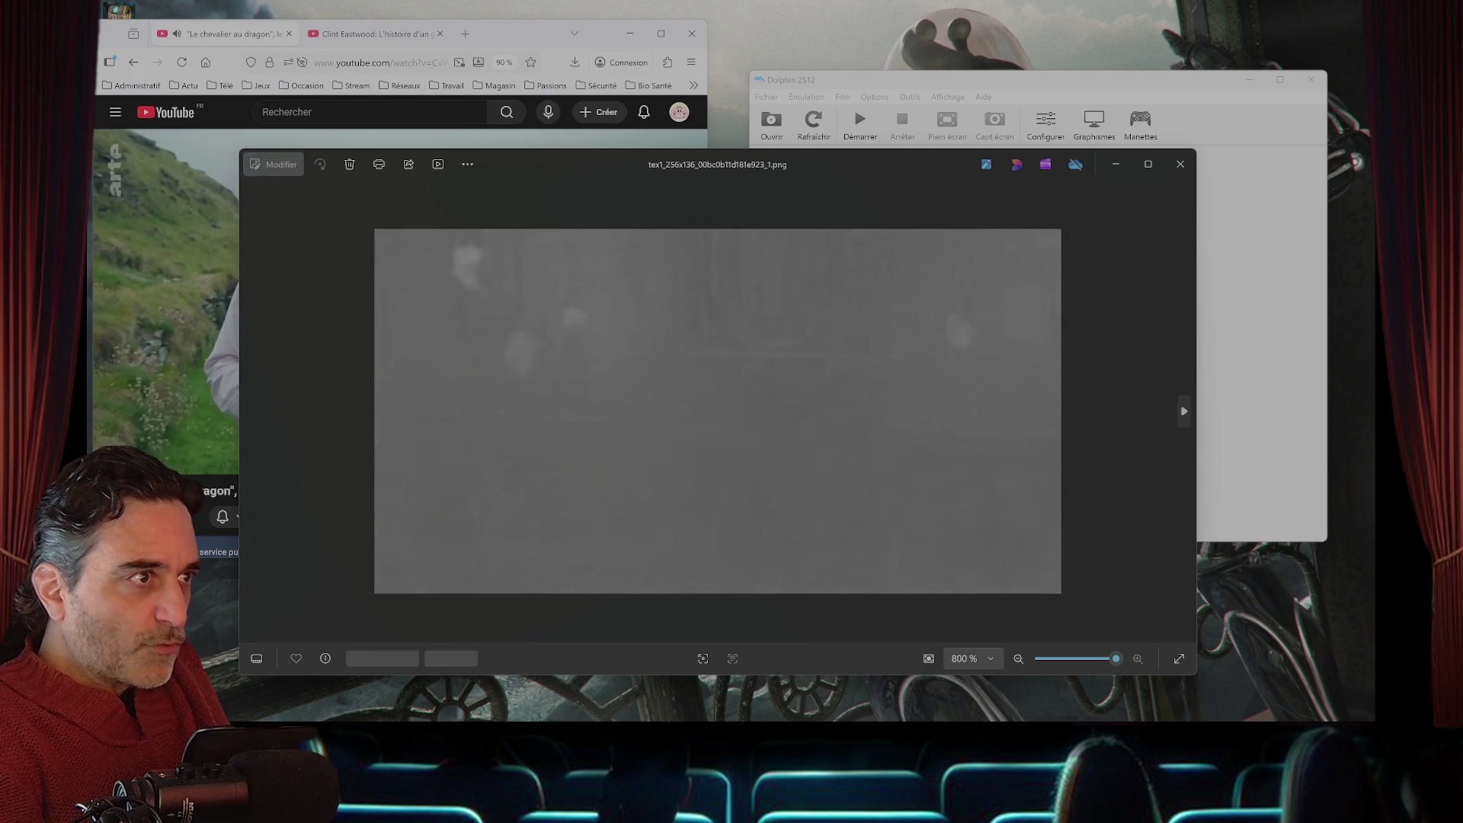
key(Right)
click(1181, 164)
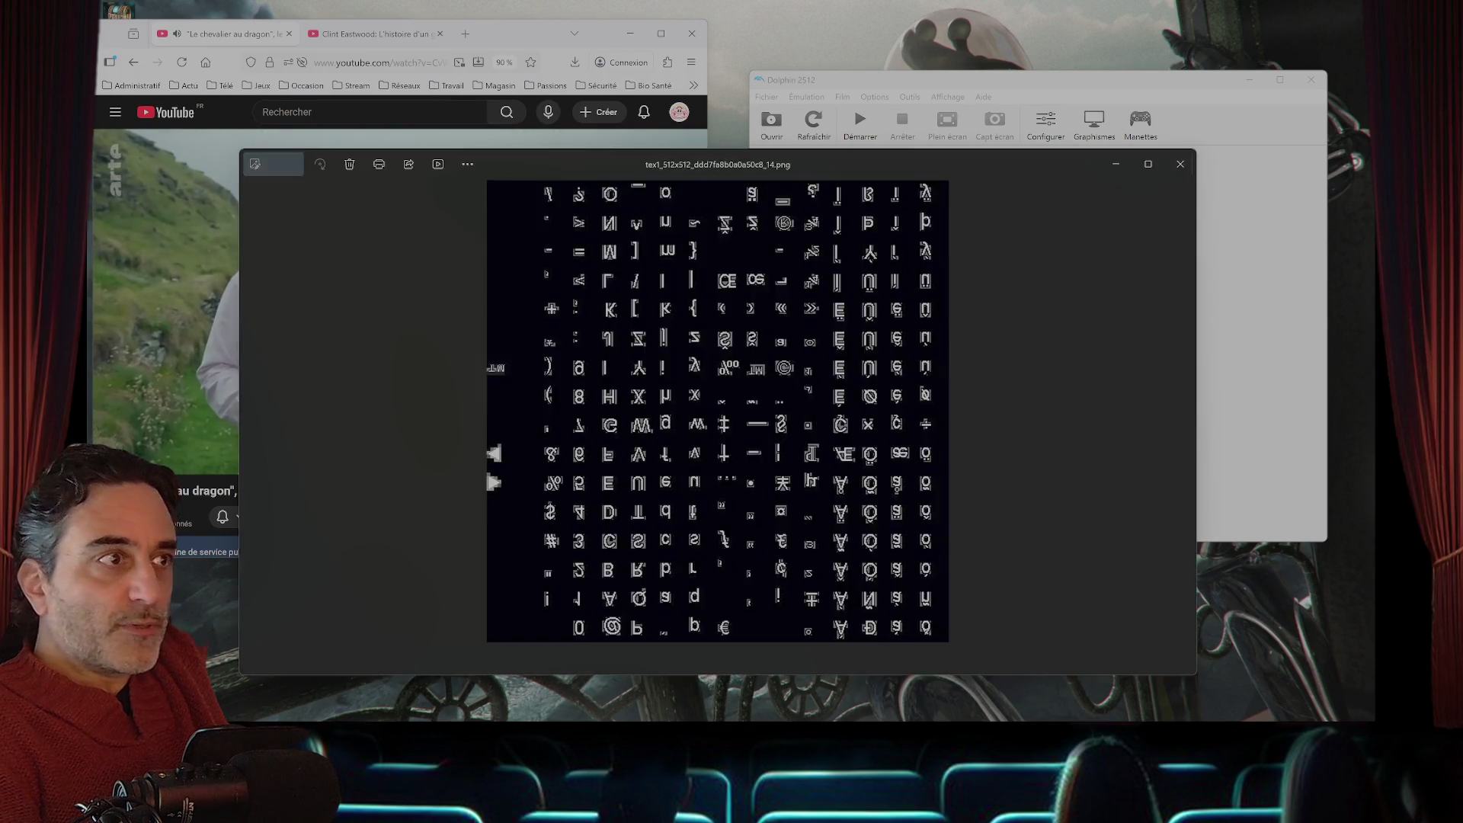
scroll(716, 412, up, 5)
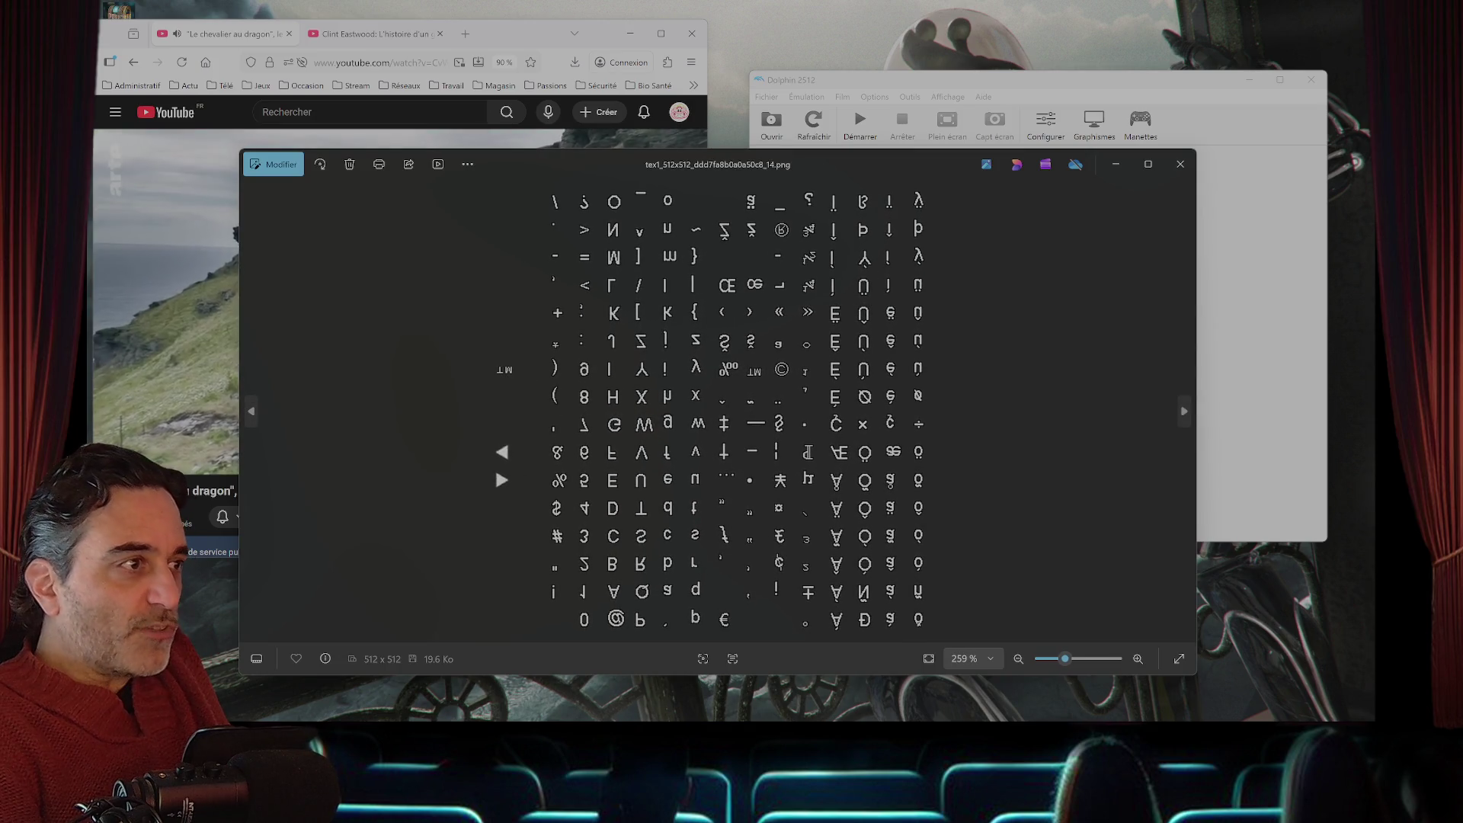
key(Right)
key(Right)
key(Right)
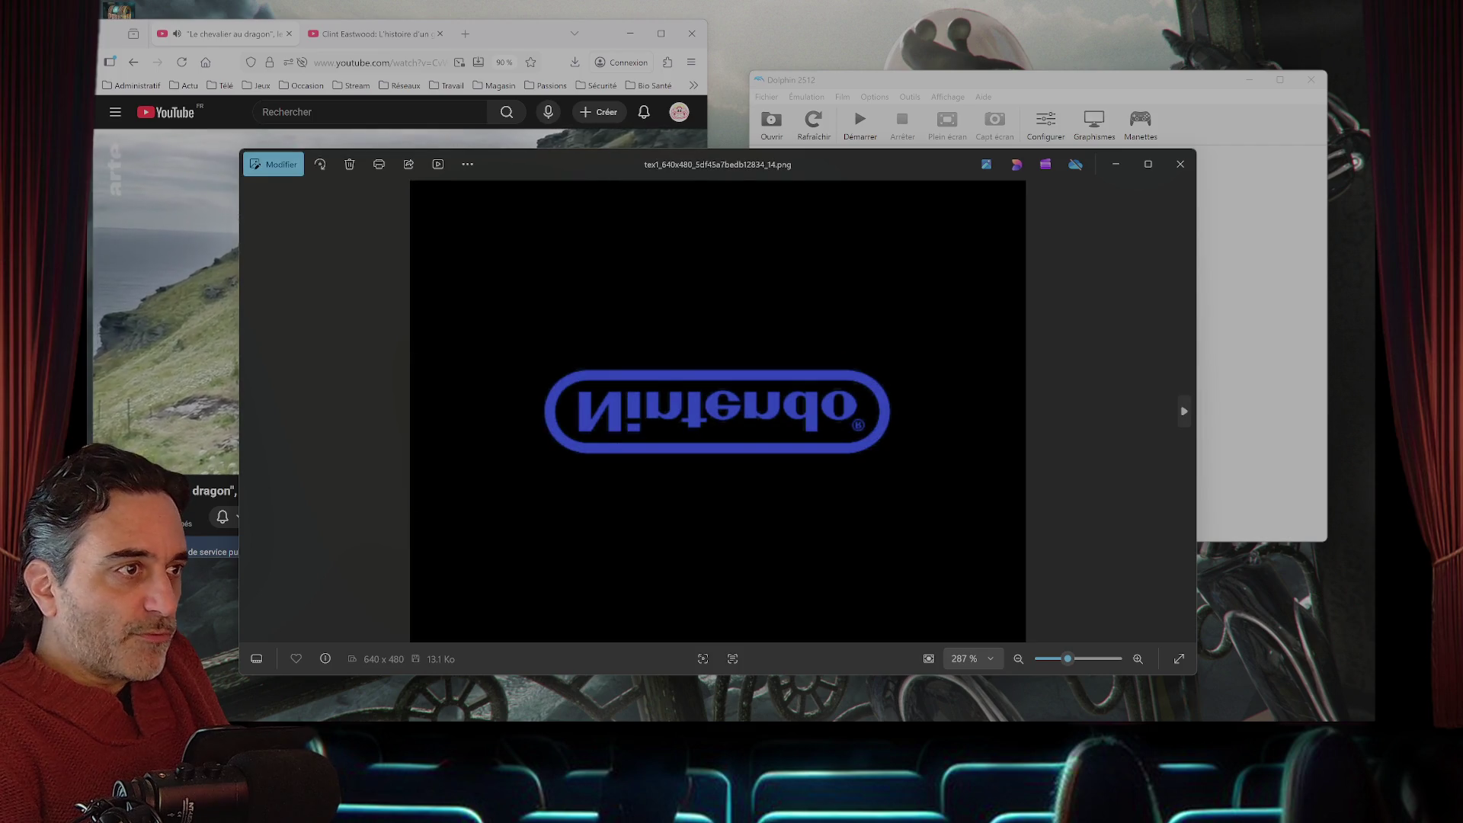
key(Right)
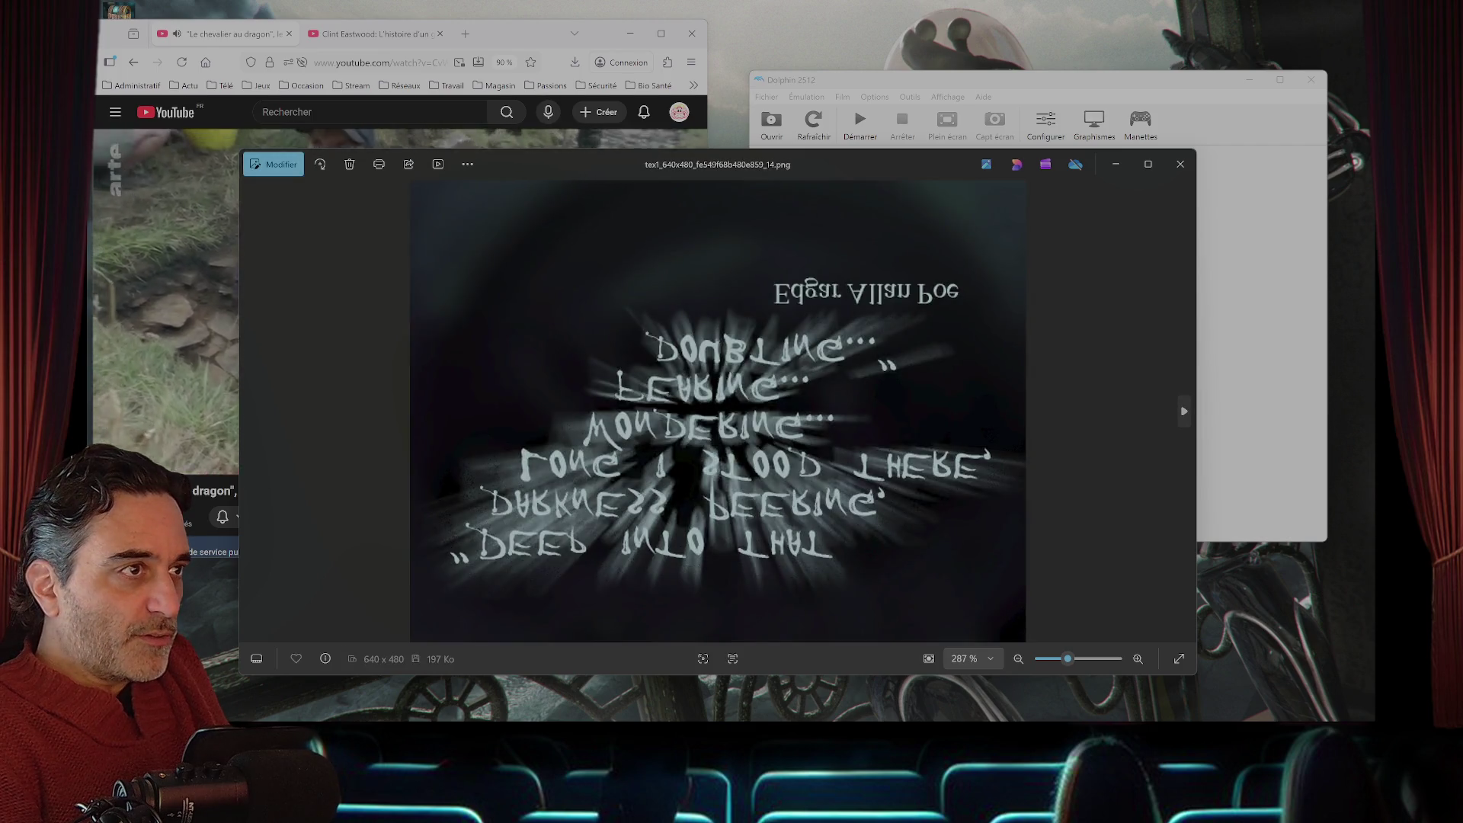
key(Right)
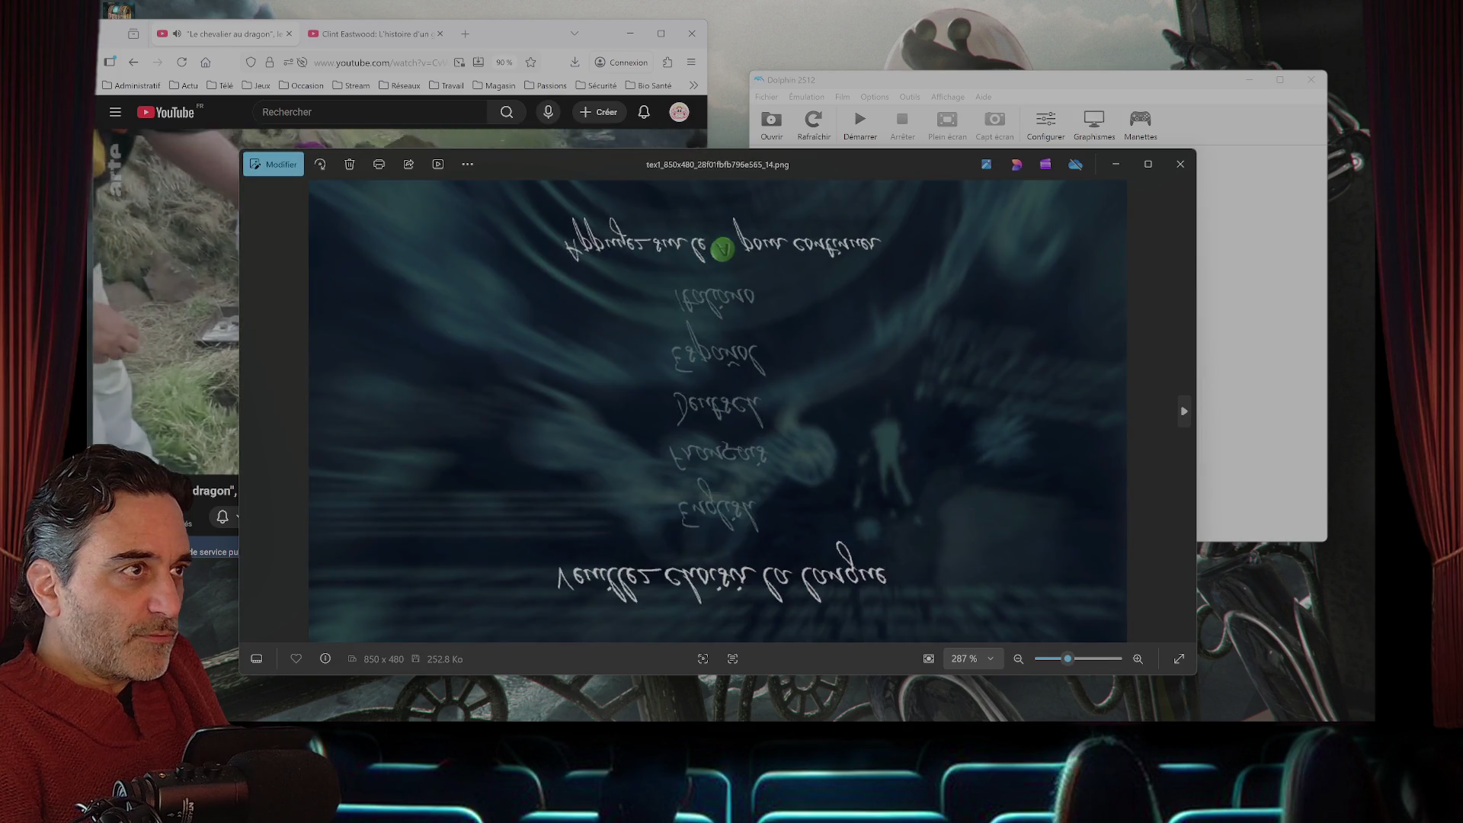
key(Right)
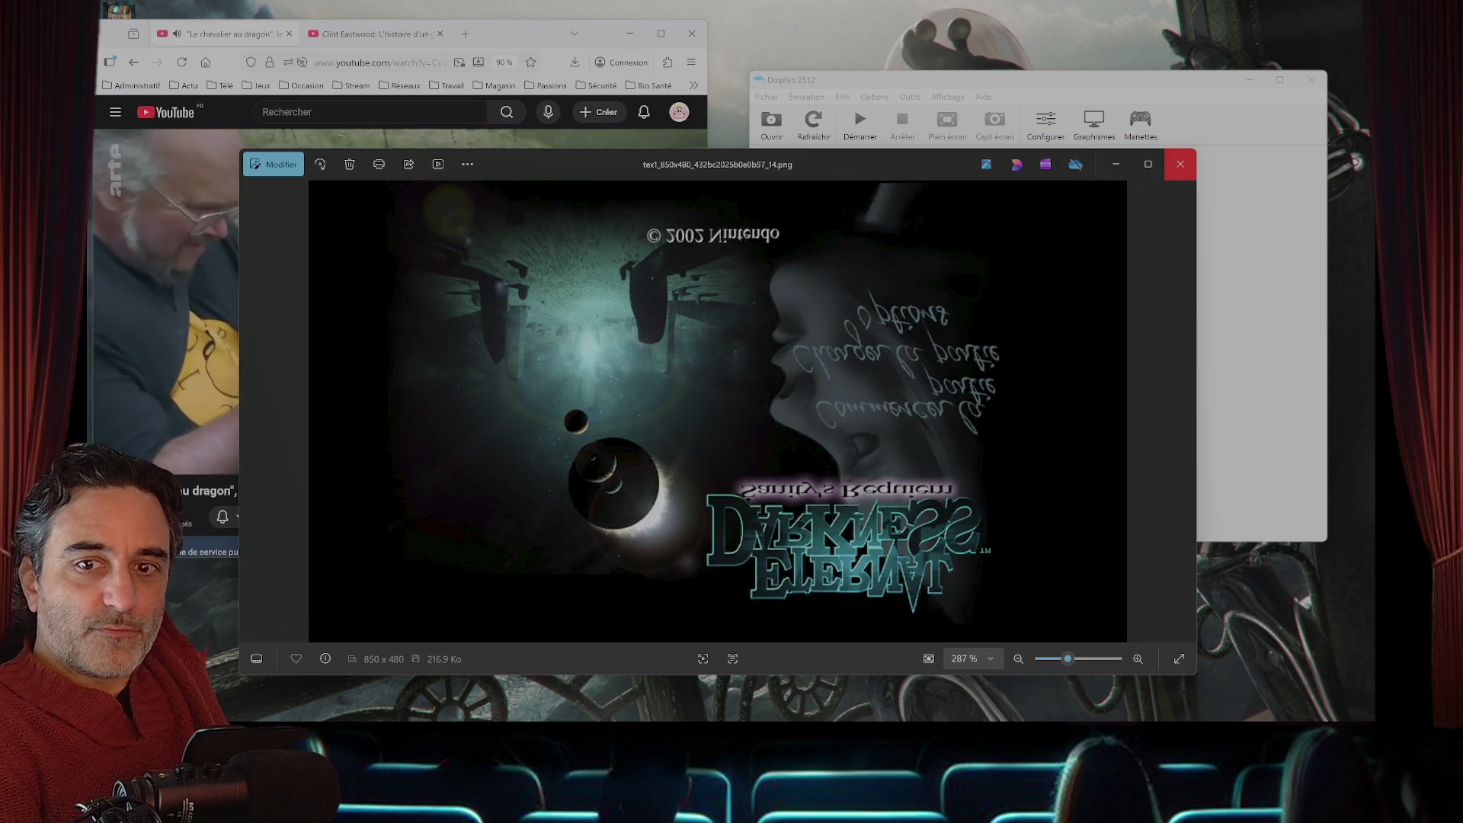
click(1181, 165)
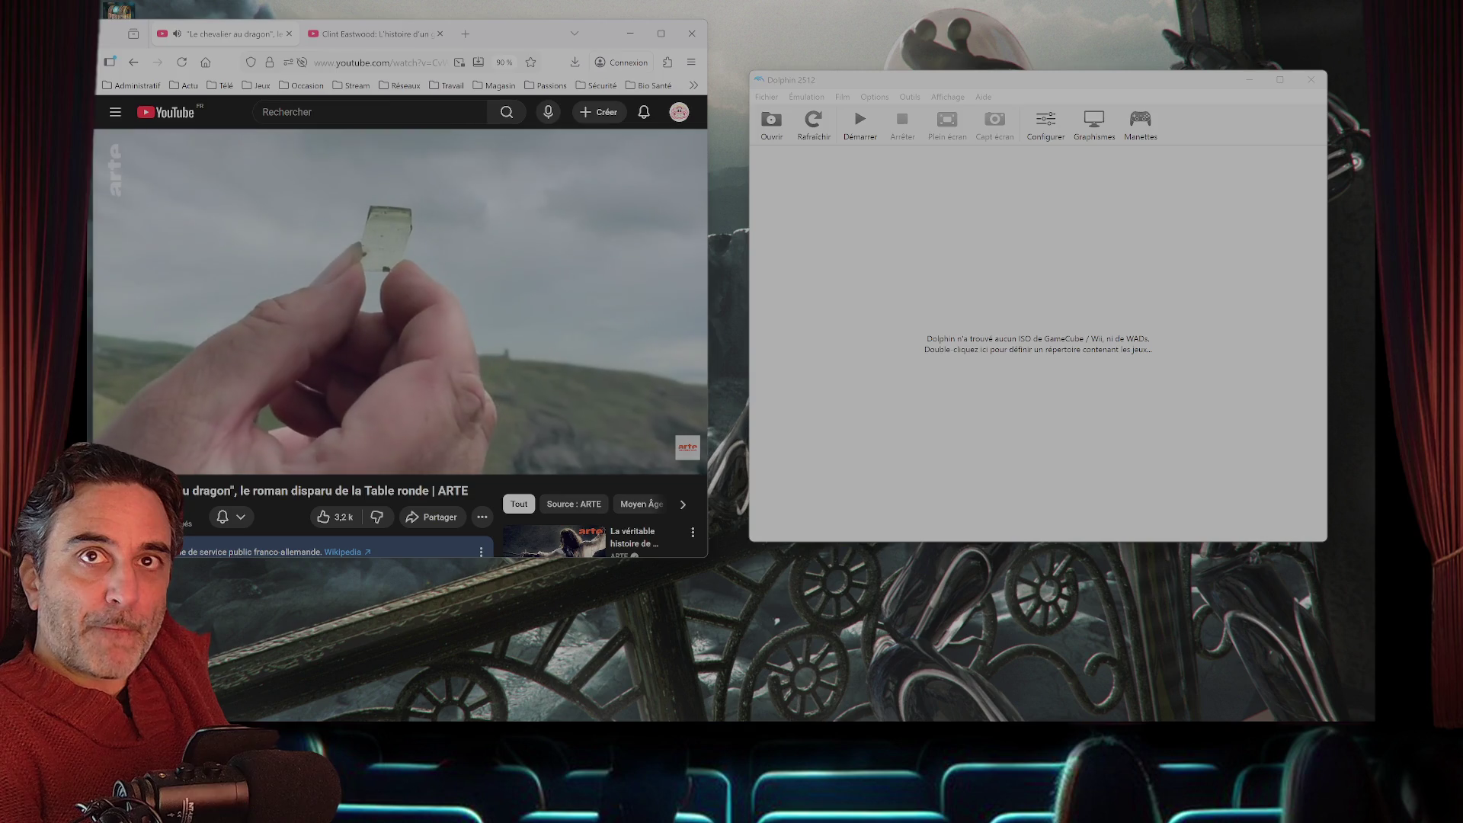
- Reopen the upside-down Nintendo logo texture, browse to the Dolby Pro Logic and Poe textures, then close
key(Return)
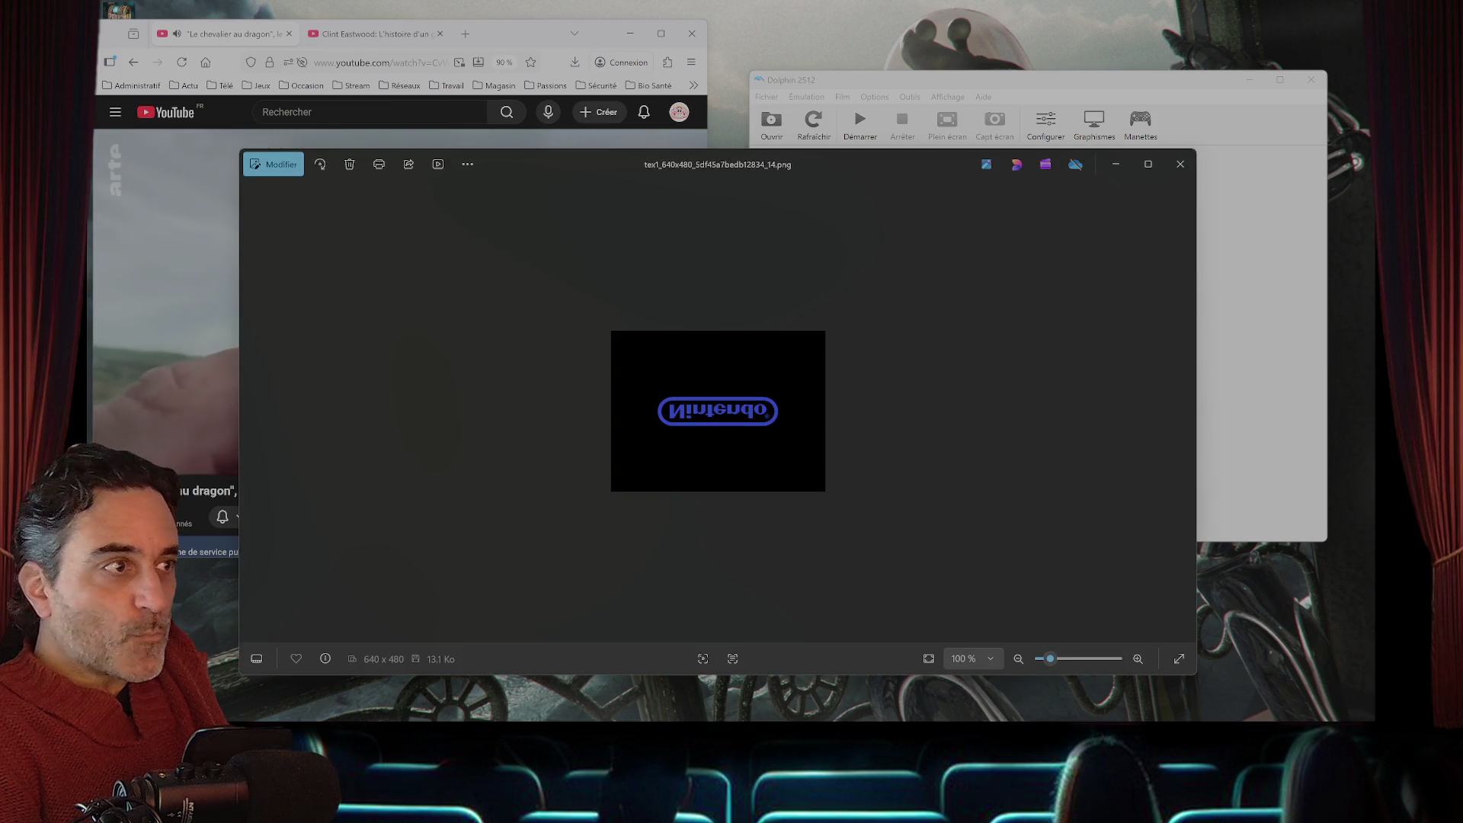
scroll(718, 411, up, 3)
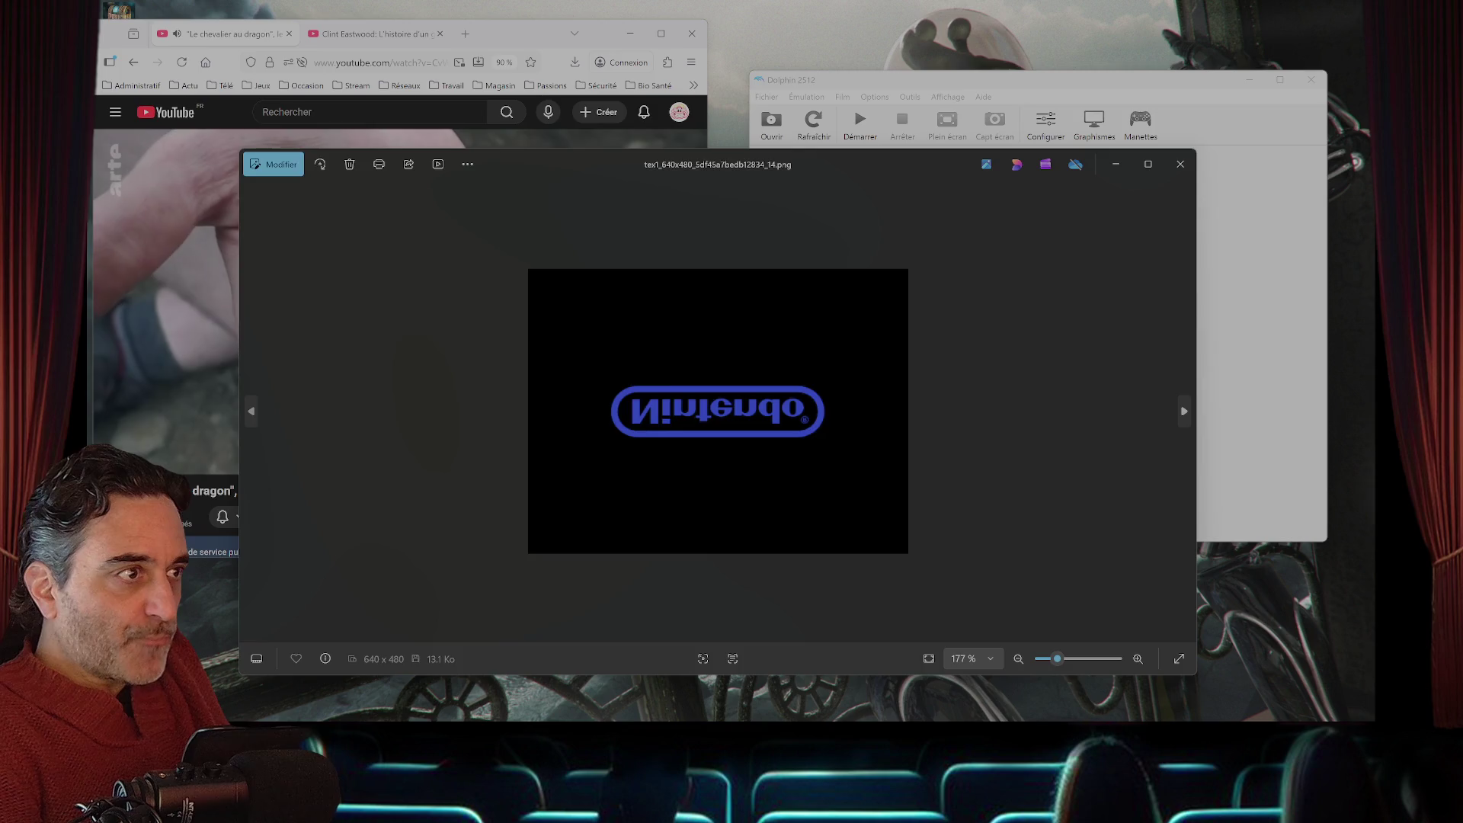
key(Left)
key(Left)
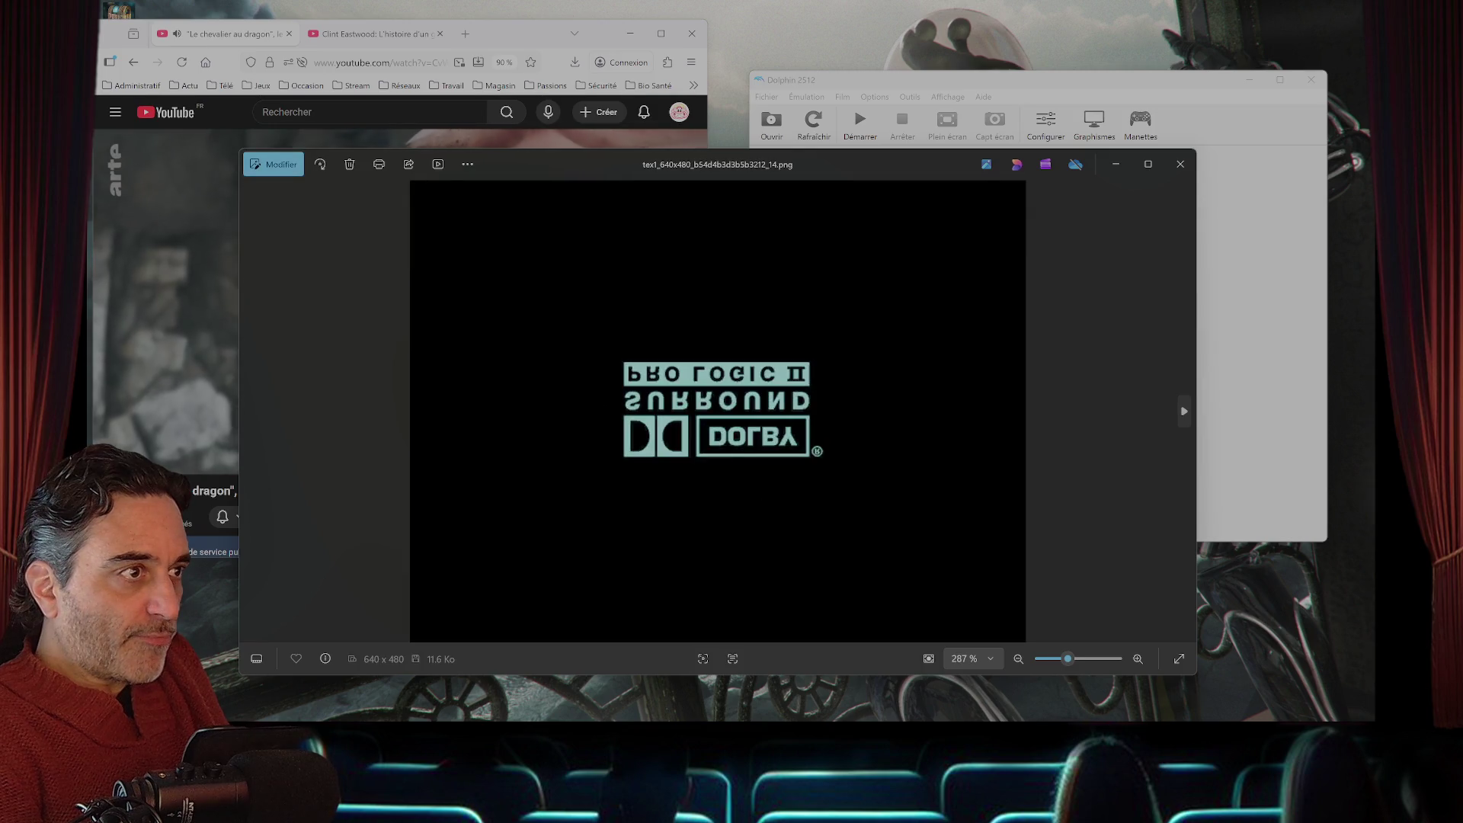
key(Right)
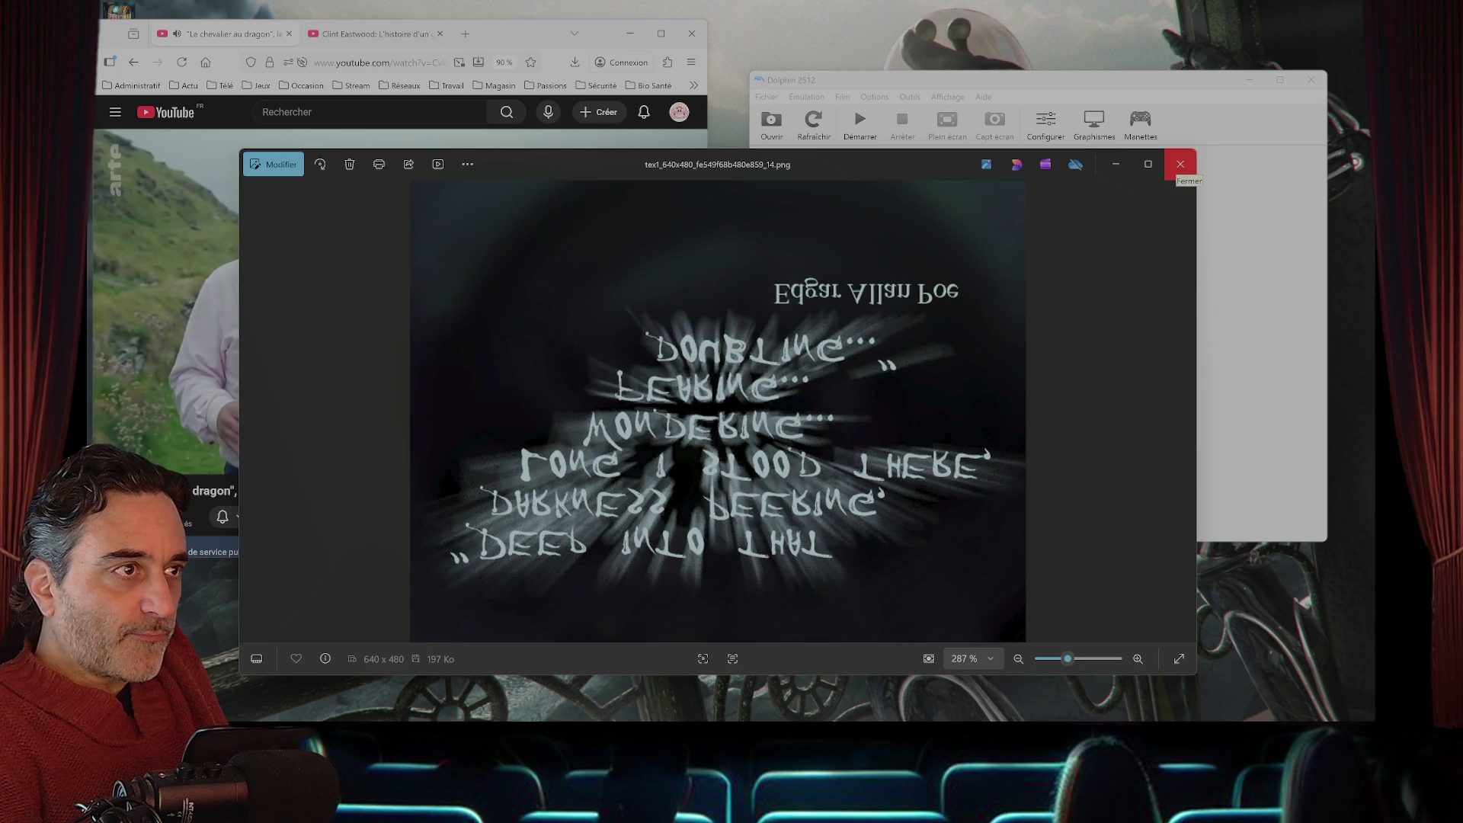
click(1180, 164)
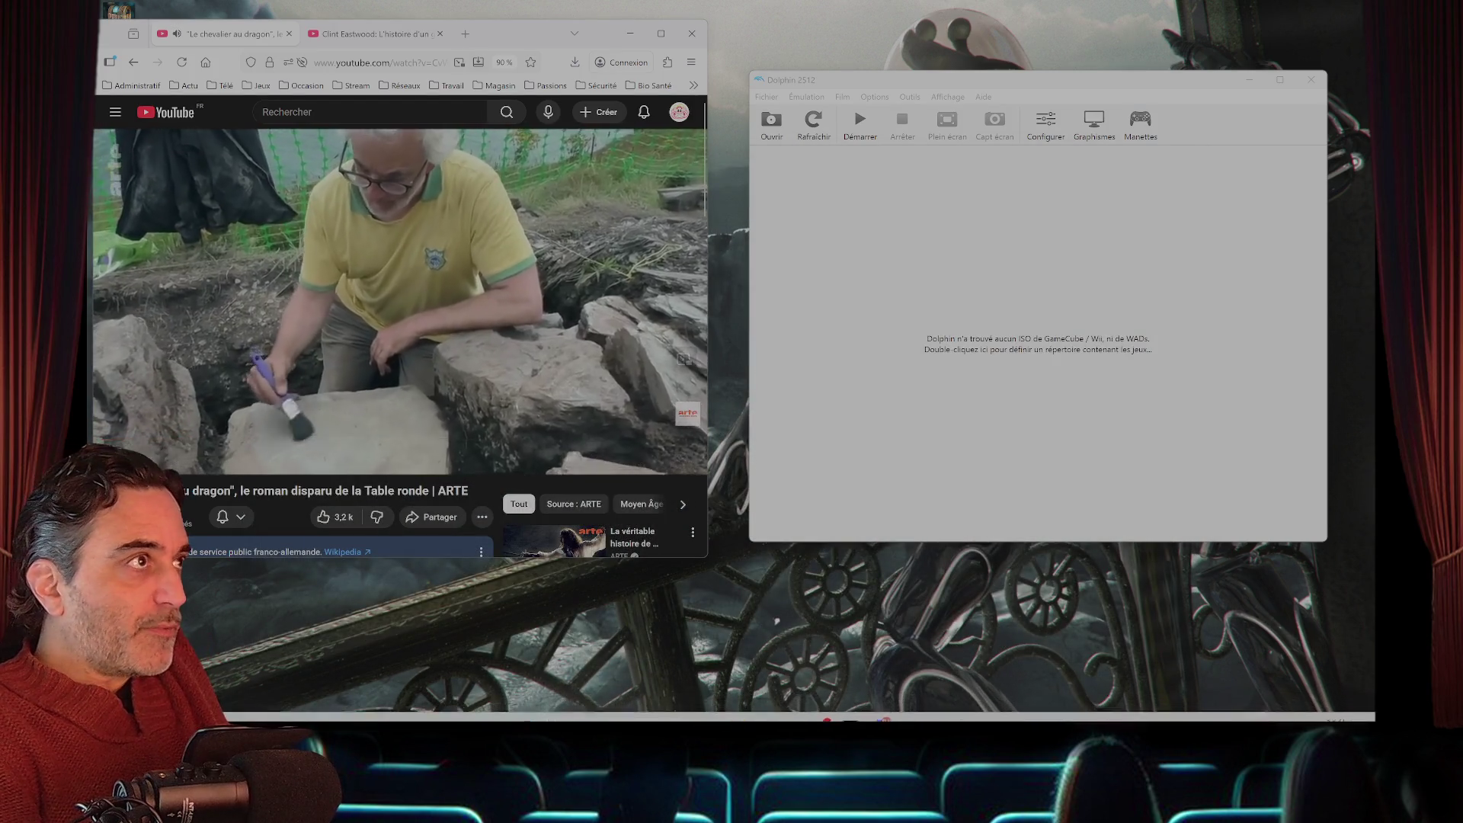
- Open ChatGPT from the Travail bookmarks in a new tab and attach the Edgar Allan Poe texture
click(465, 34)
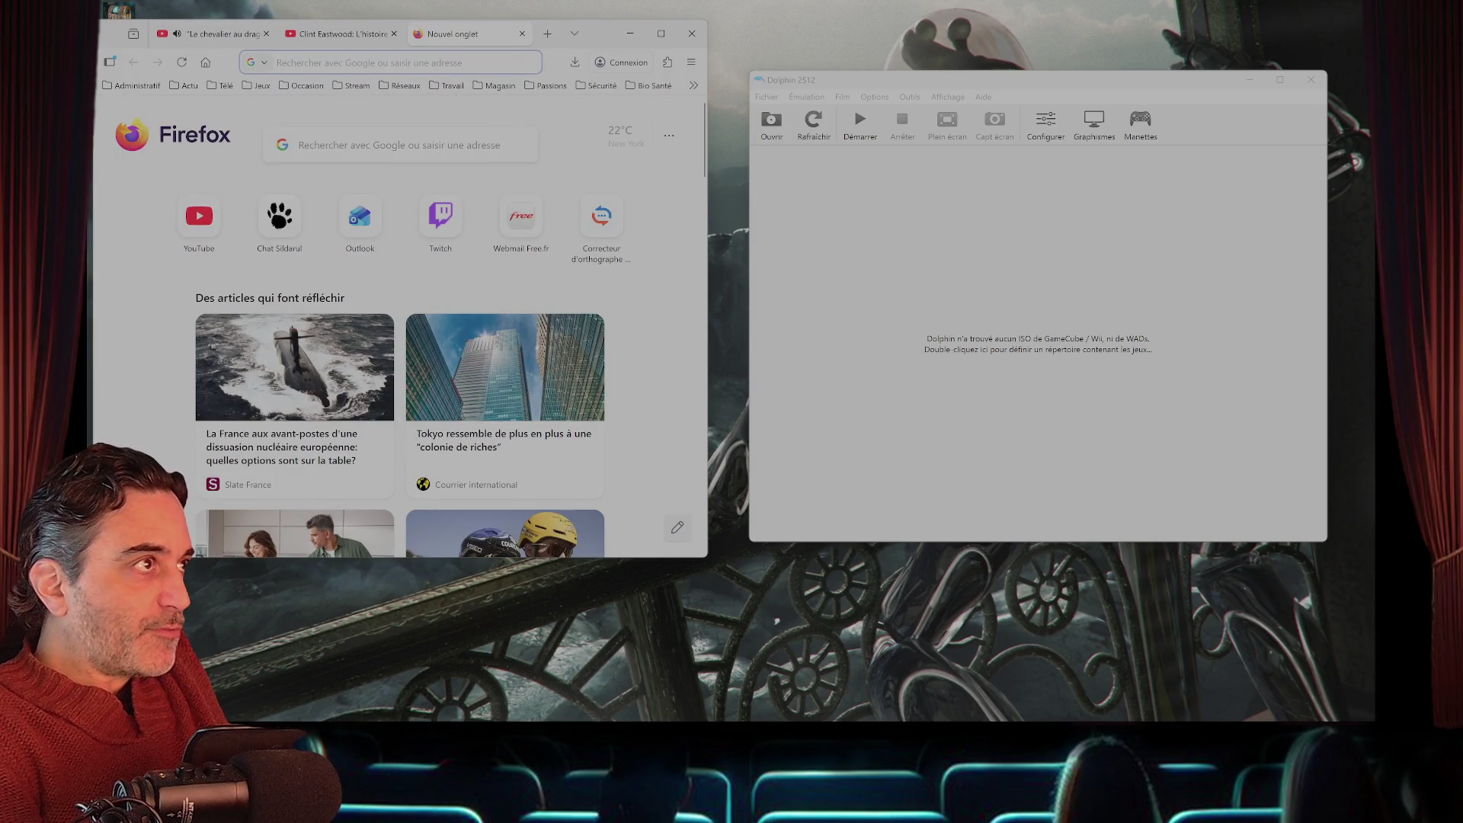
click(449, 86)
click(488, 261)
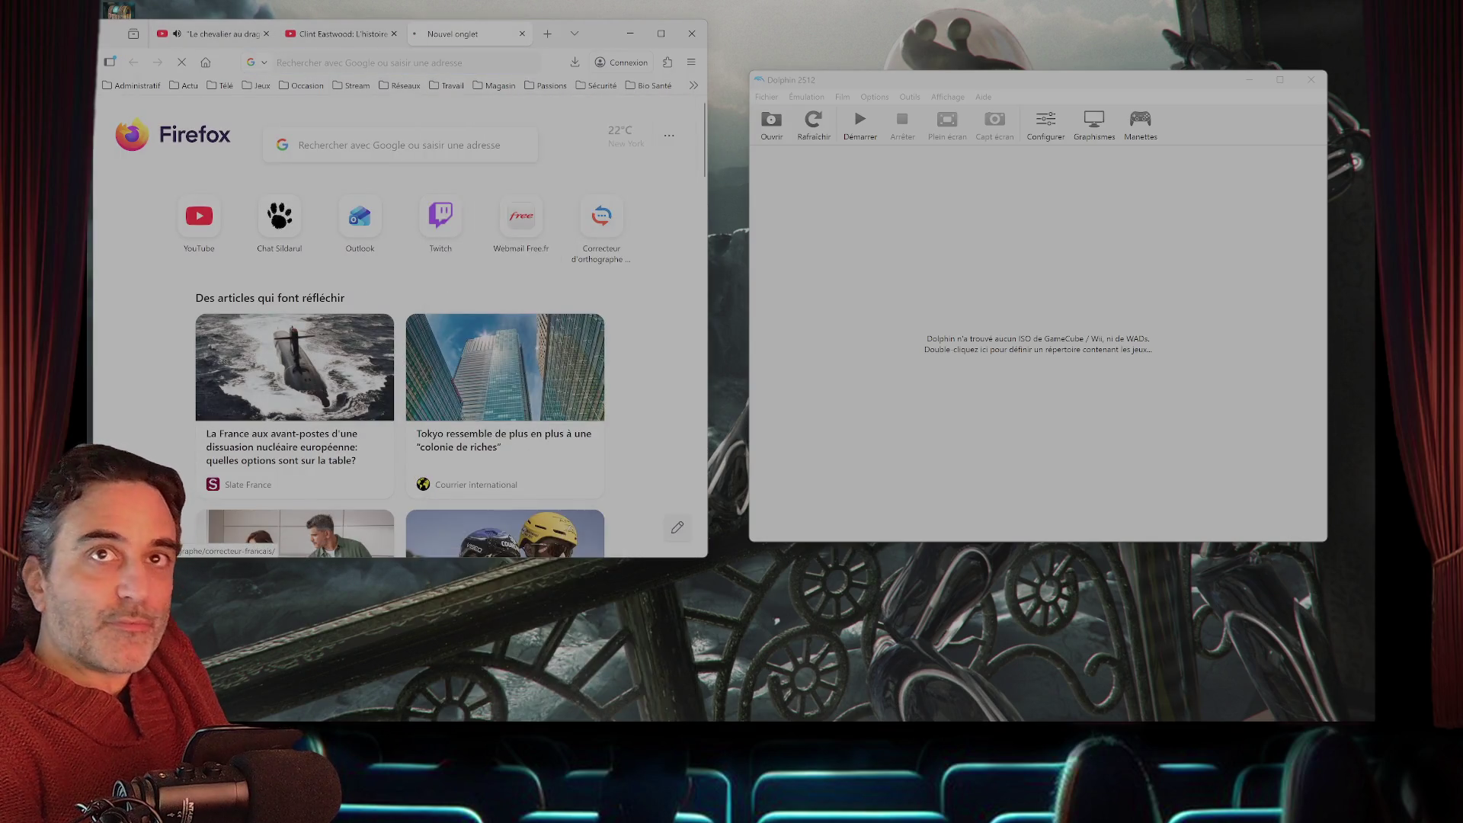
mouse_move(675, 301)
mouse_down()
mouse_move(492, 314)
mouse_move(671, 304)
mouse_move(504, 318)
mouse_up()
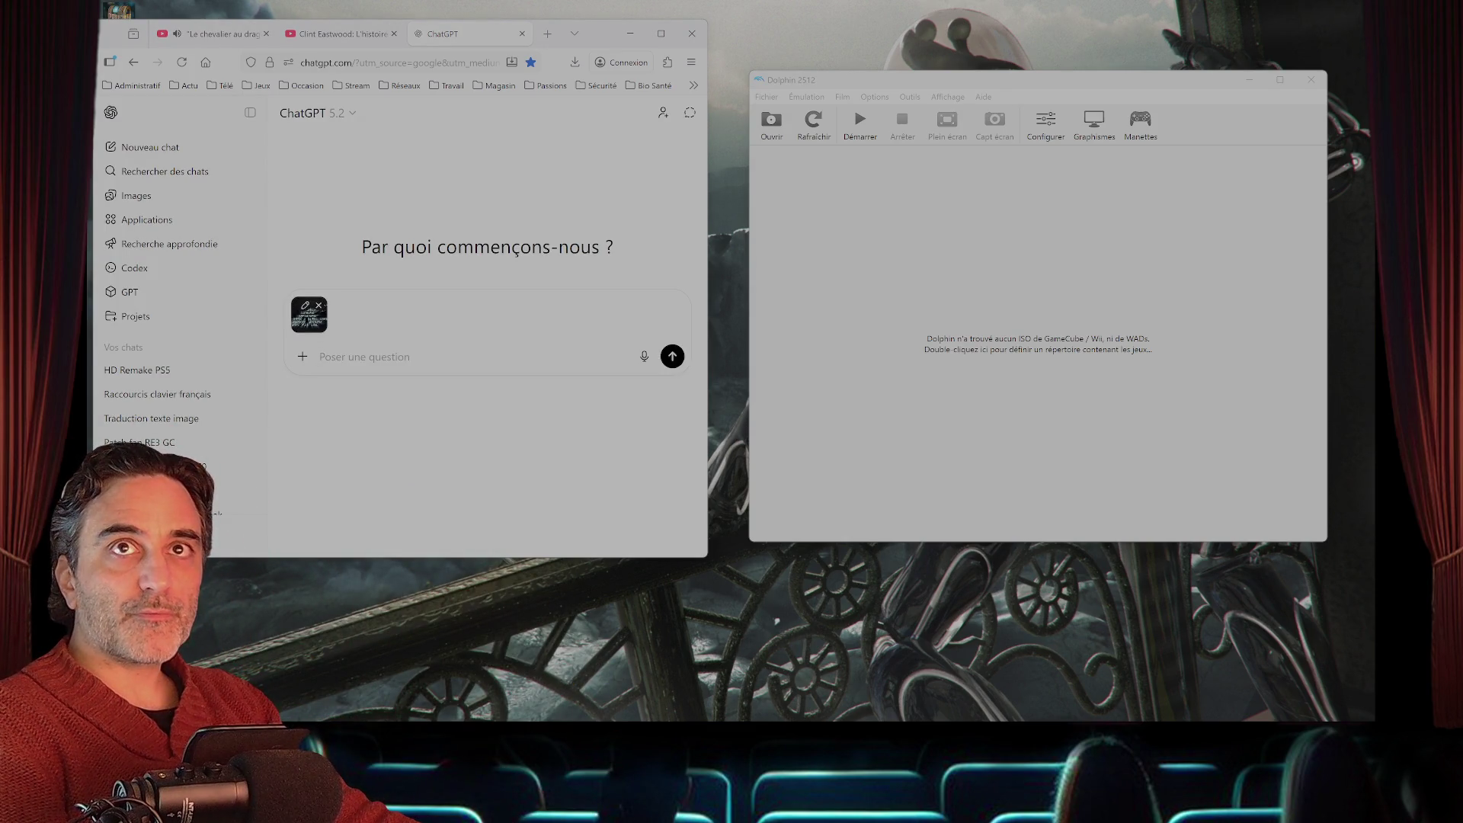
- Send the faithful x3 HD upscale prompt with '(texte traduit en français)' appended
scroll(976, 381, up, 10)
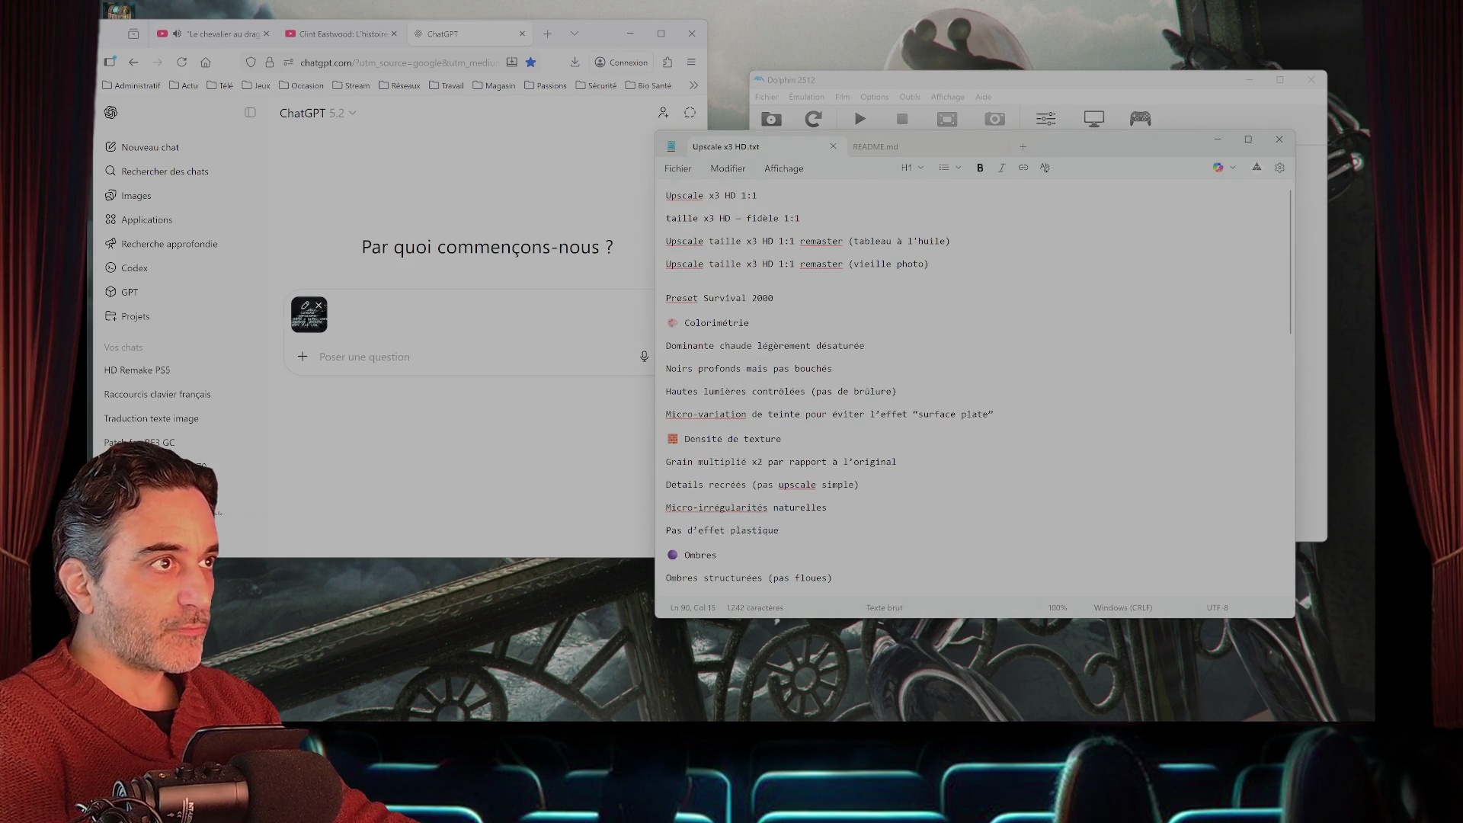
drag(794, 219, 670, 218)
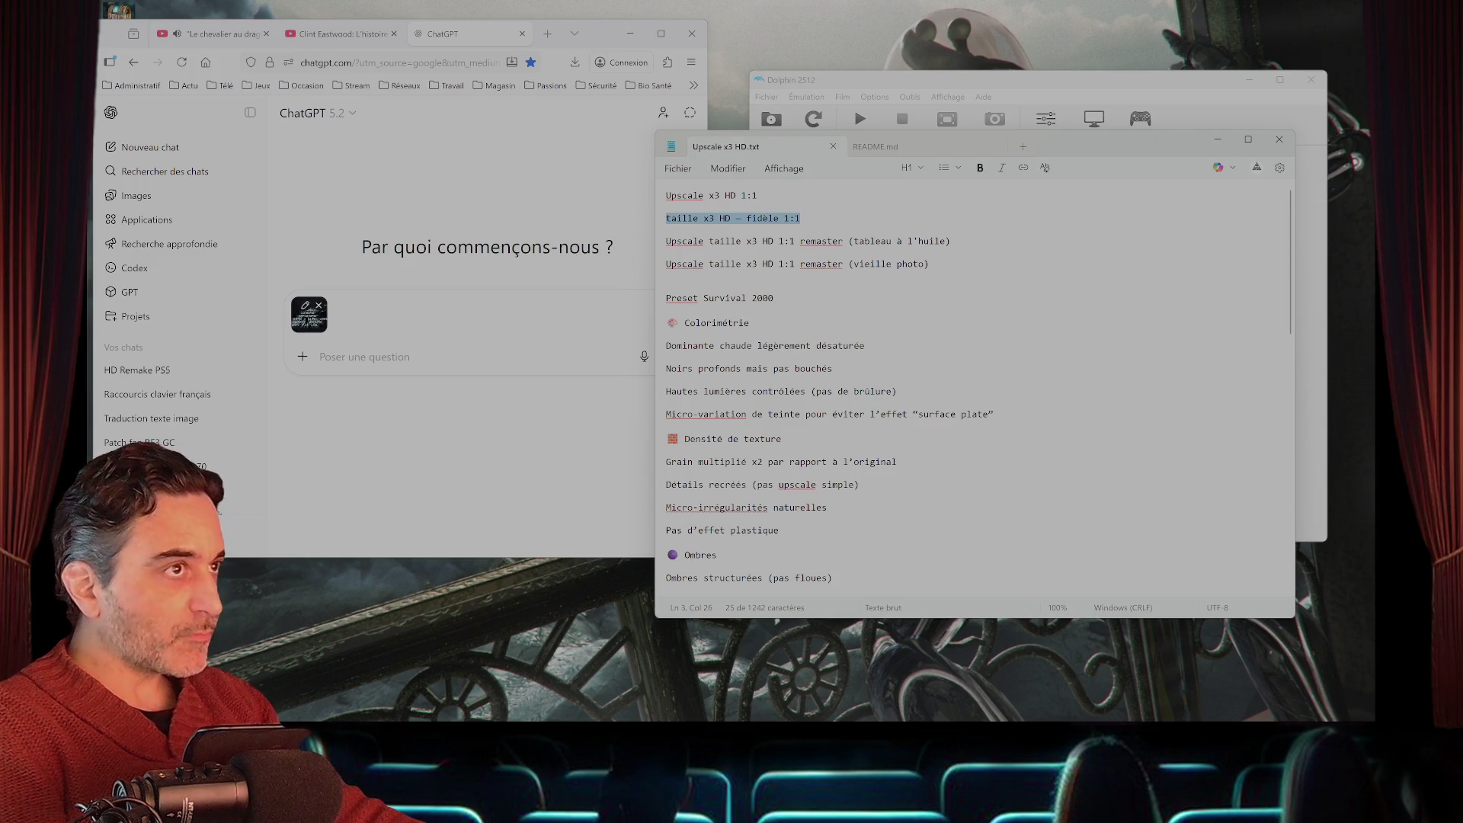
key(alt+Tab)
text(taille x3 HD — fidèle 1:1)
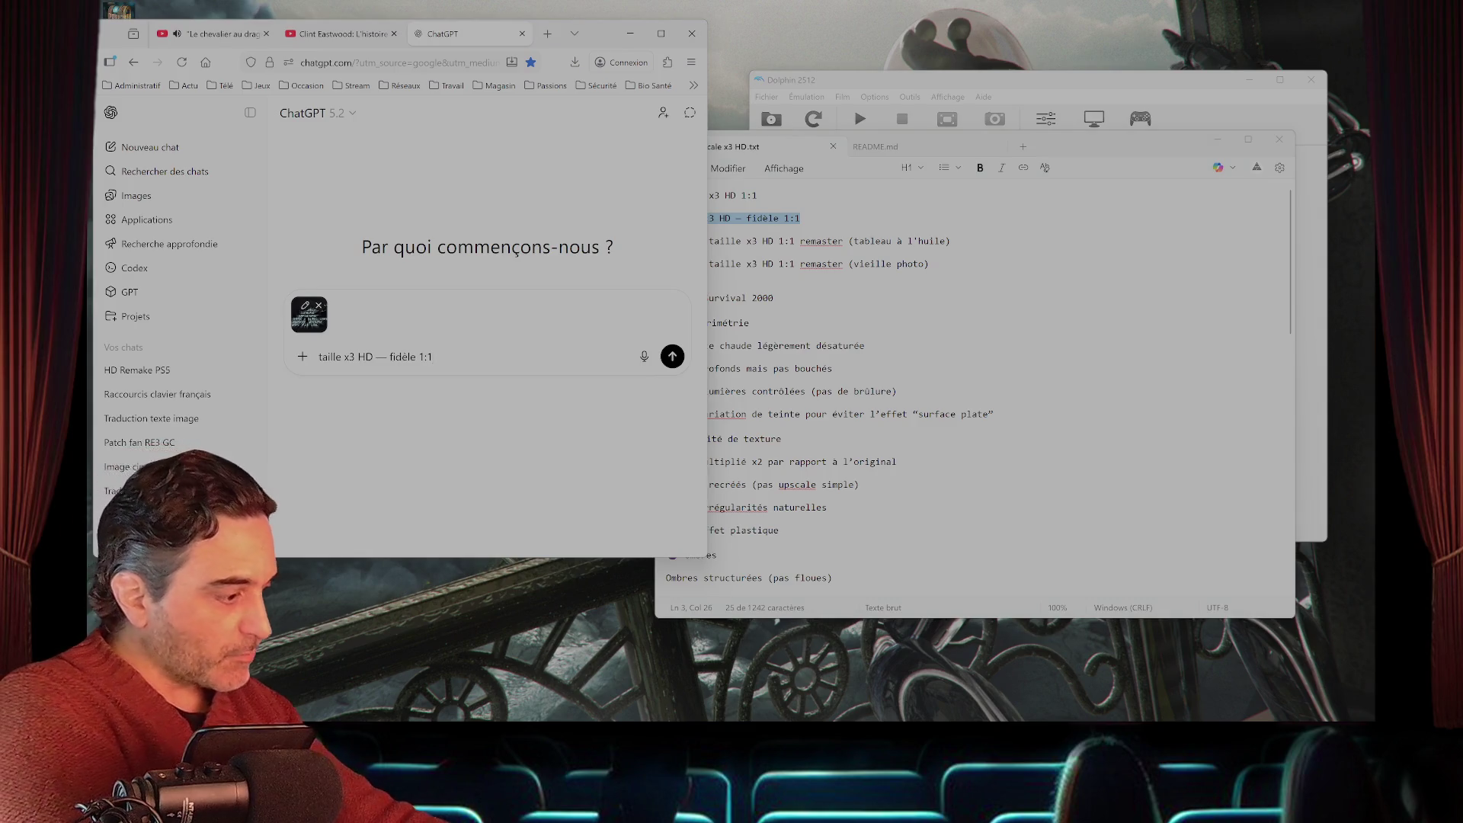
text( (tex)
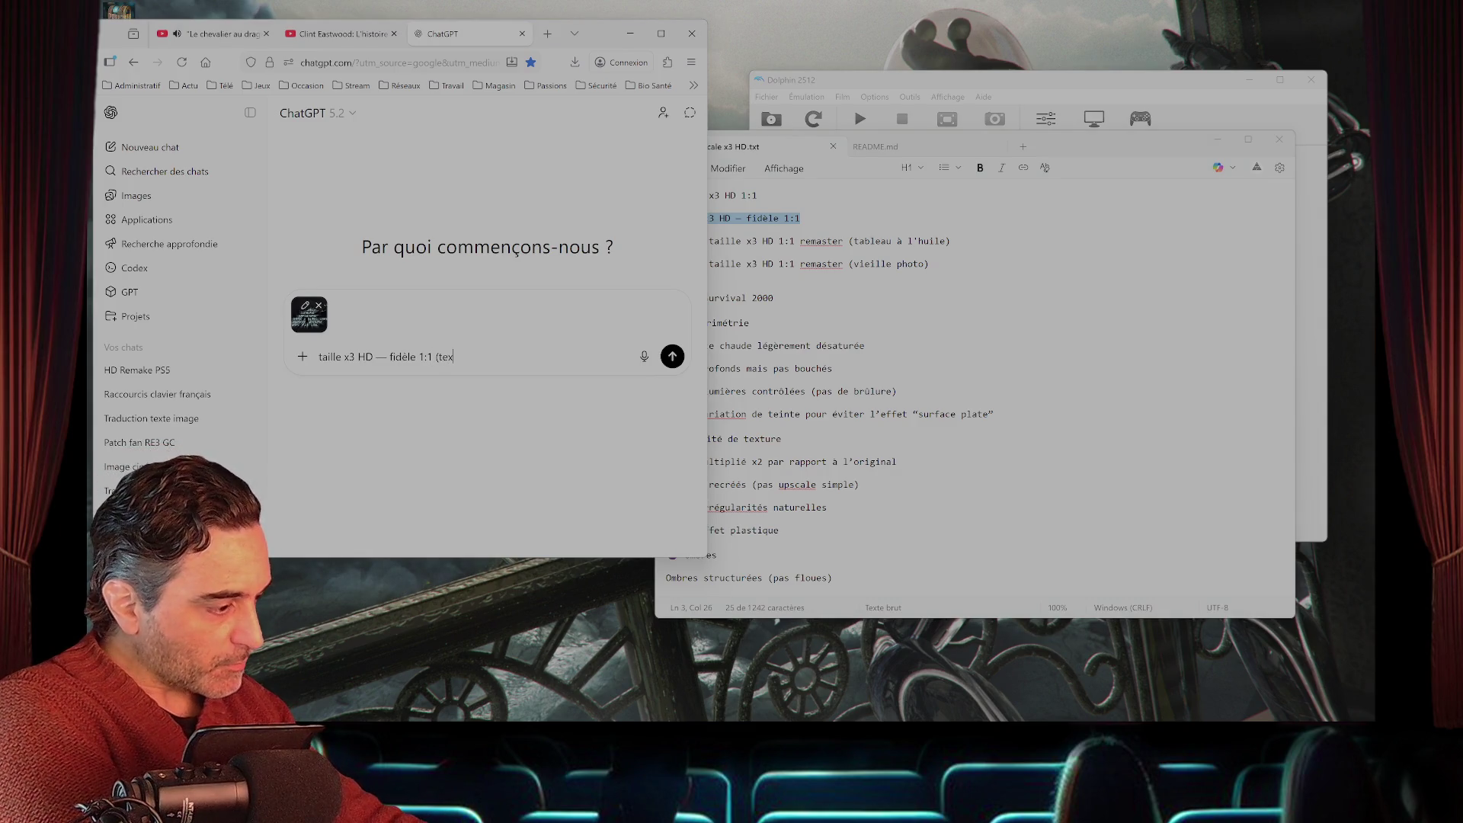
text(te tradu)
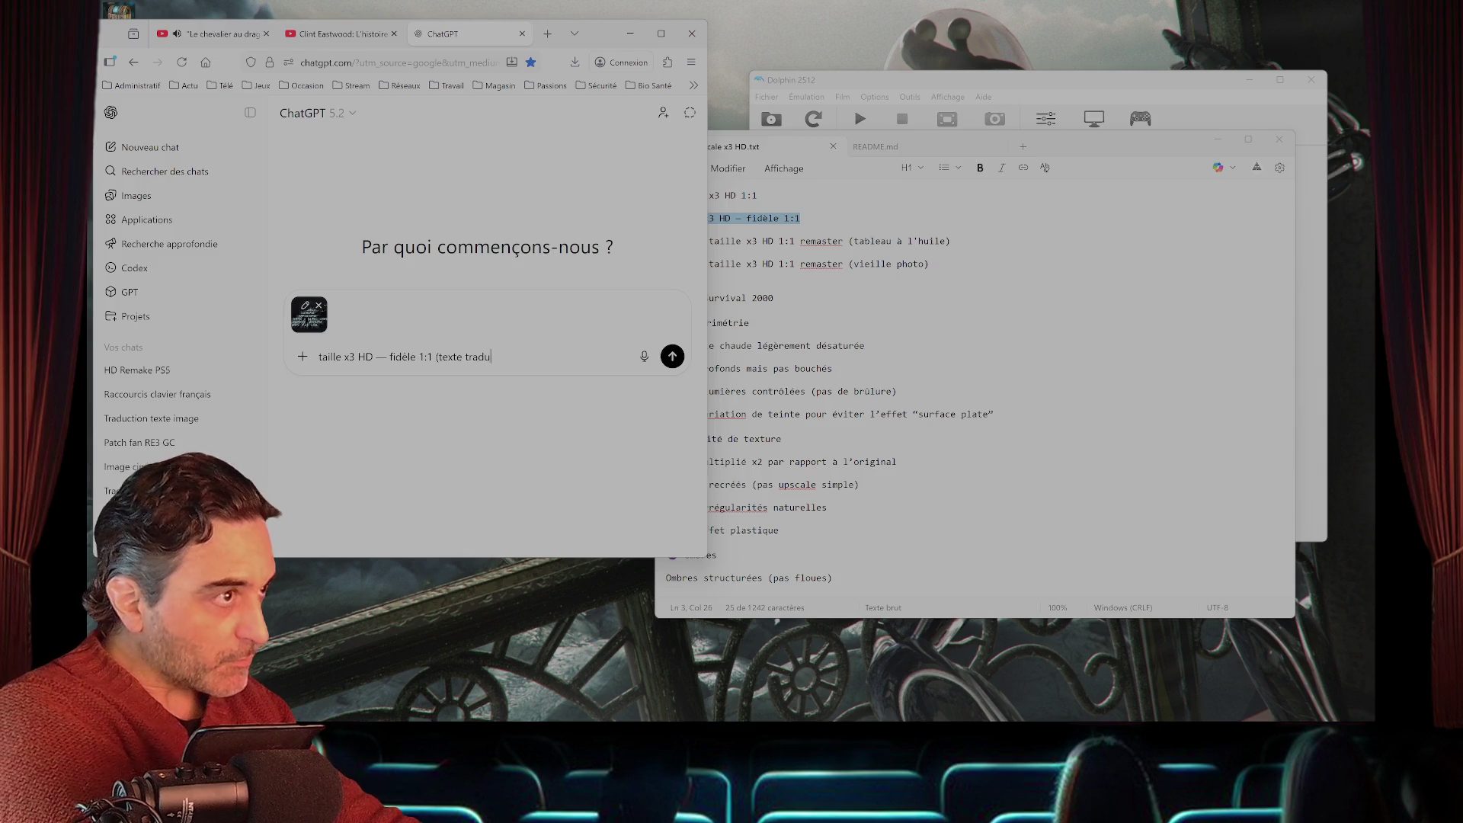
text(it en )
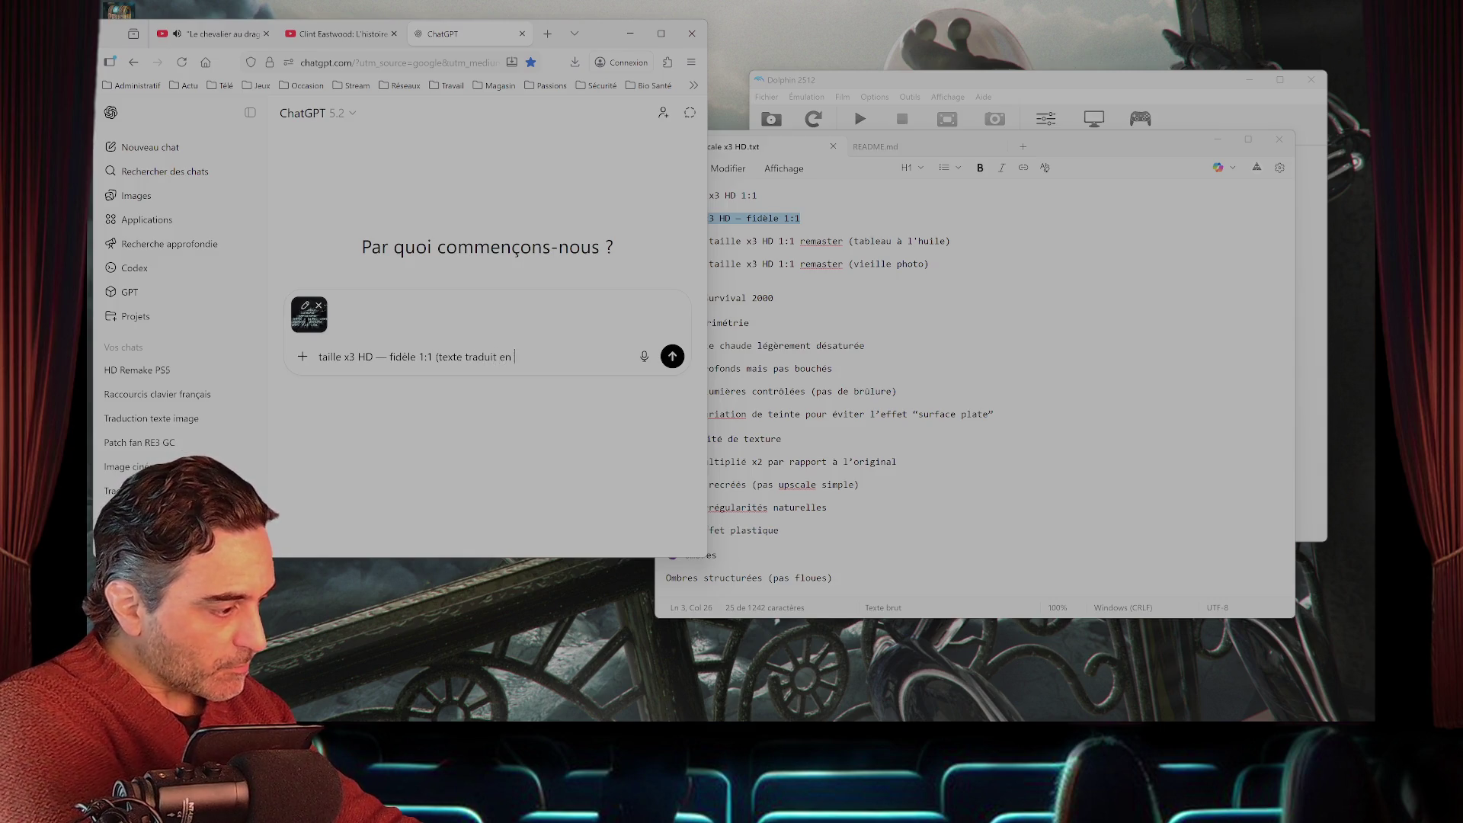
text(français))
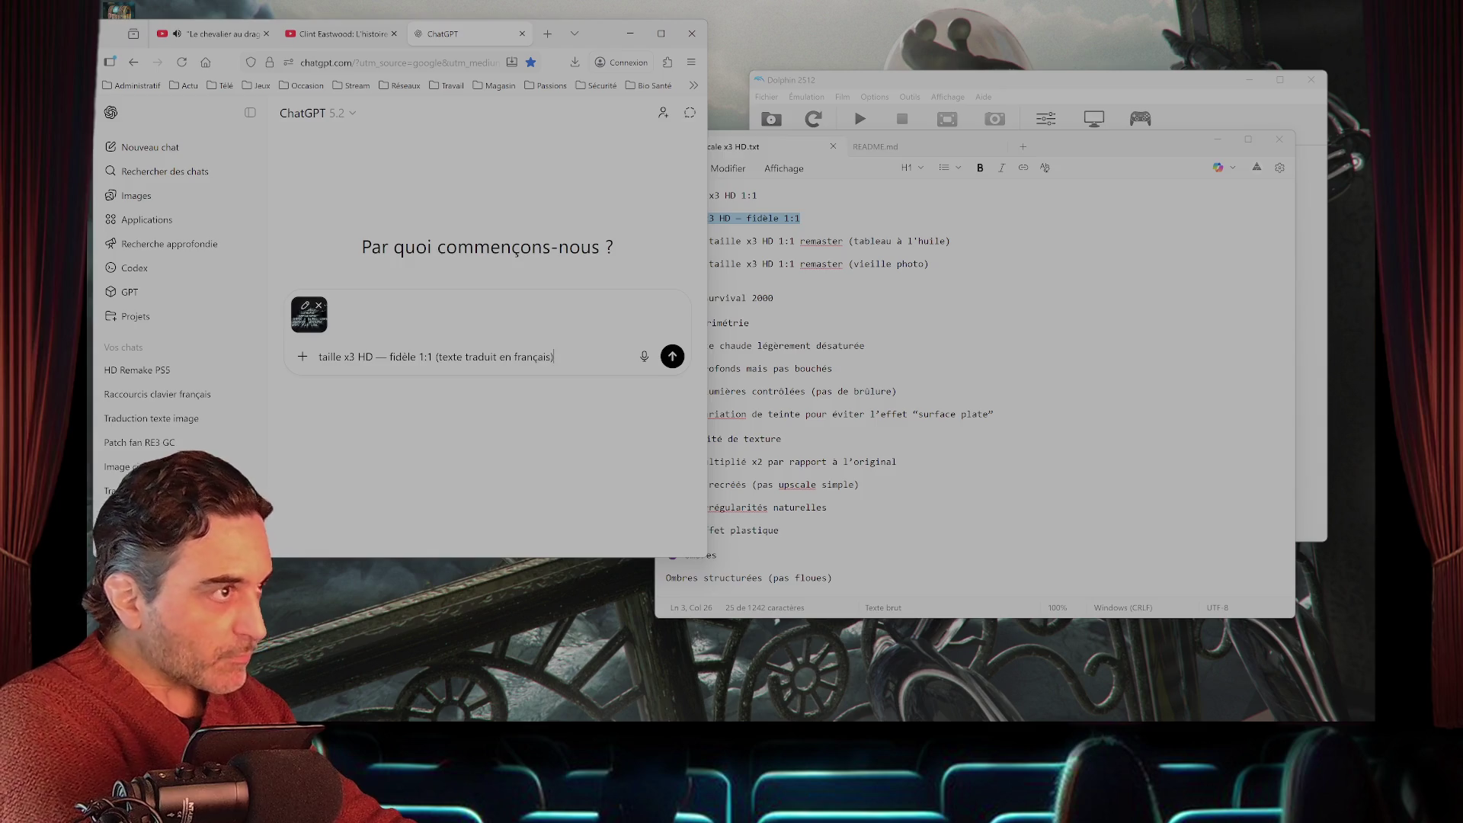
key(Return)
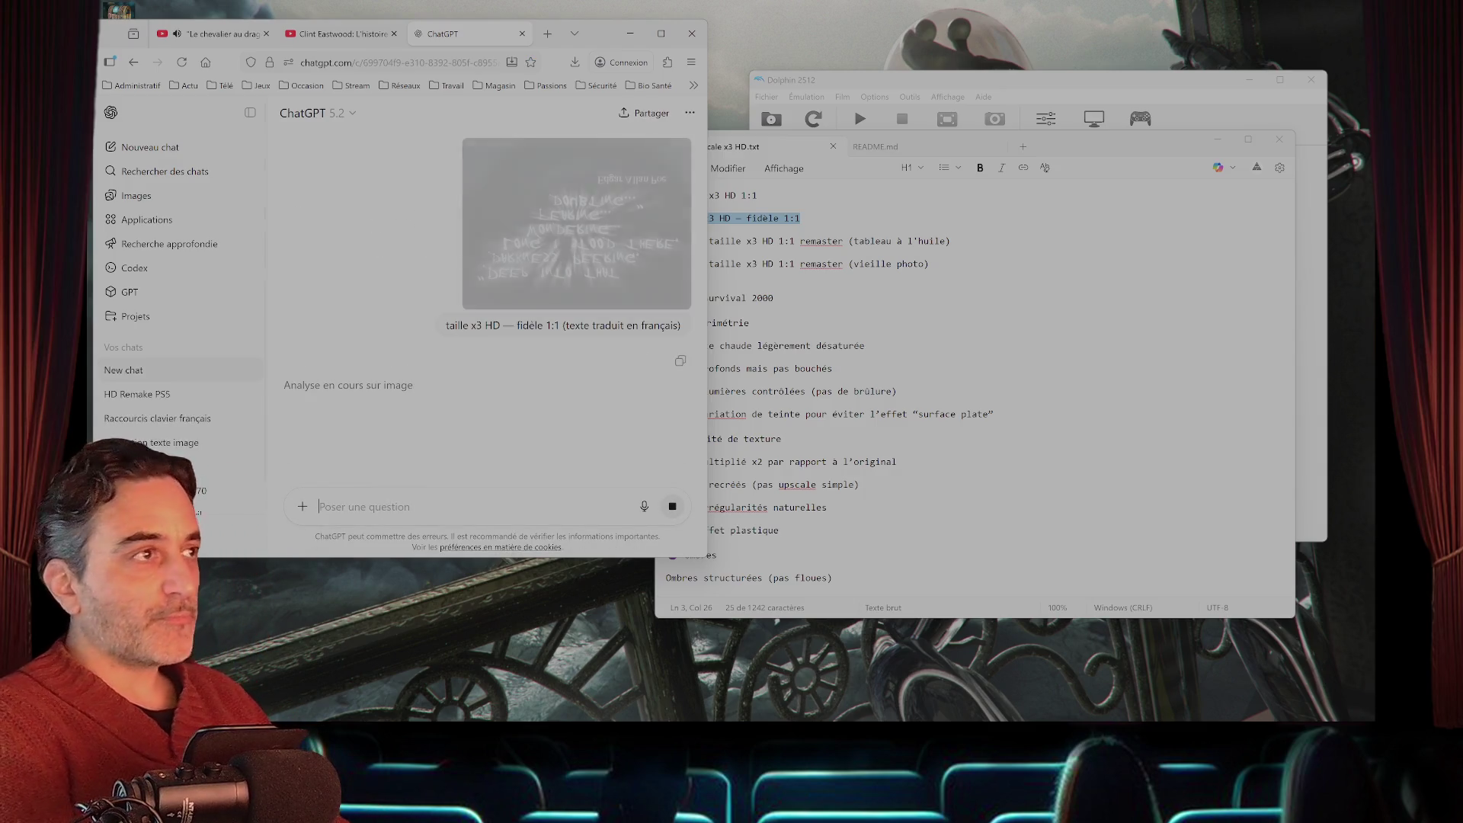
click(218, 34)
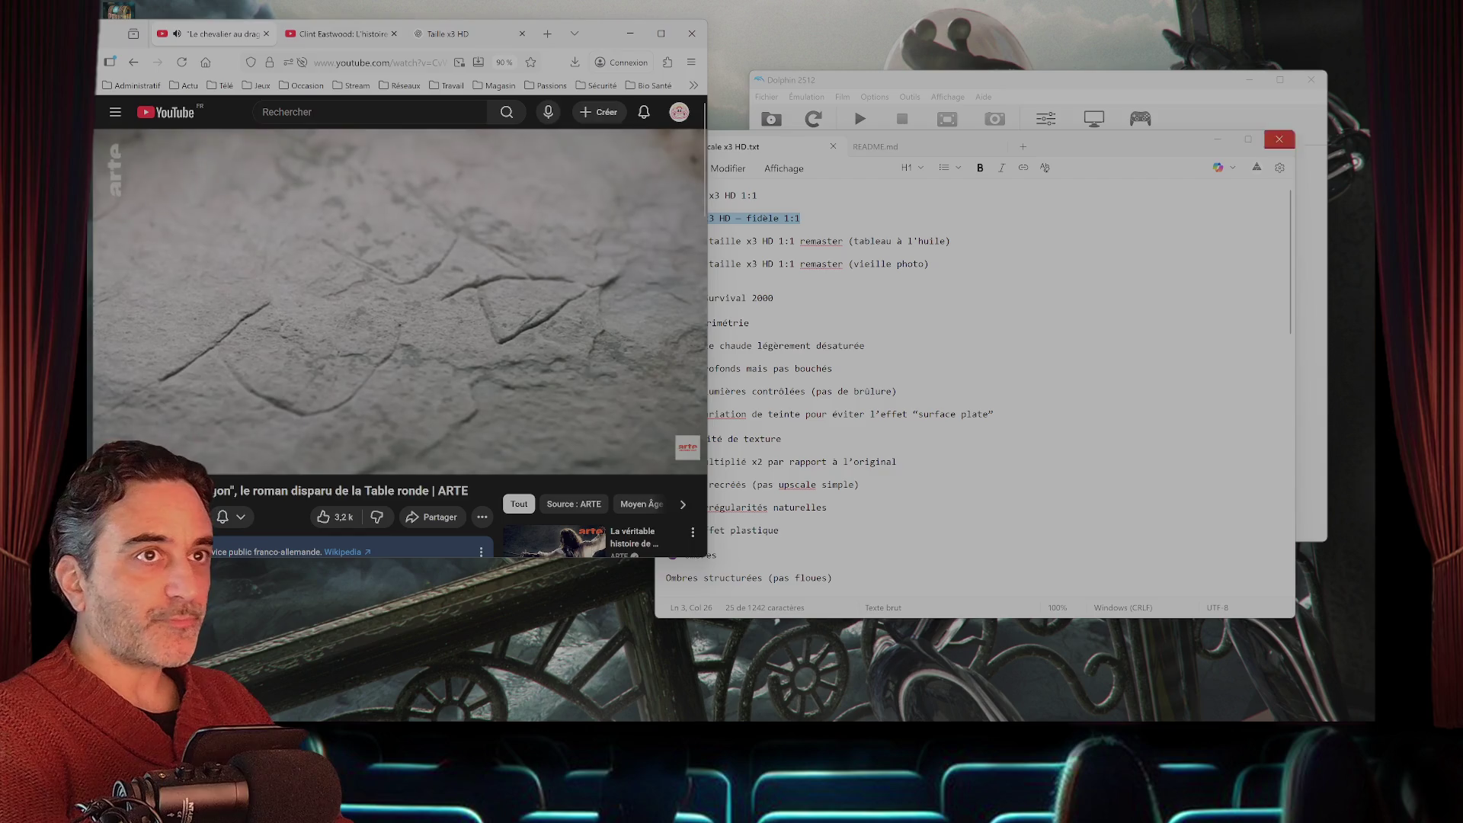
key(super+Down)
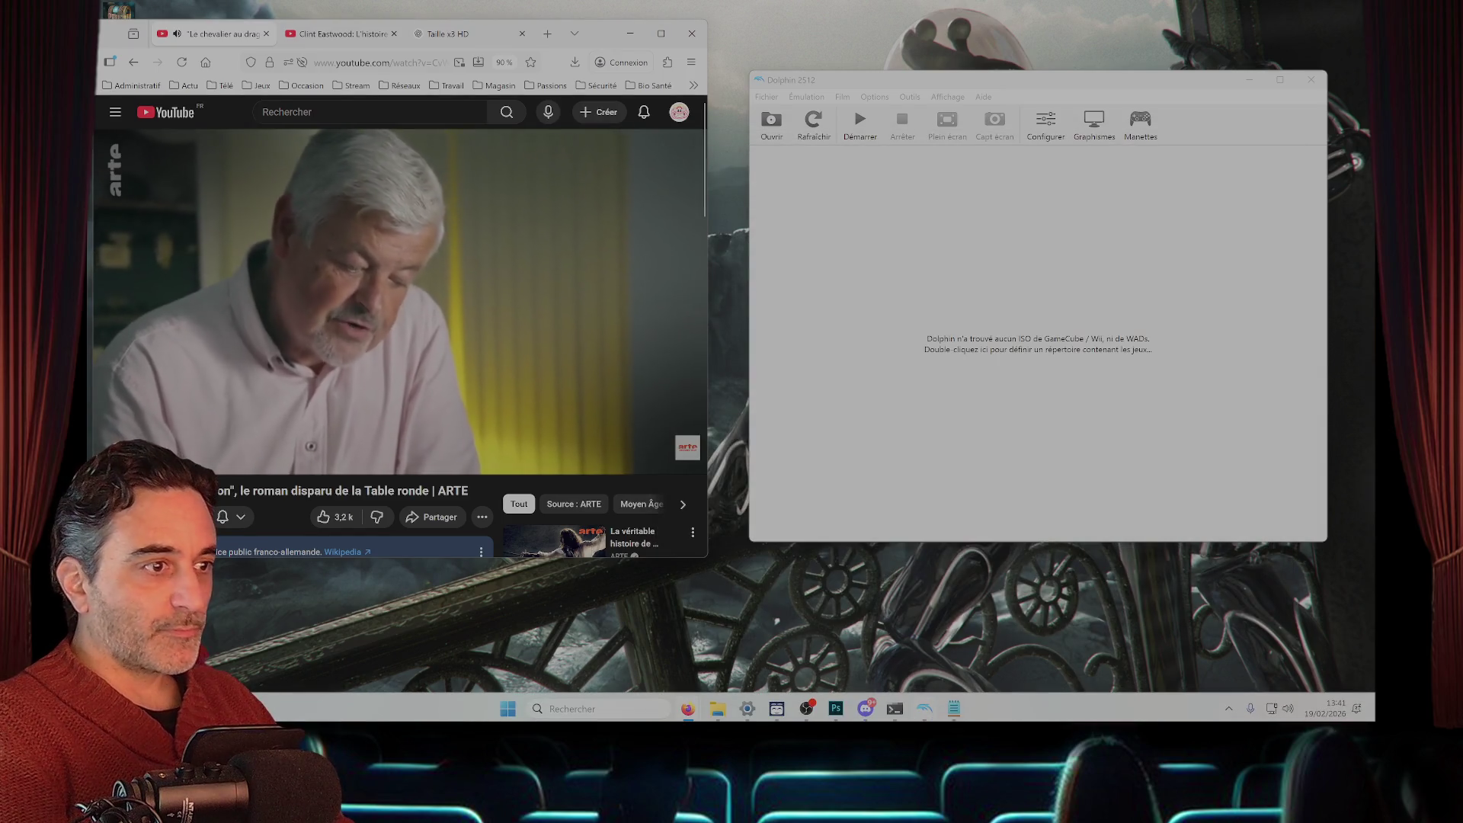
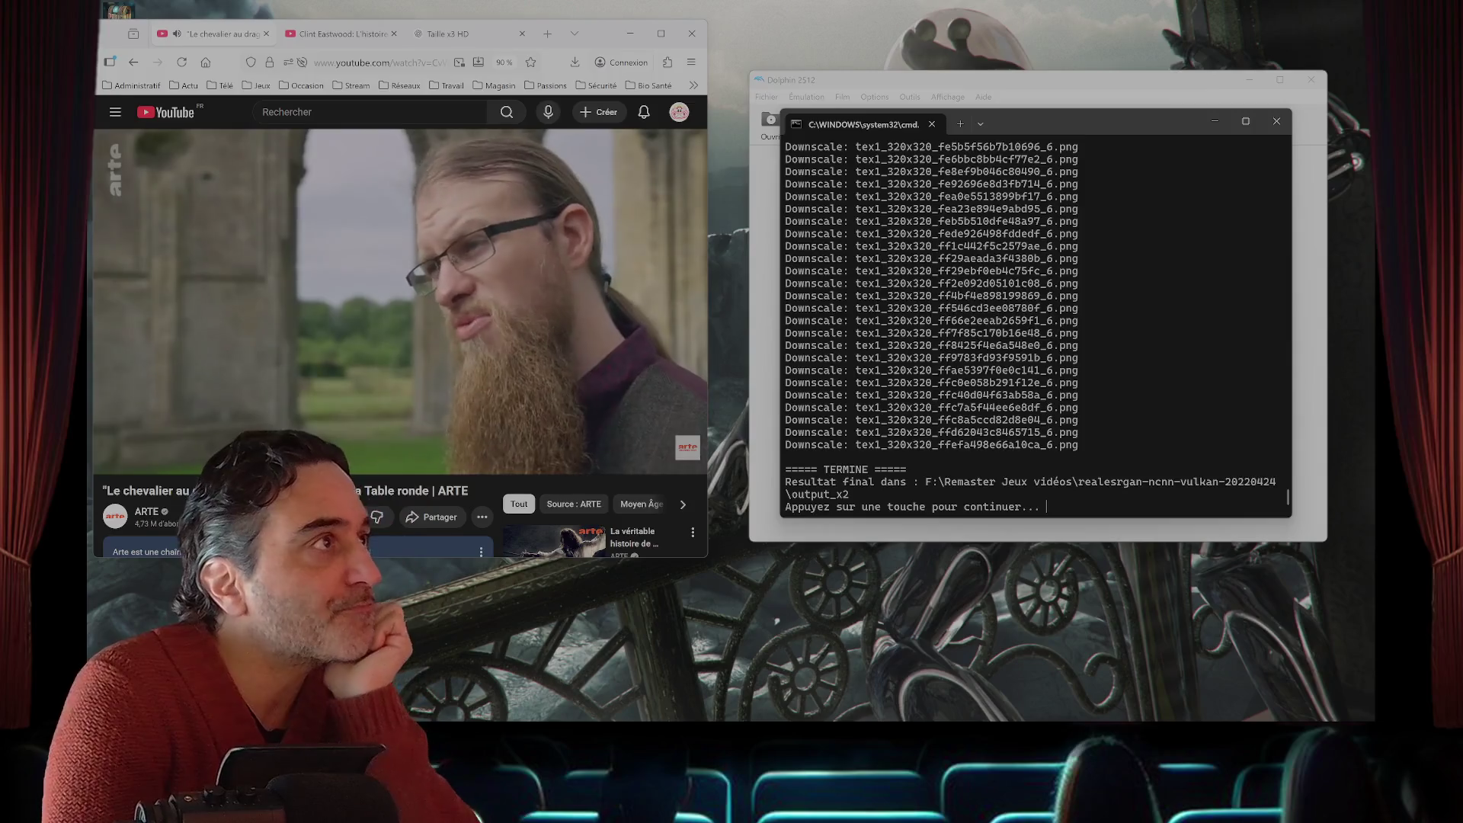
- Switch to the Taille x3 HD chat and review the Poe texture and its French remake
key(ctrl+3)
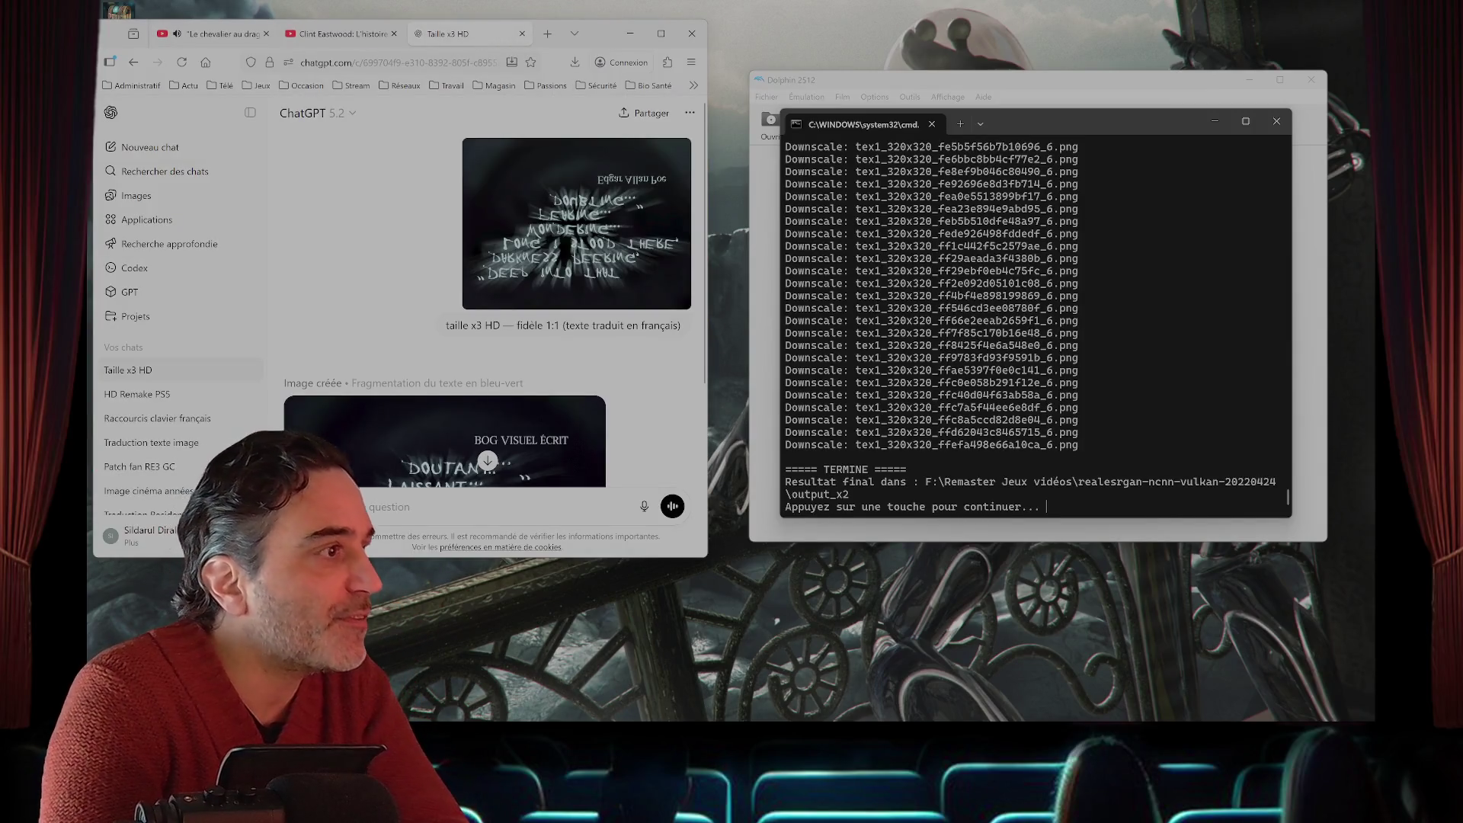
scroll(488, 312, down, 3)
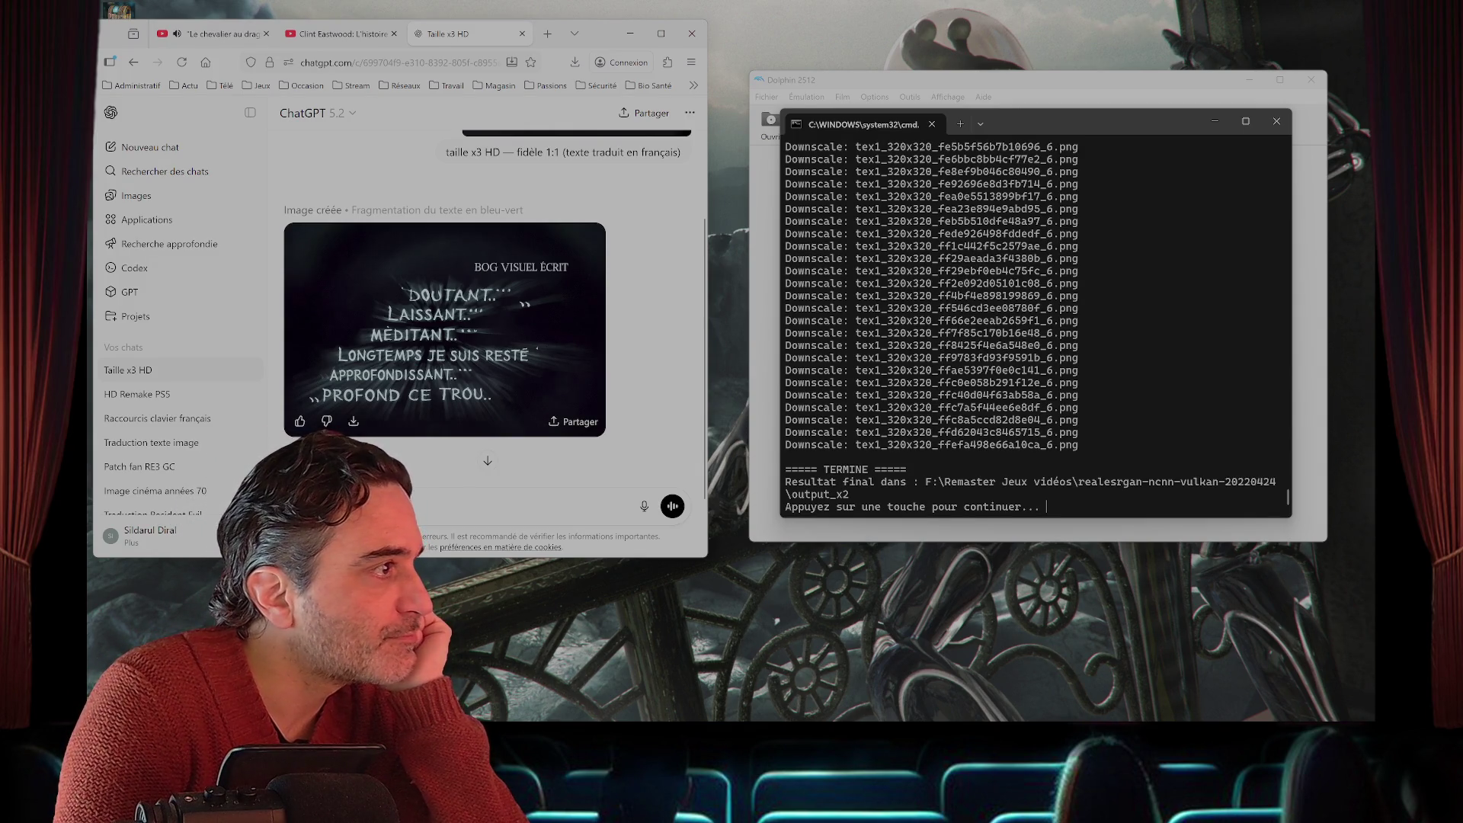
scroll(488, 313, up, 1)
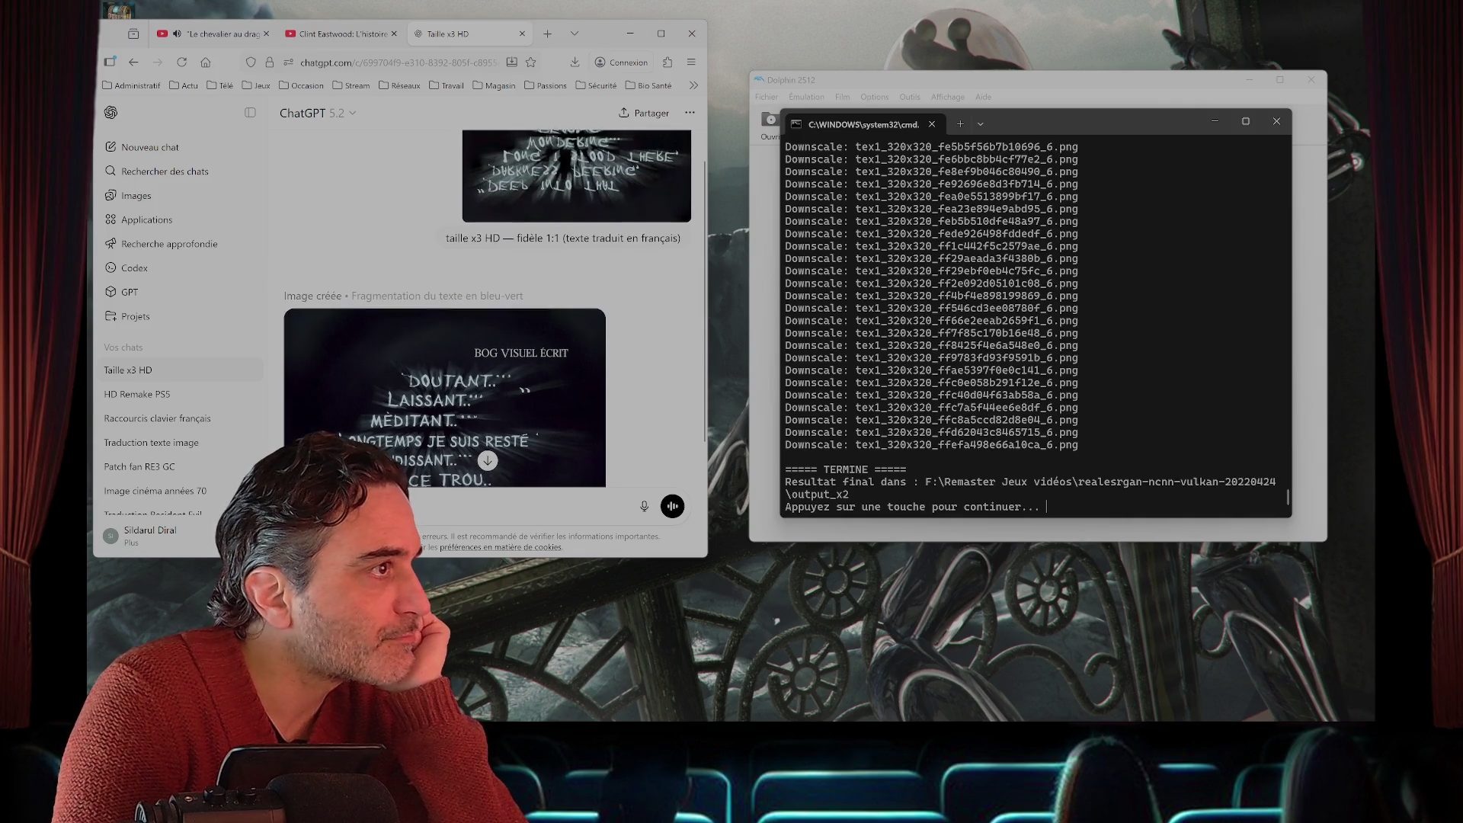
scroll(488, 313, down, 1)
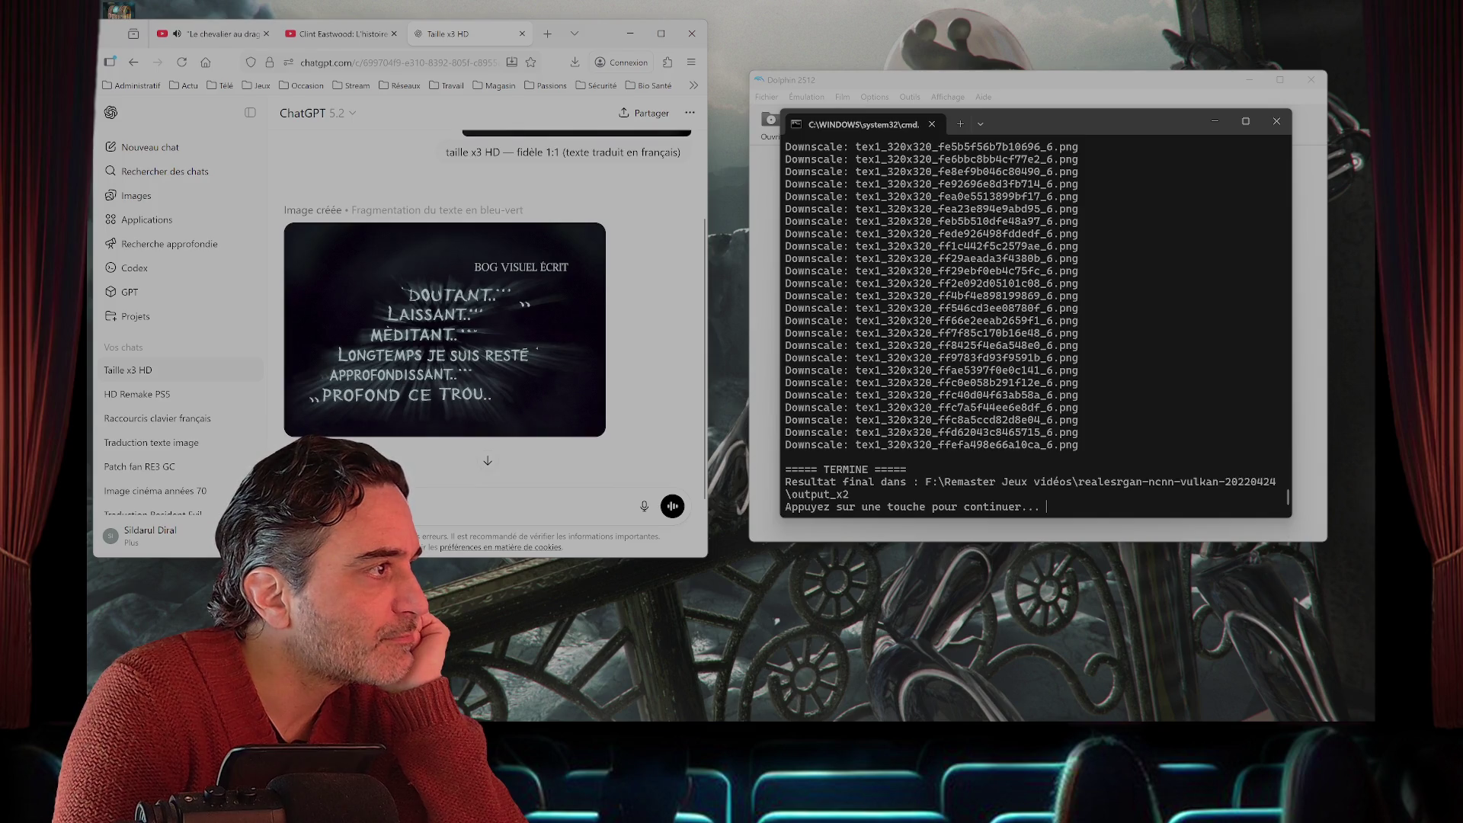
scroll(488, 313, up, 2)
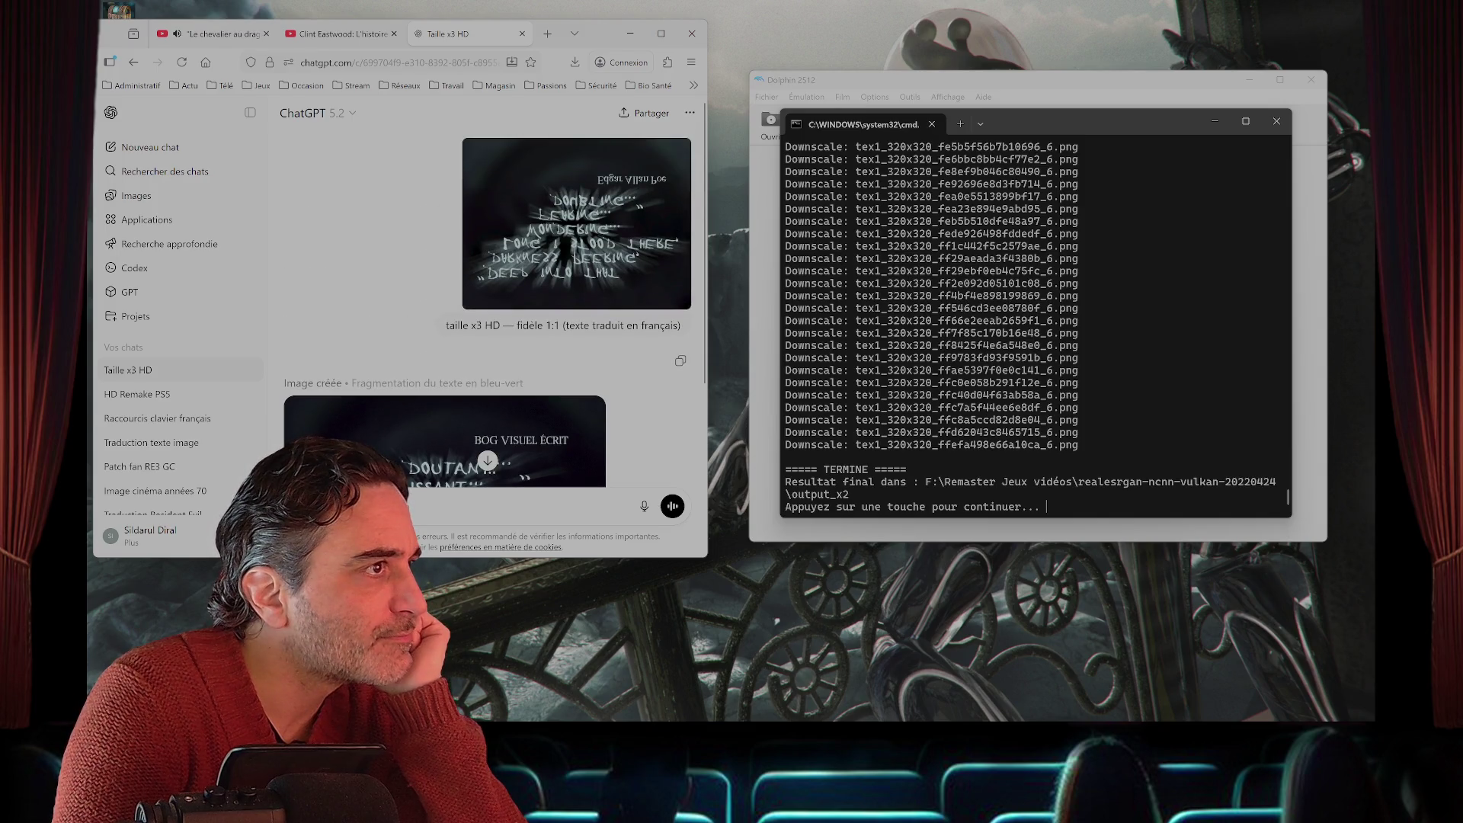
mouse_move(343, 719)
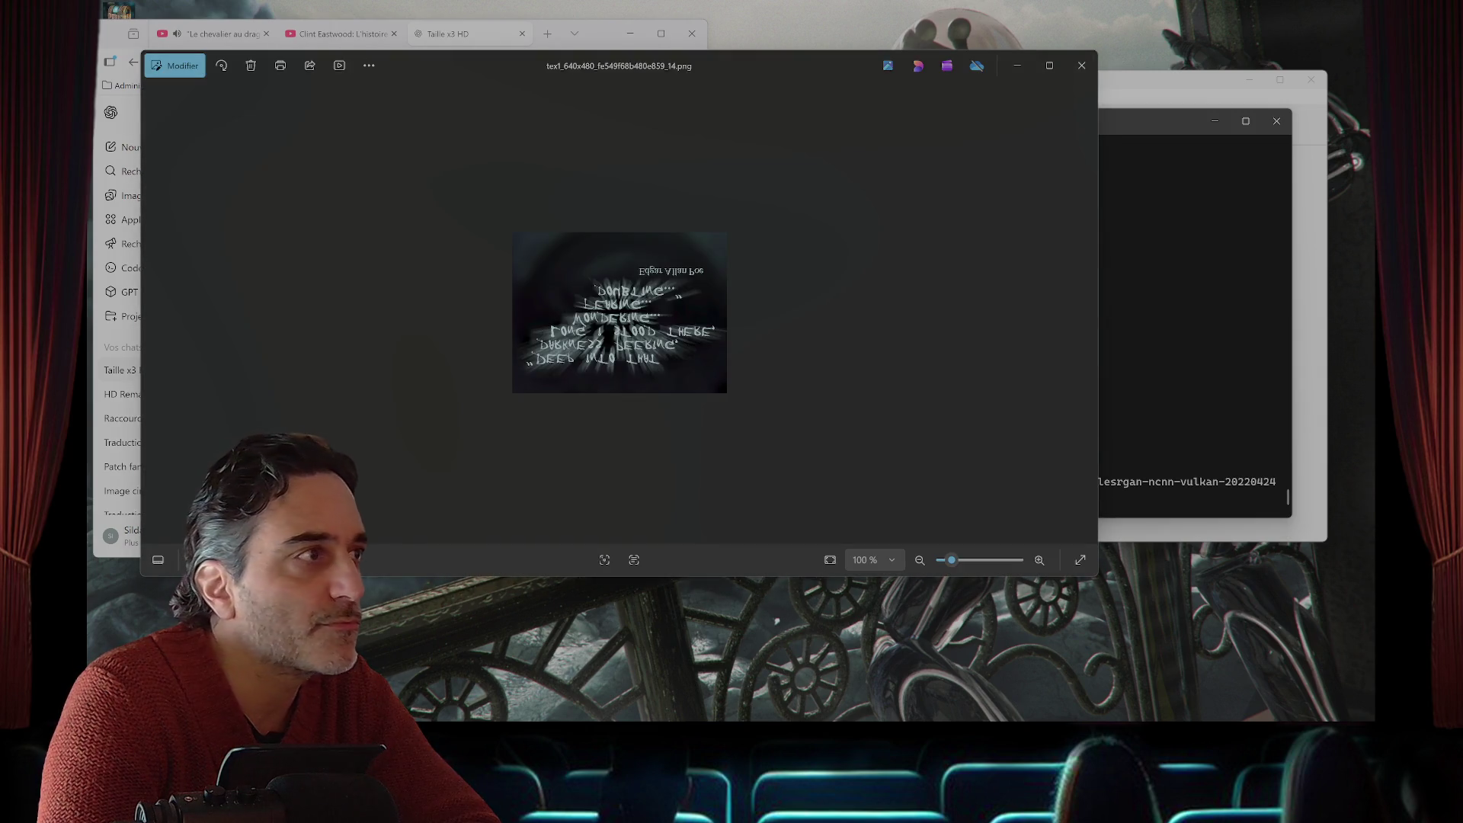
- Rotate the texture 180° in Photos so the text is mirrored, then close the viewer
double_click(221, 66)
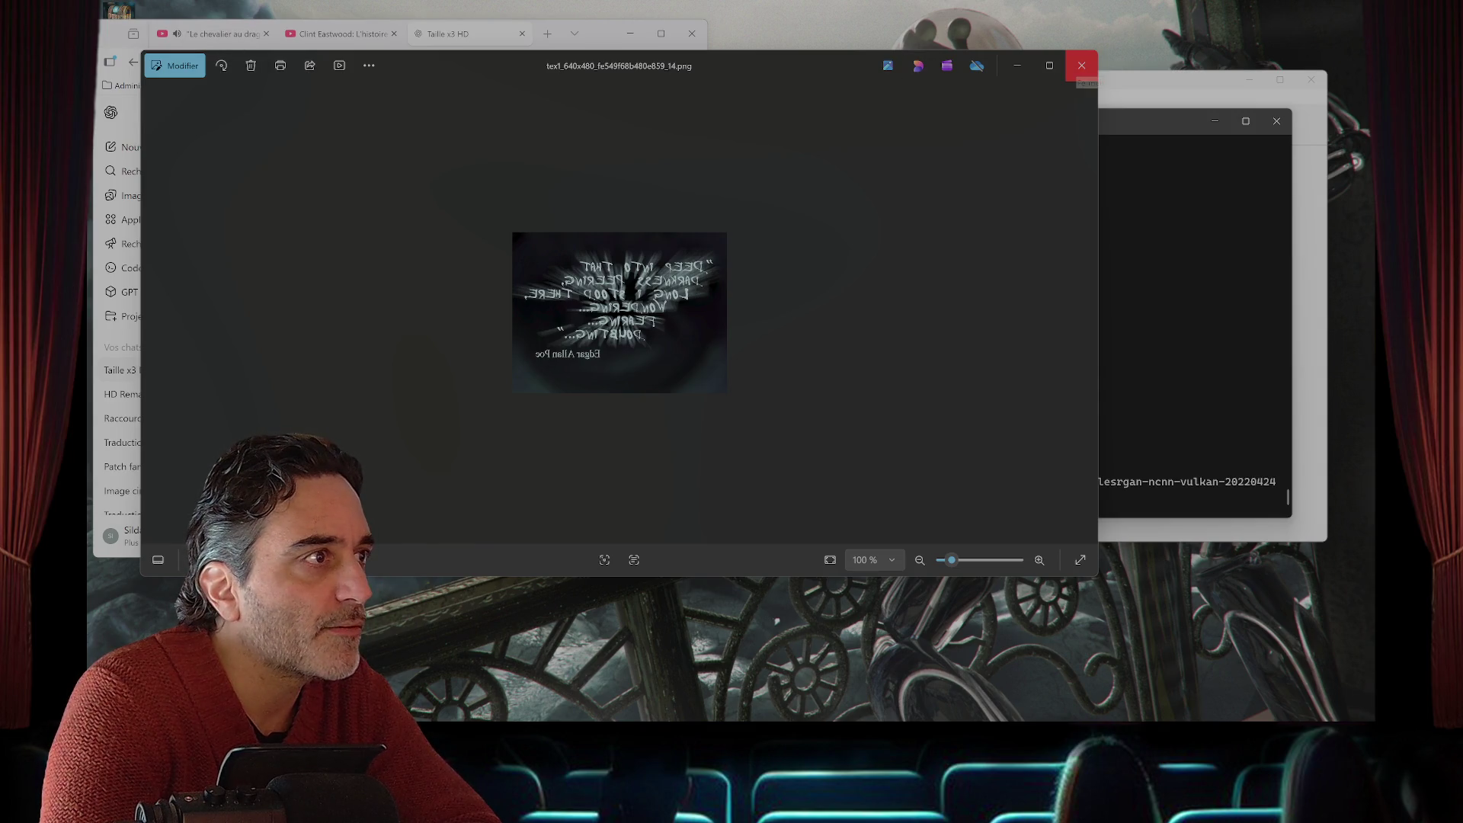
click(1082, 66)
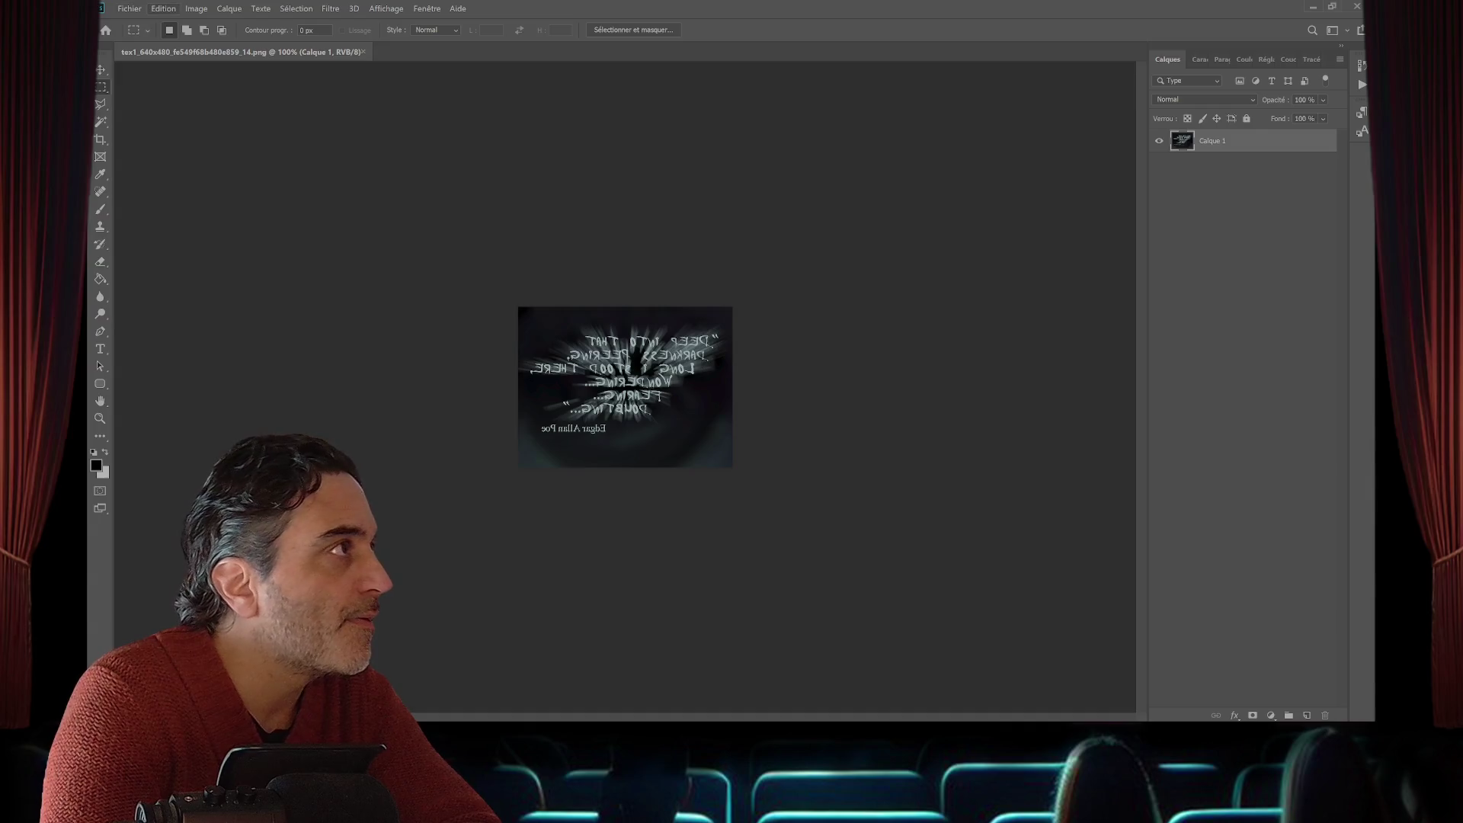
- Flip the texture with Symétrie axe horizontal so the Poe quote reads correctly
click(163, 9)
mouse_move(200, 296)
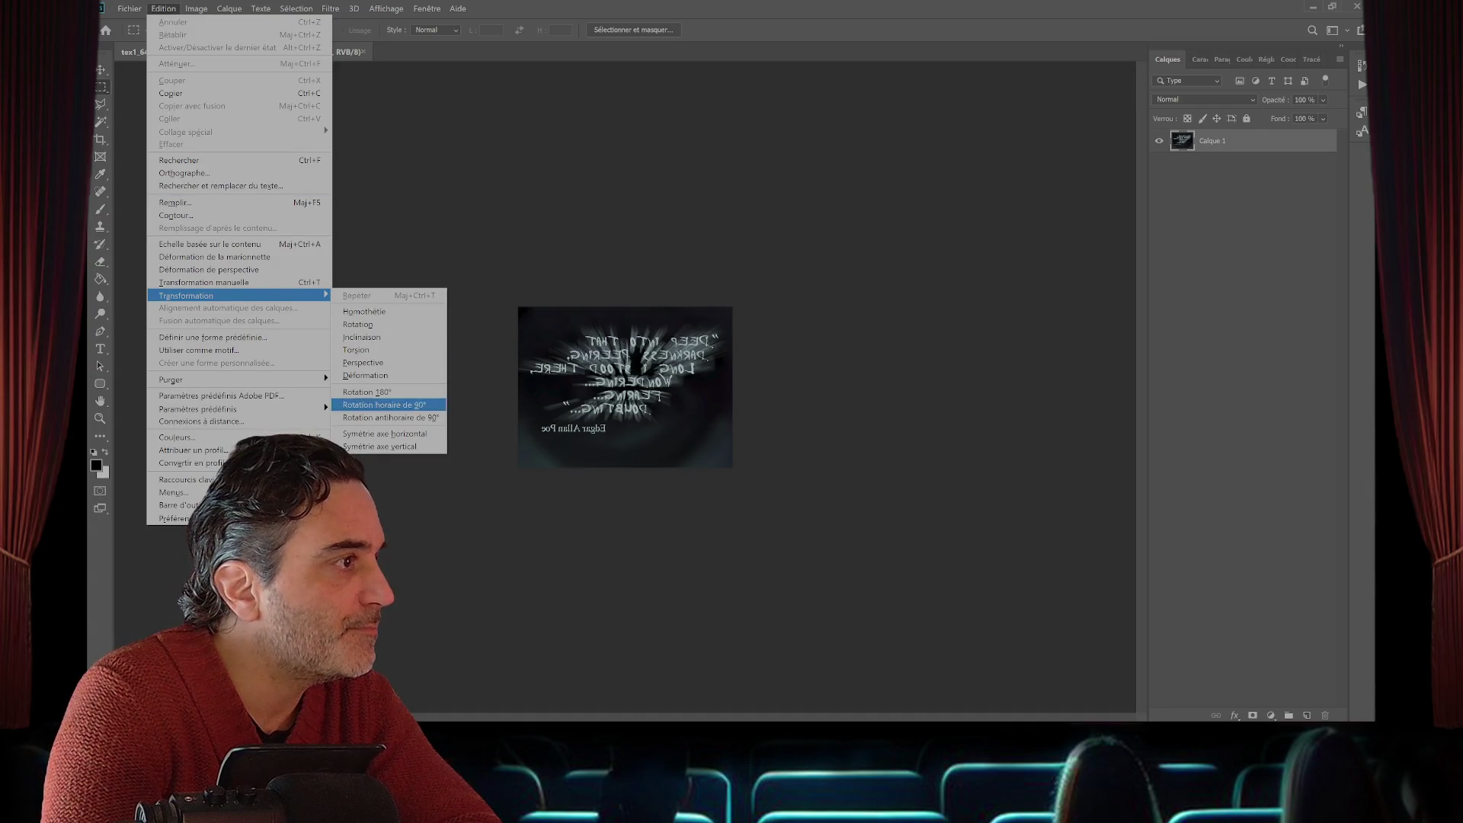
click(385, 434)
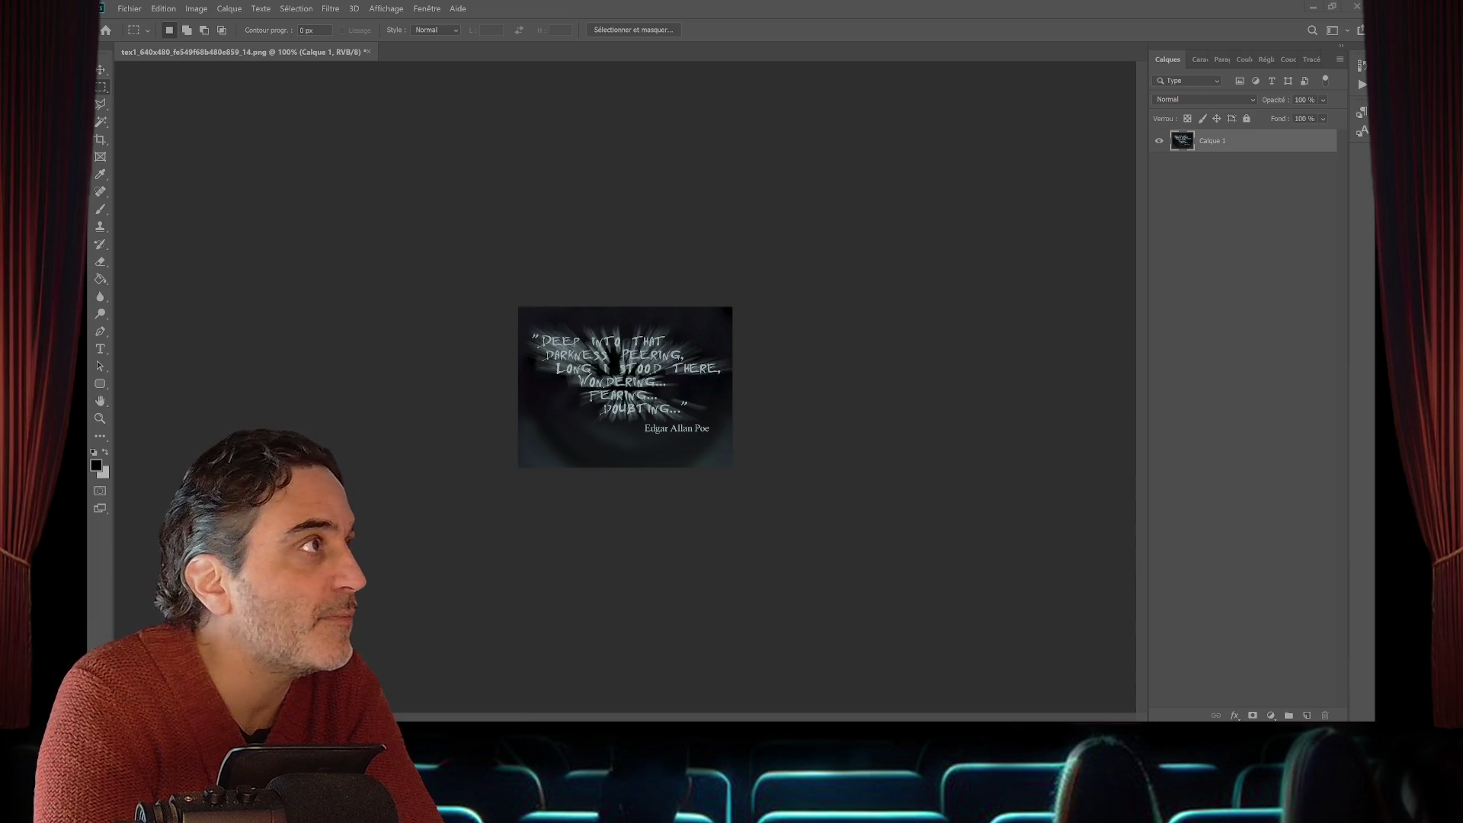
- Close the texture document without saving and minimize Photoshop
key(ctrl+w)
key(n)
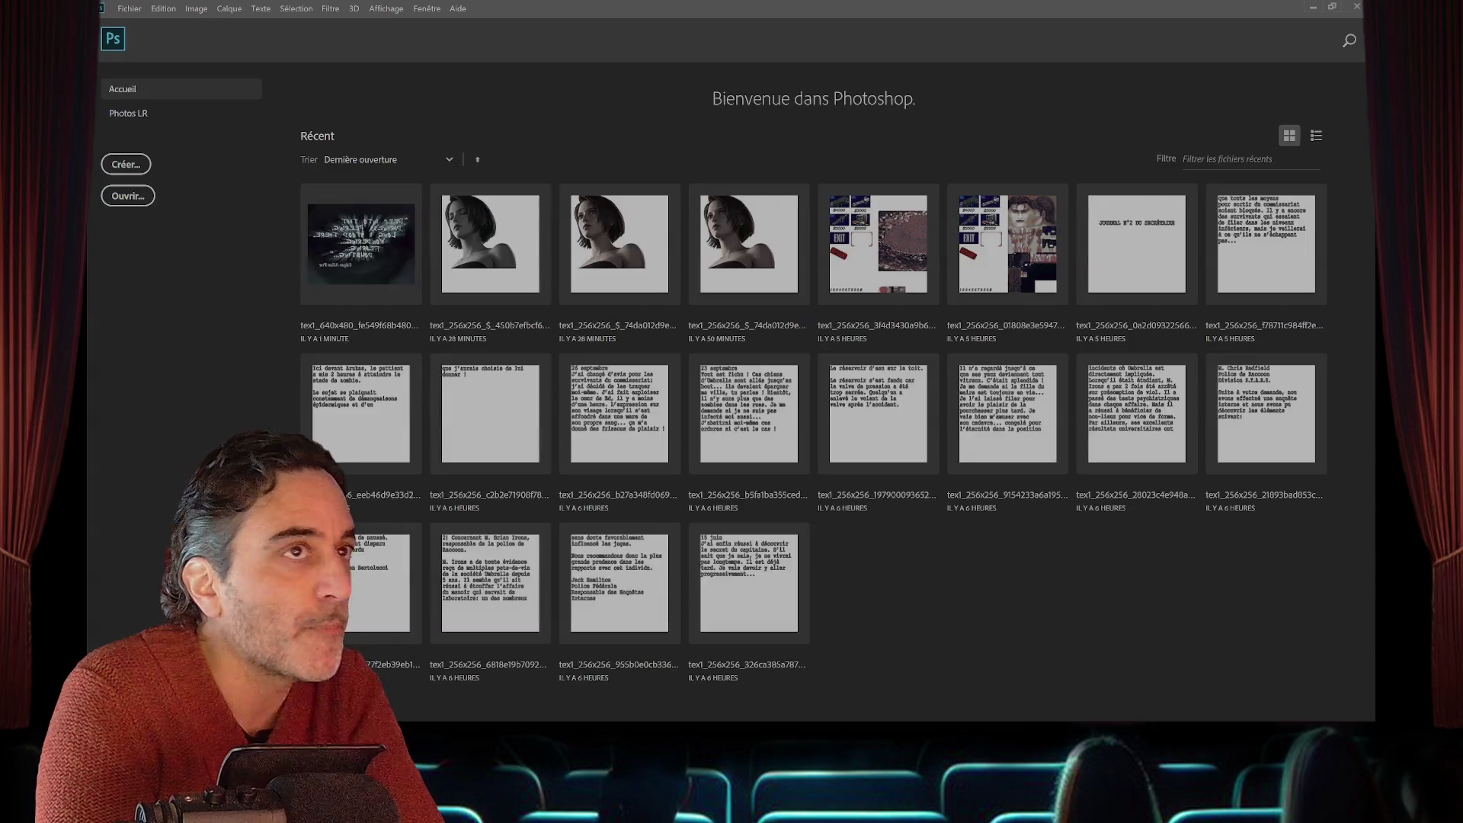
click(1313, 7)
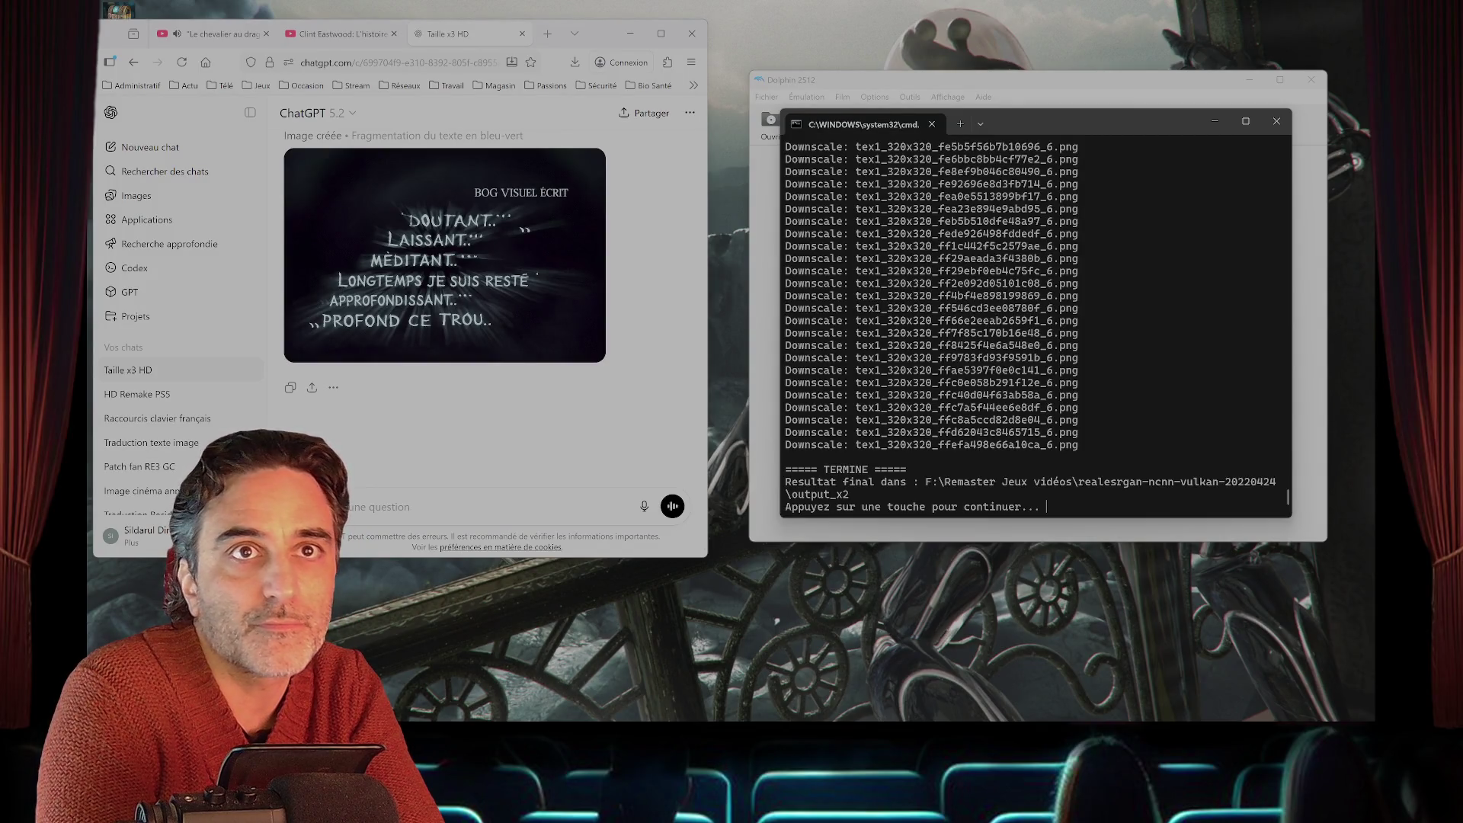
- Drag the corrected Poe texture file from the desktop into the ChatGPT message box
mouse_move(564, 351)
mouse_down()
mouse_move(518, 458)
mouse_move(454, 499)
mouse_up()
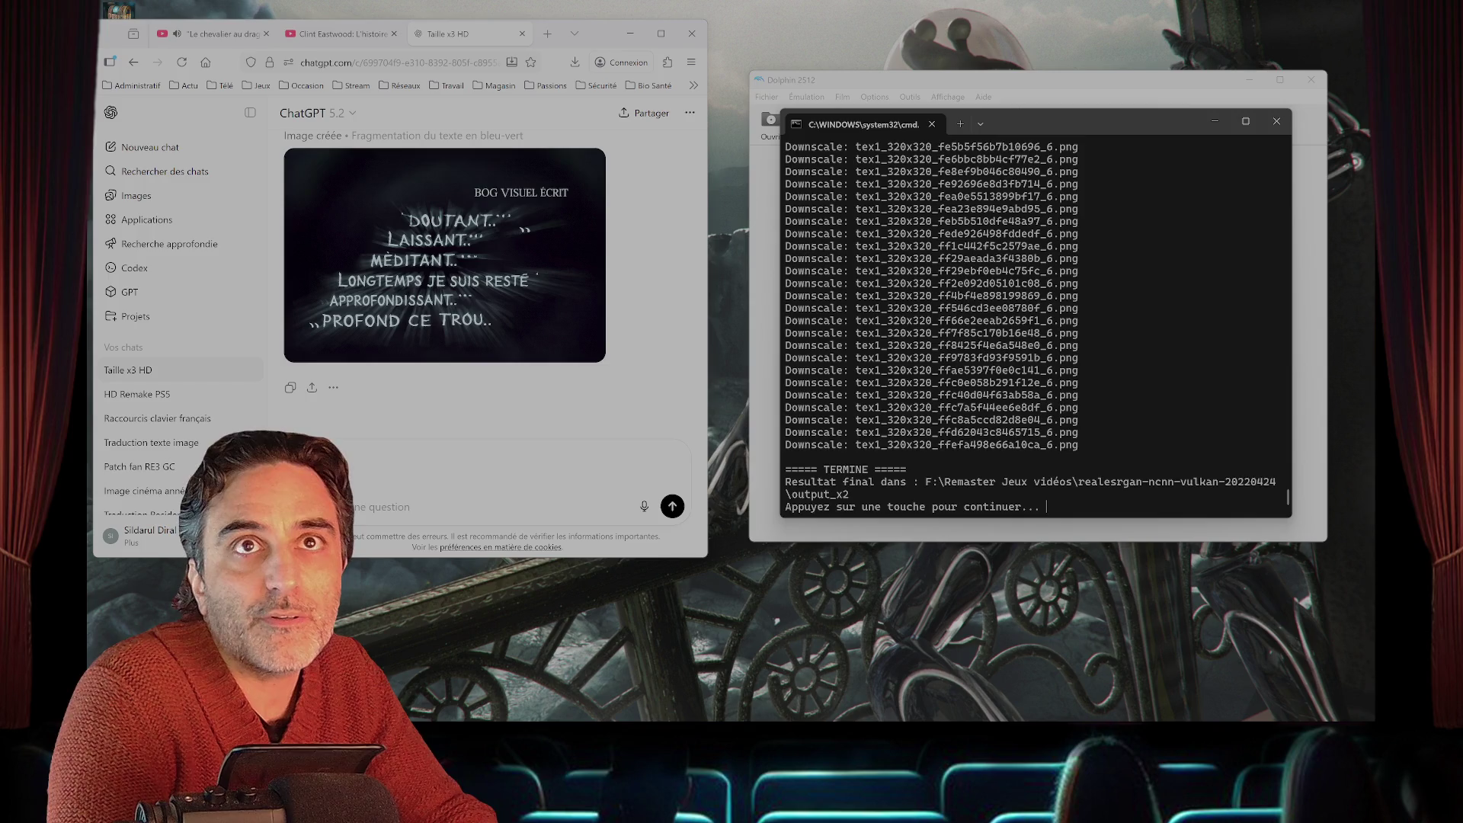
key(alt+Tab)
- Copy the 'taille x3 HD - fidèle 1:1' prompt line and close Upscale x3 HD.txt
key(shift+F10)
key(Escape)
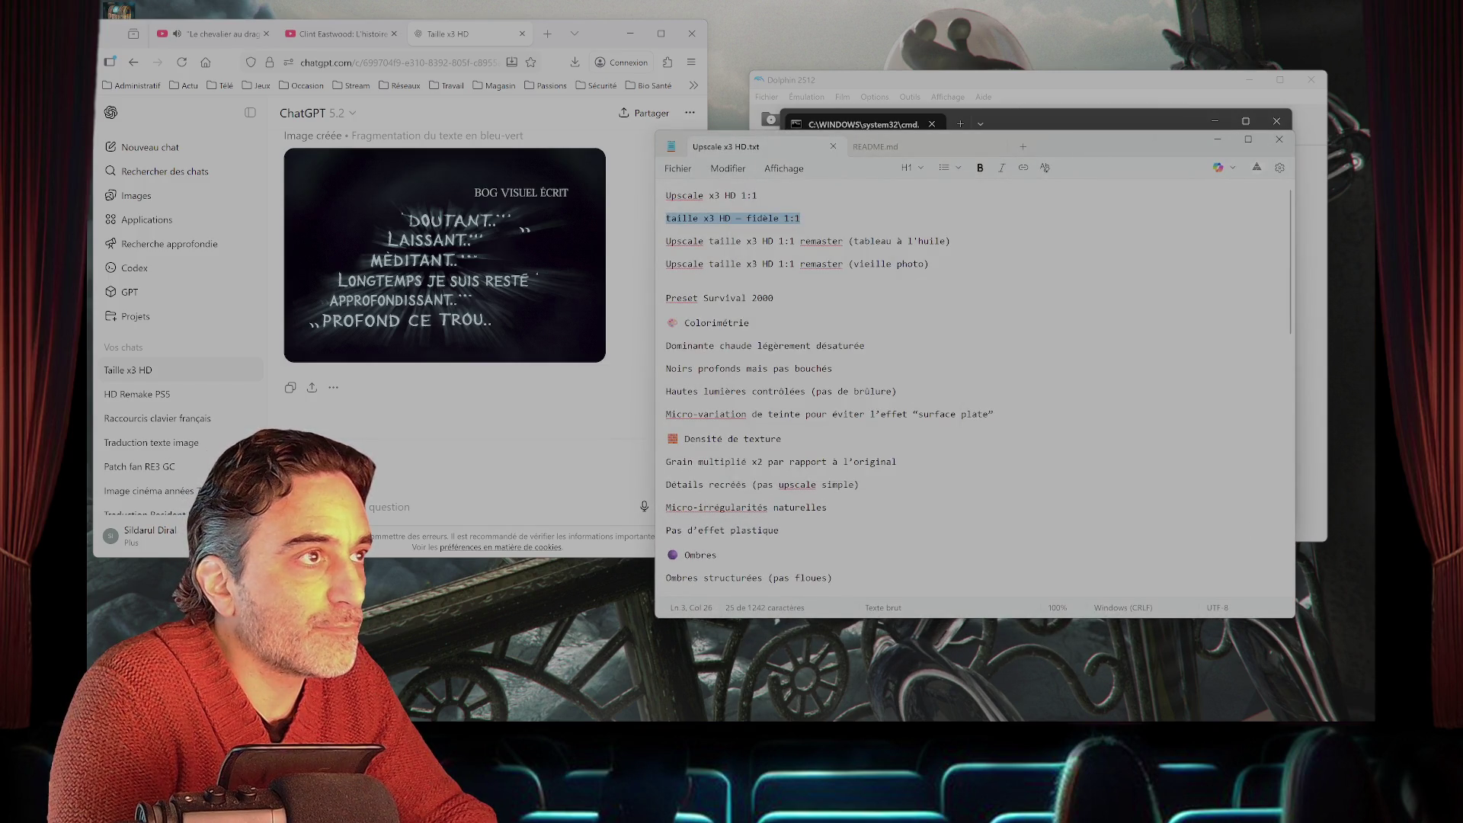
key(ctrl+w)
key(ctrl+w)
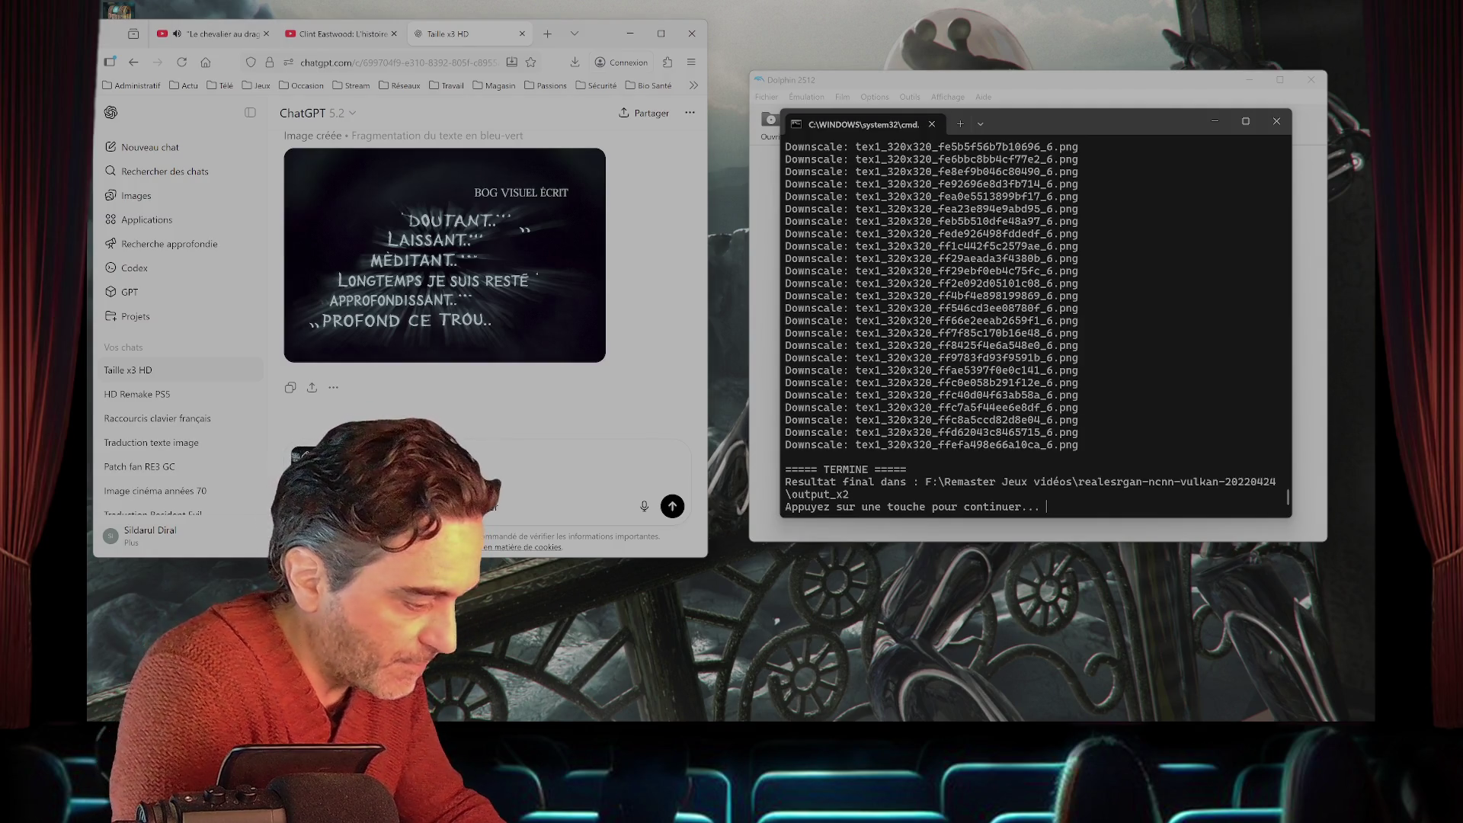
- Write the prompt asking to replace the English quote with the pasted French « Scrutant longuement… » text
text(glais par )
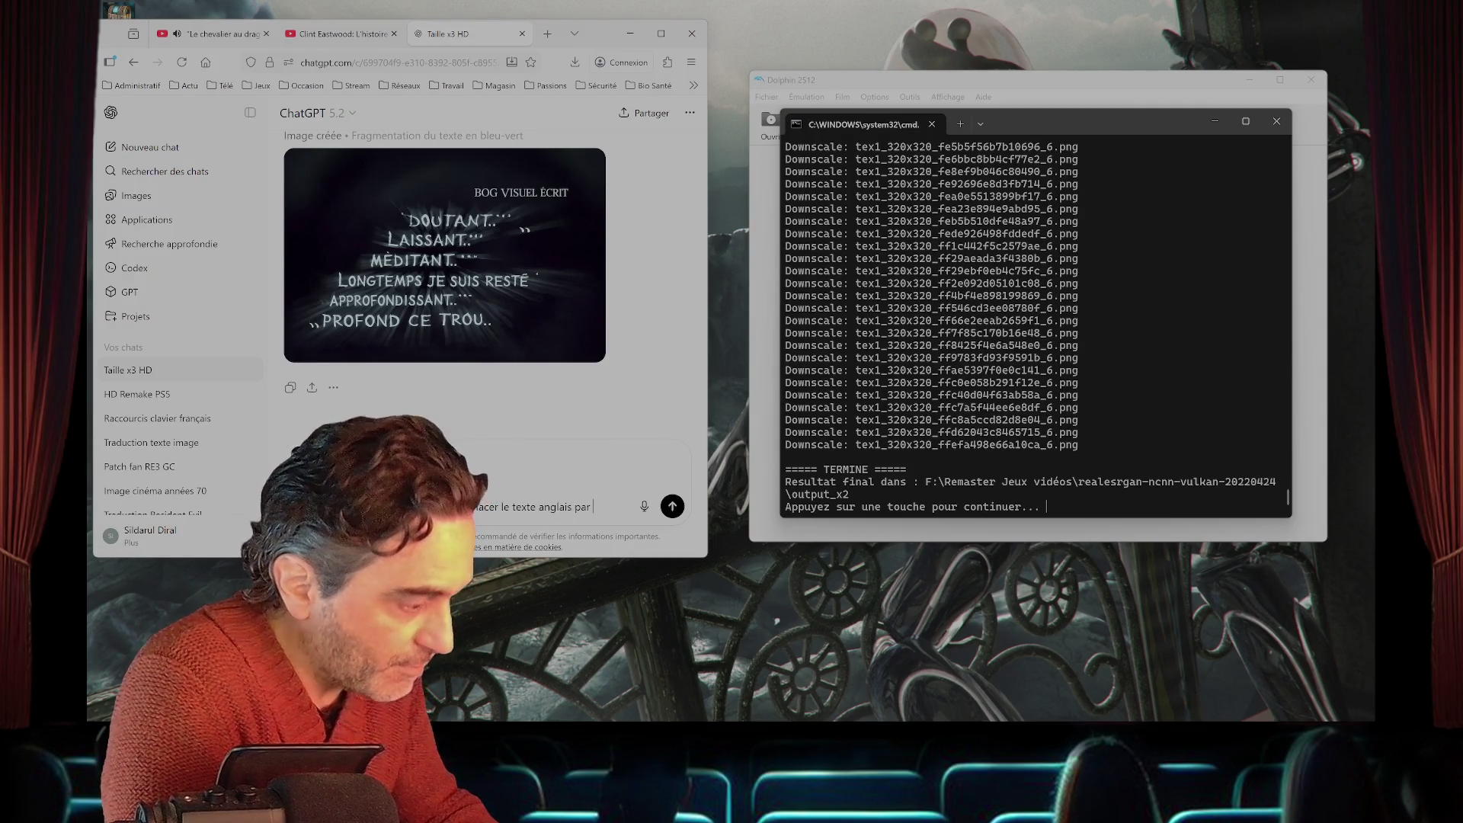
text(celui )
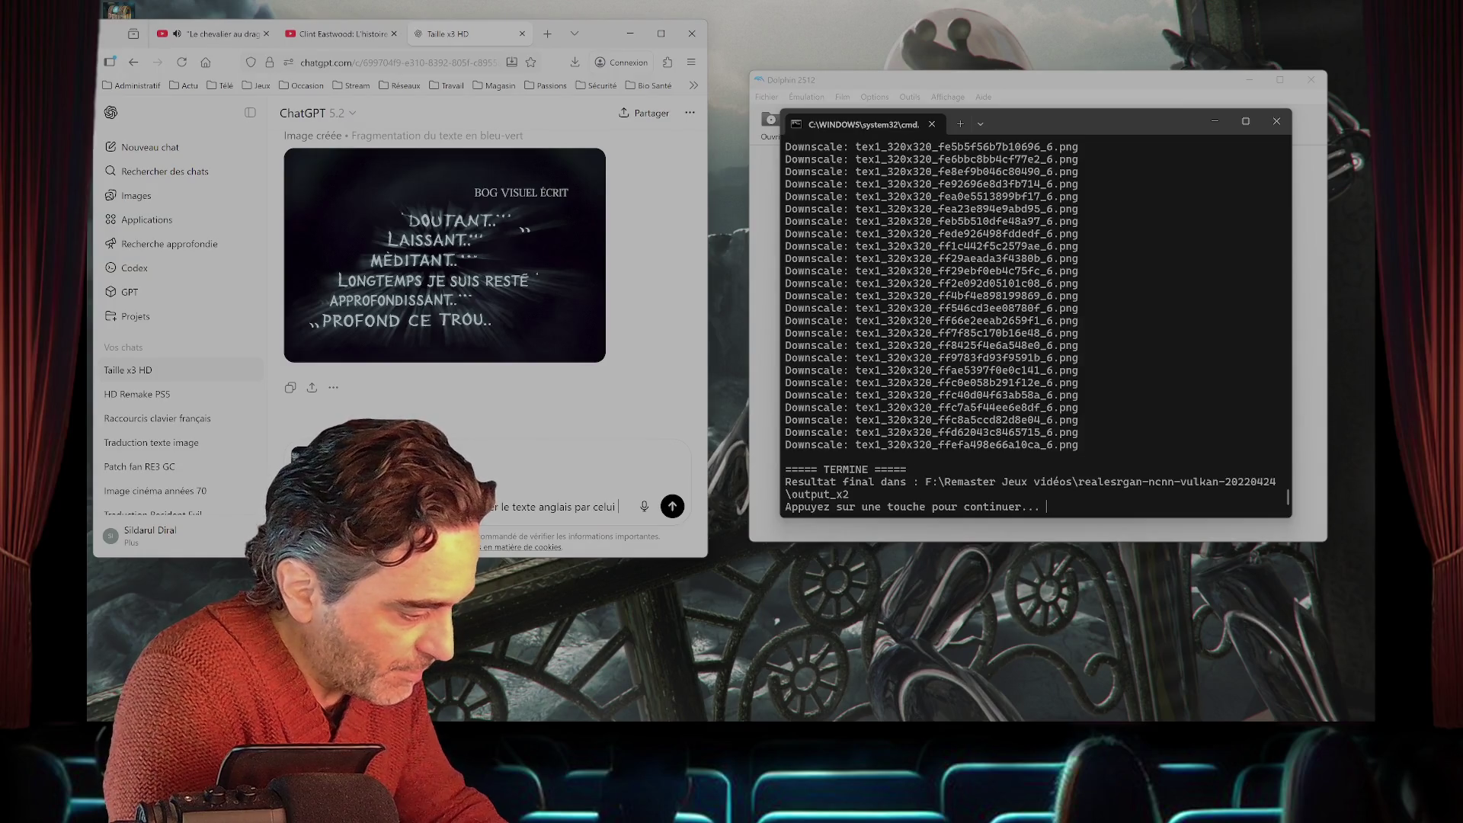
text(-ci)
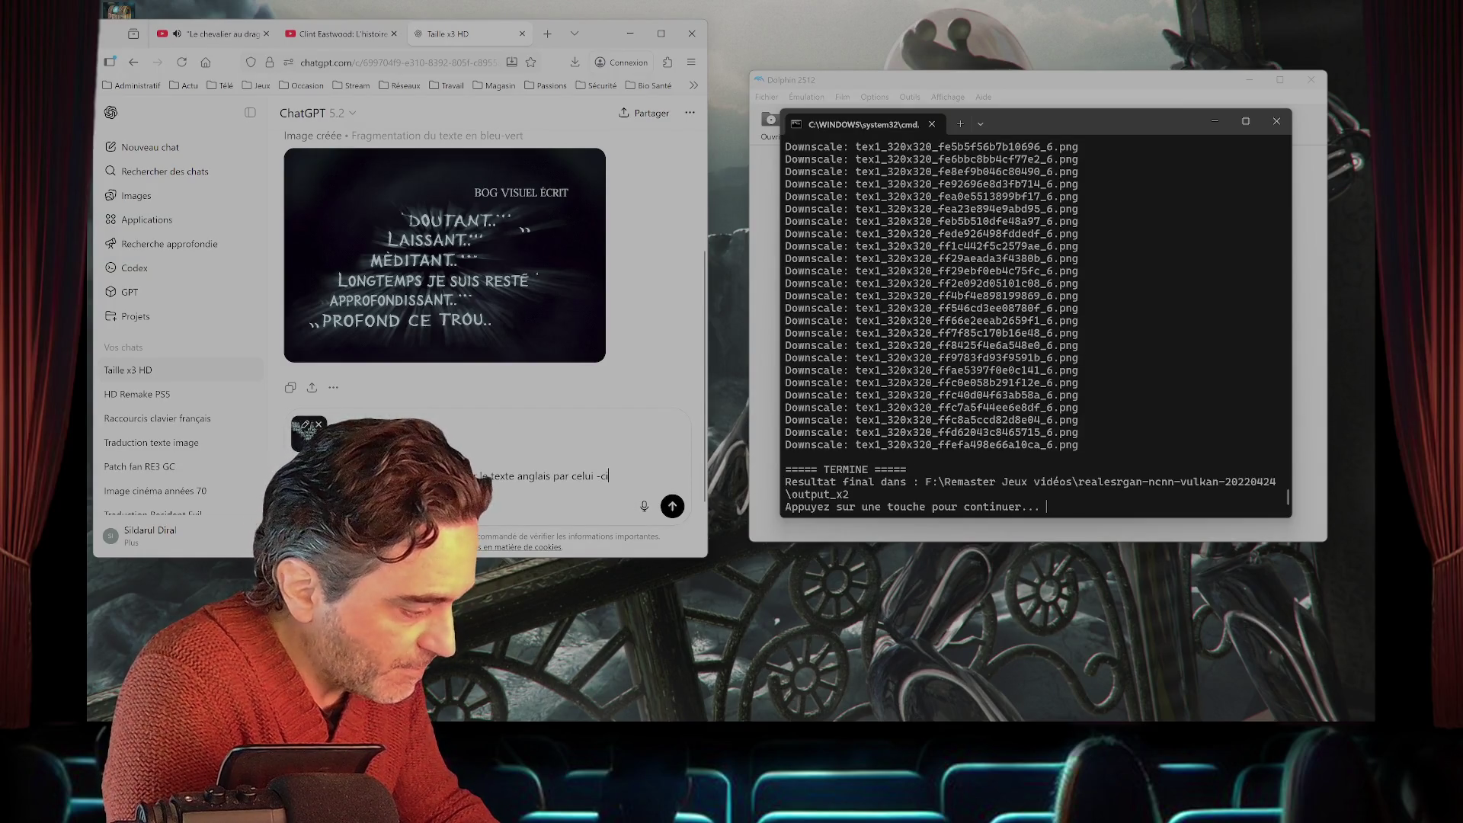
text( ")
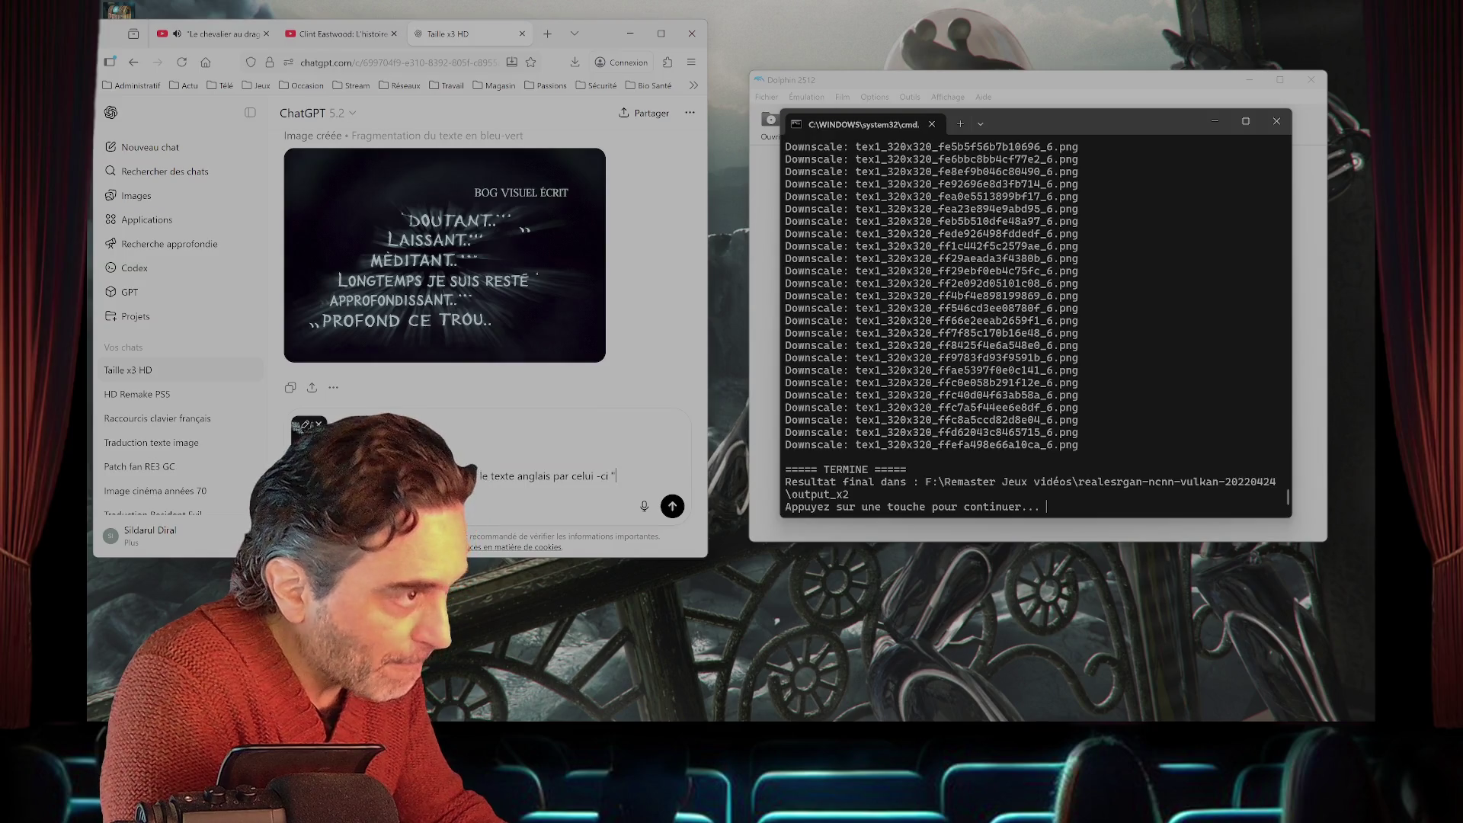
text(taille x3 HD)
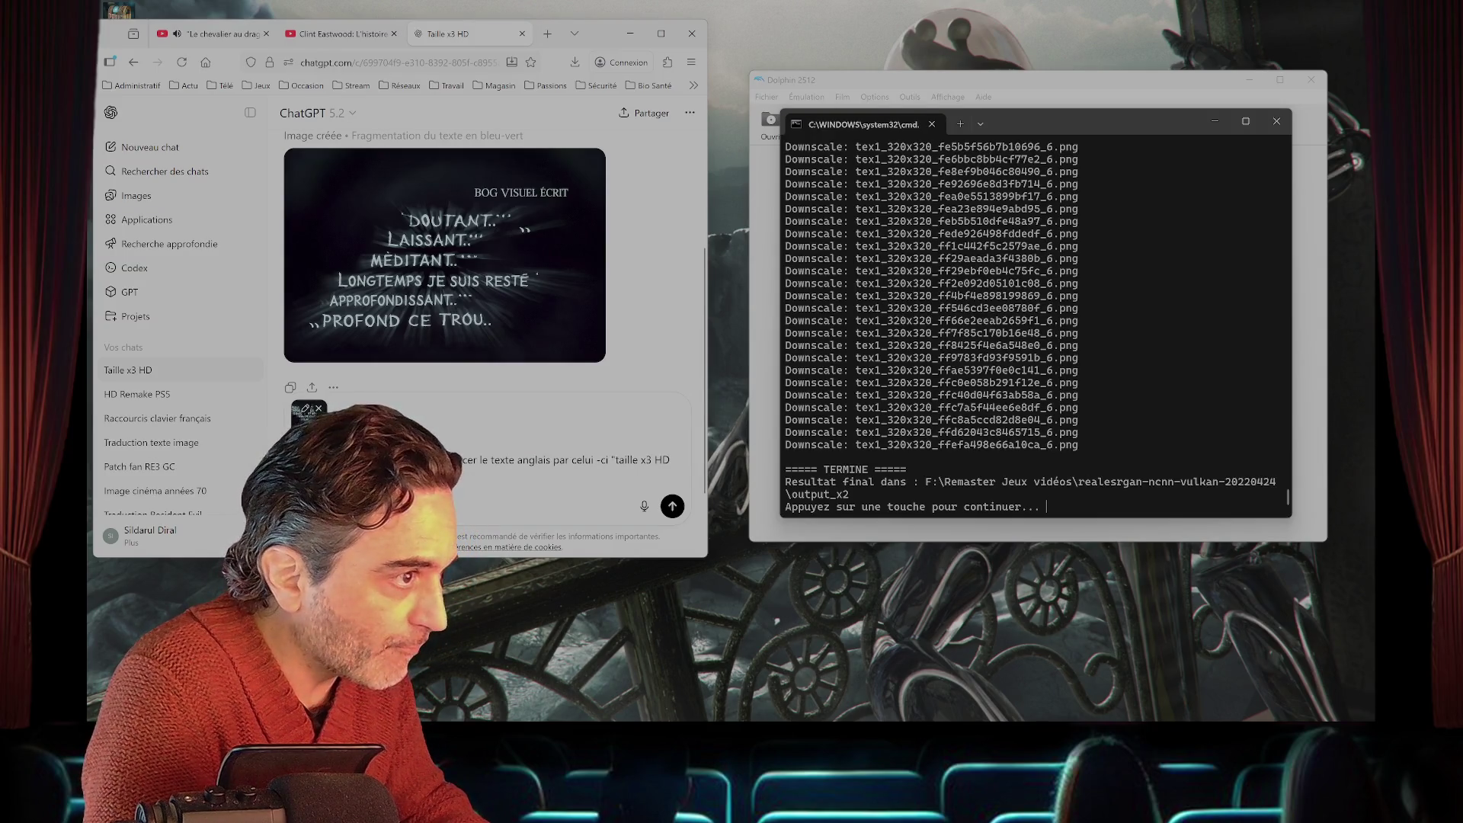
key(BackSpace)
key(BackSpace)
key(BackSpace)
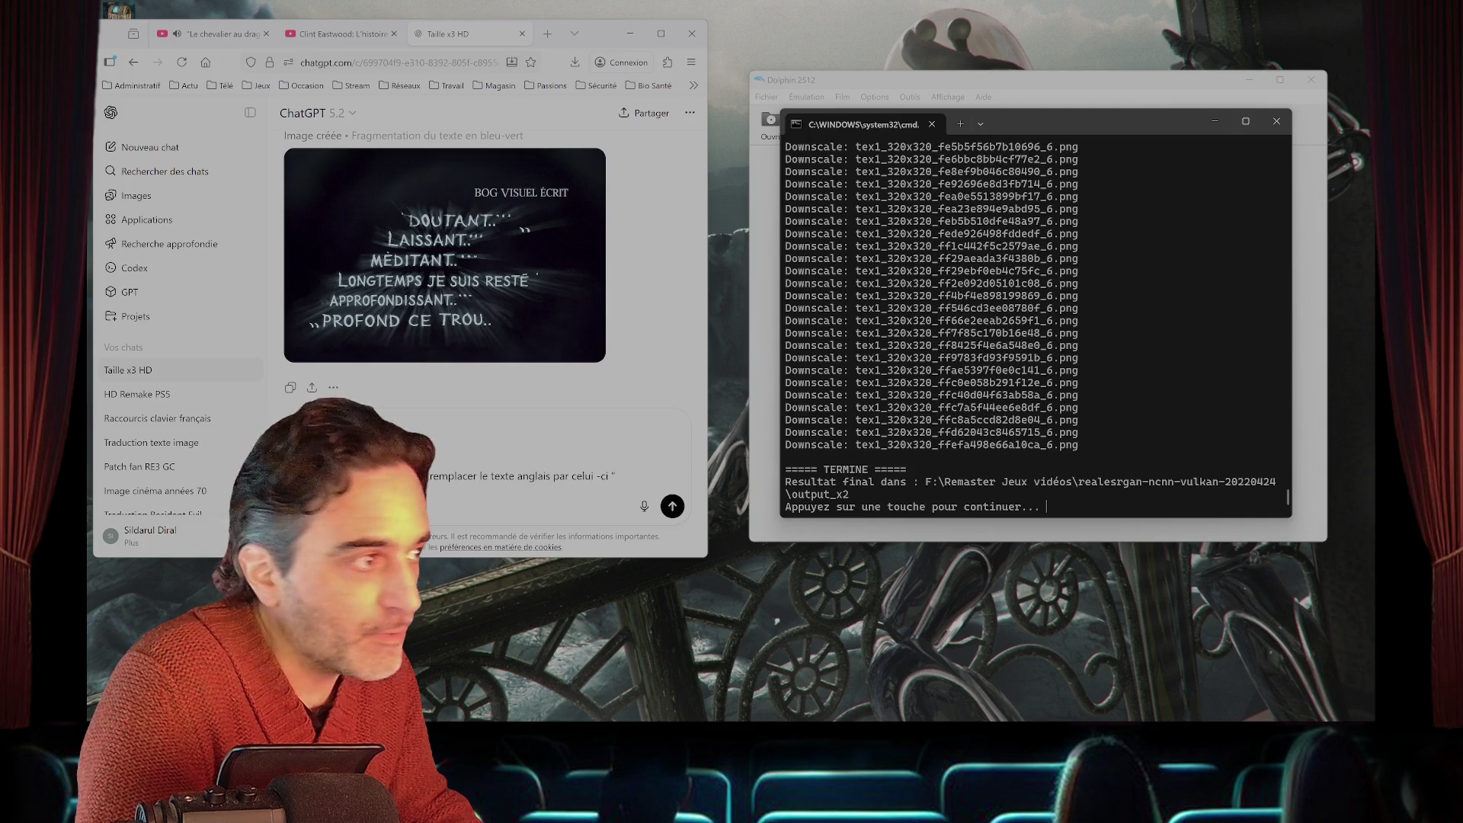
key(BackSpace)
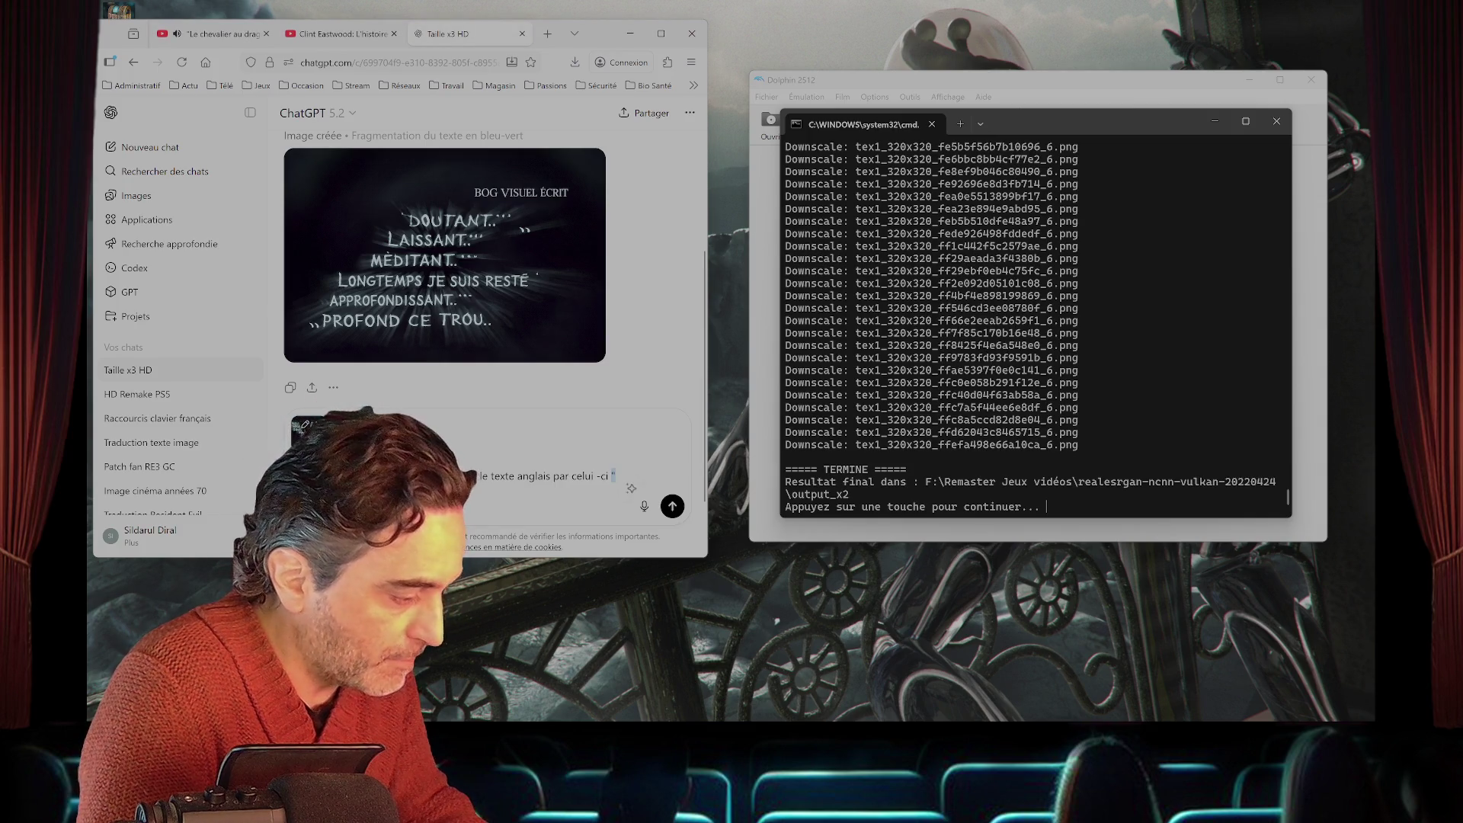
key(ctrl+v)
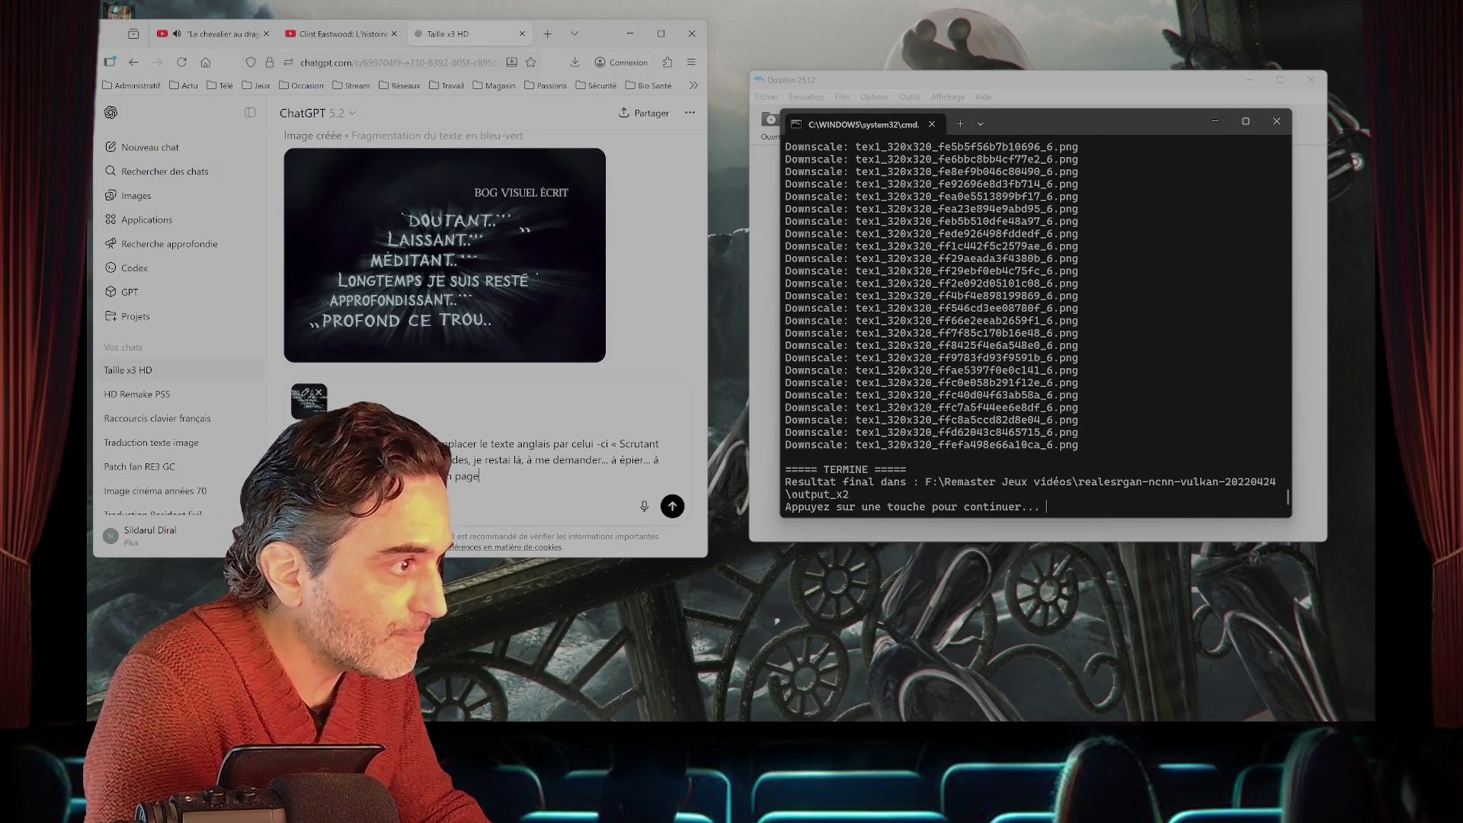
- Send the request, return to the YouTube video, and close the finished batch console
key(Return)
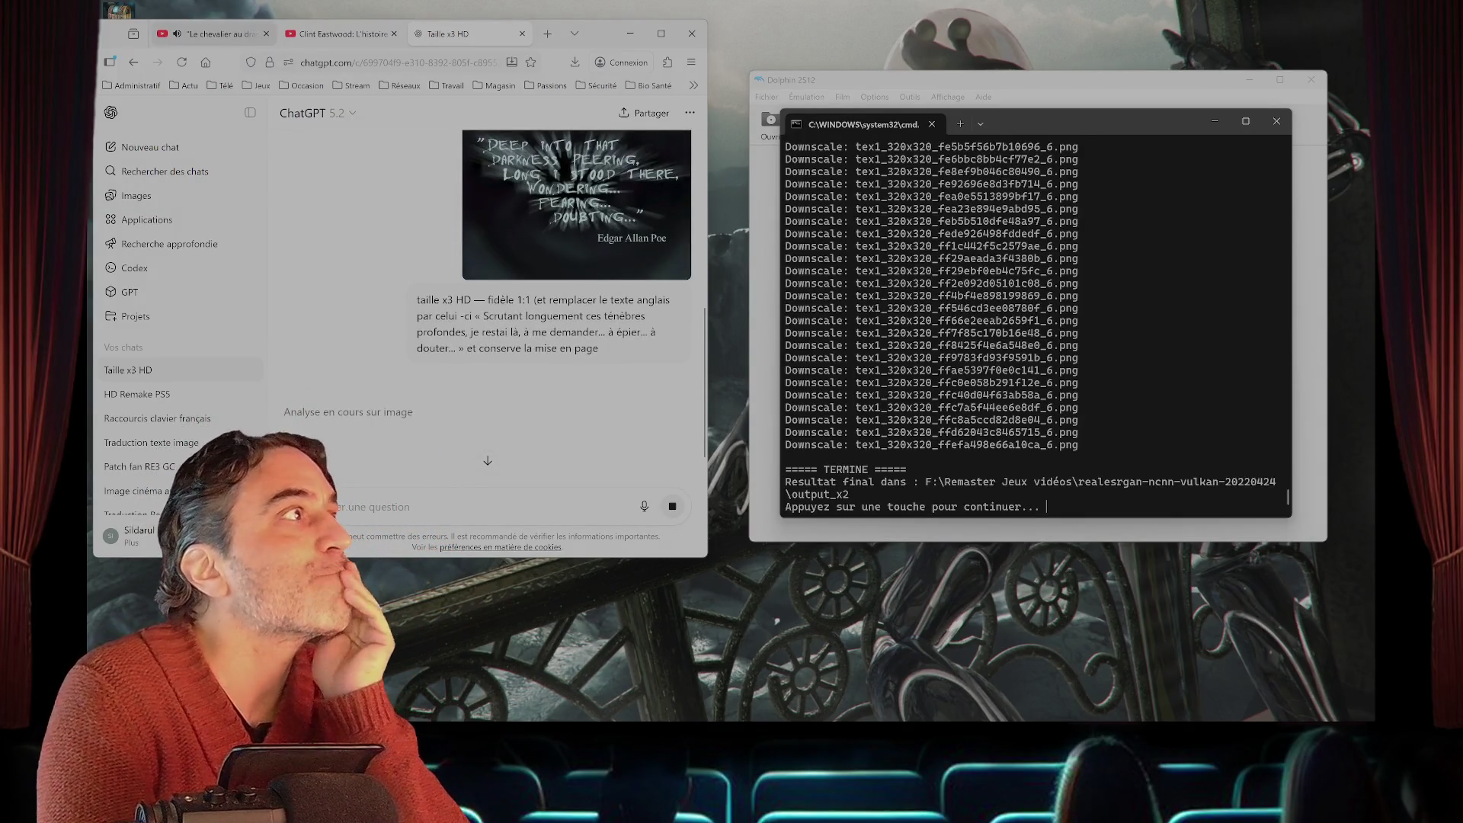
click(209, 34)
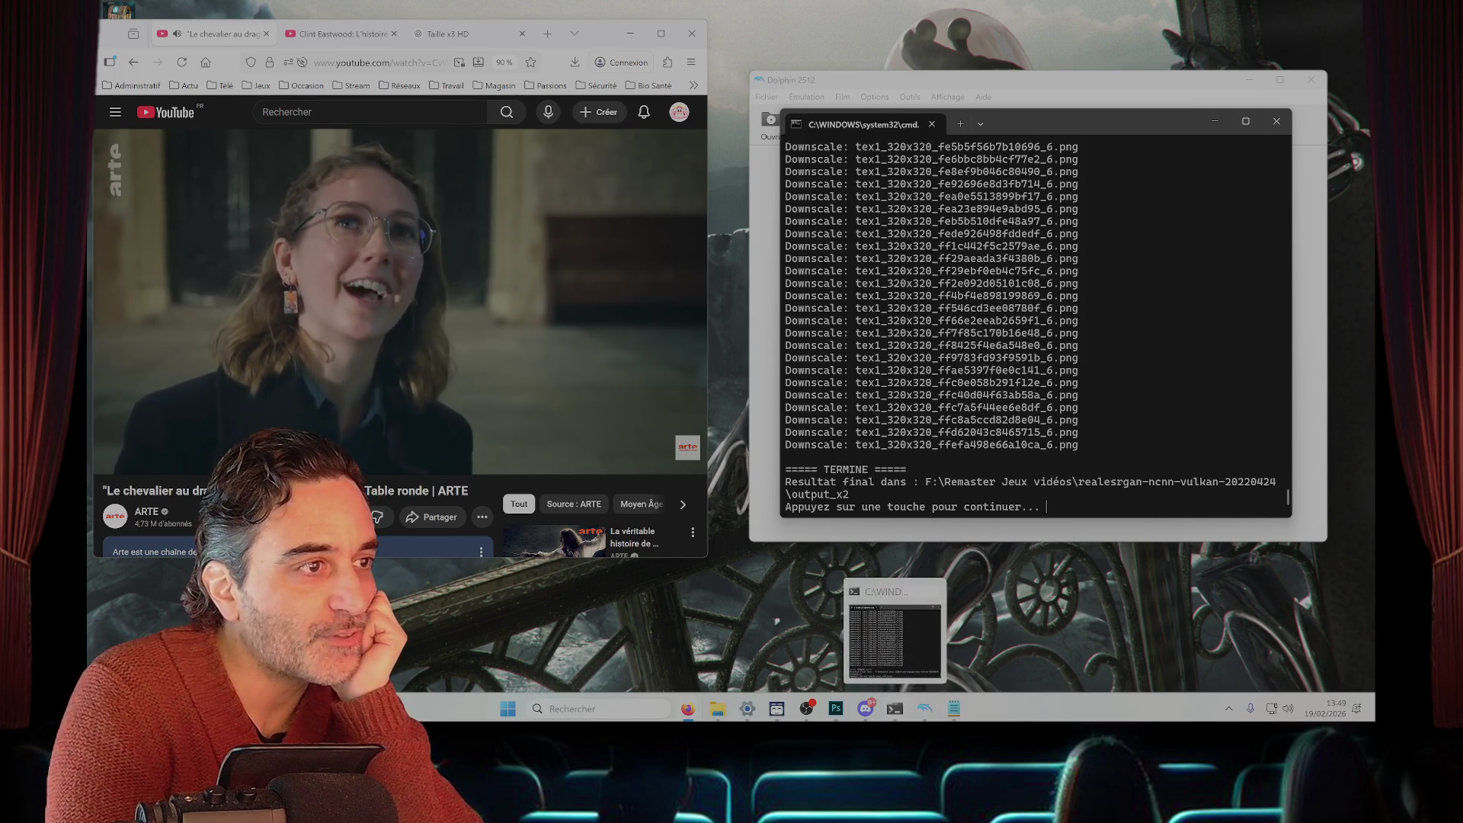
click(1277, 121)
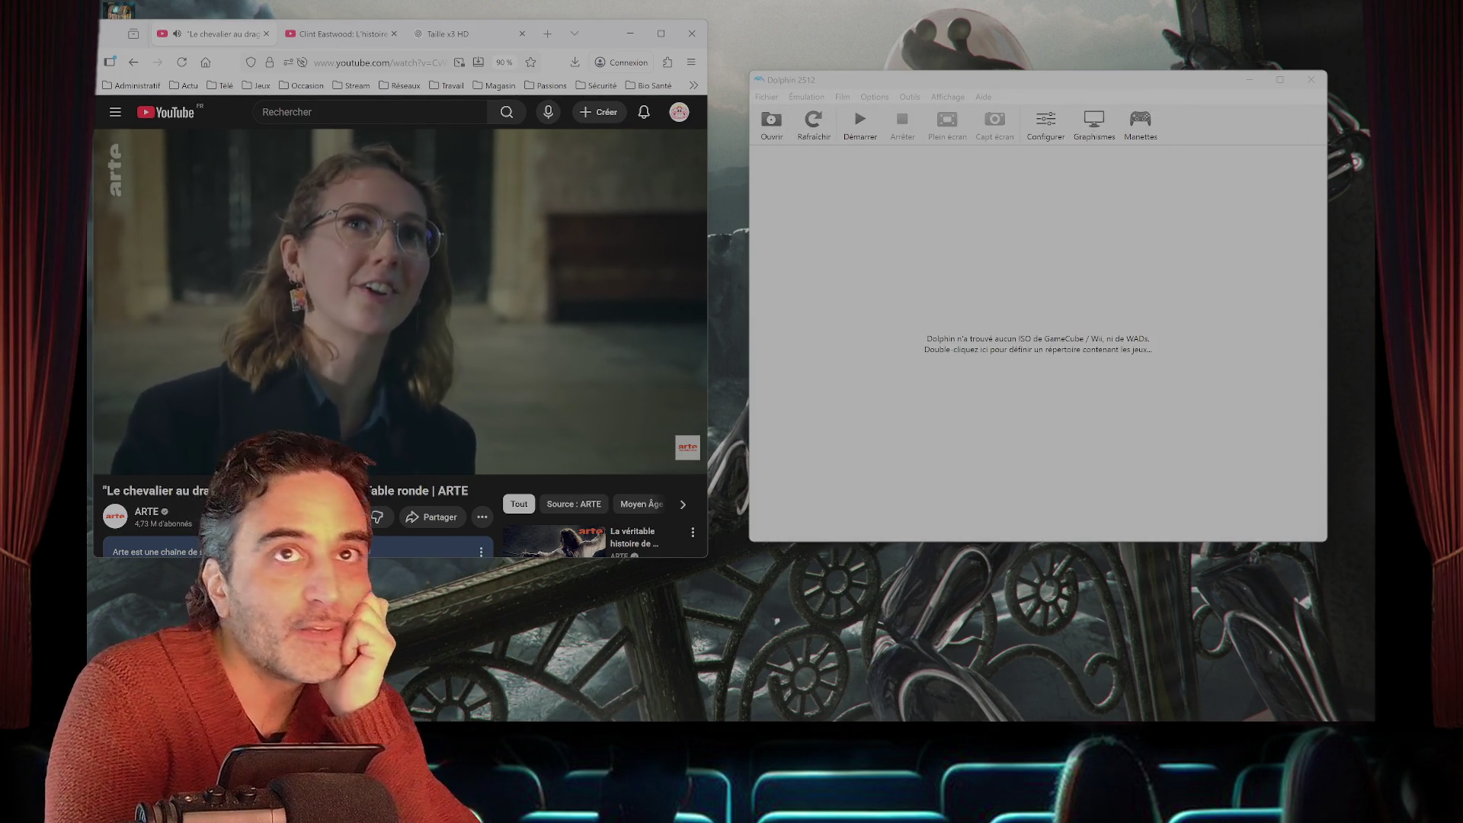